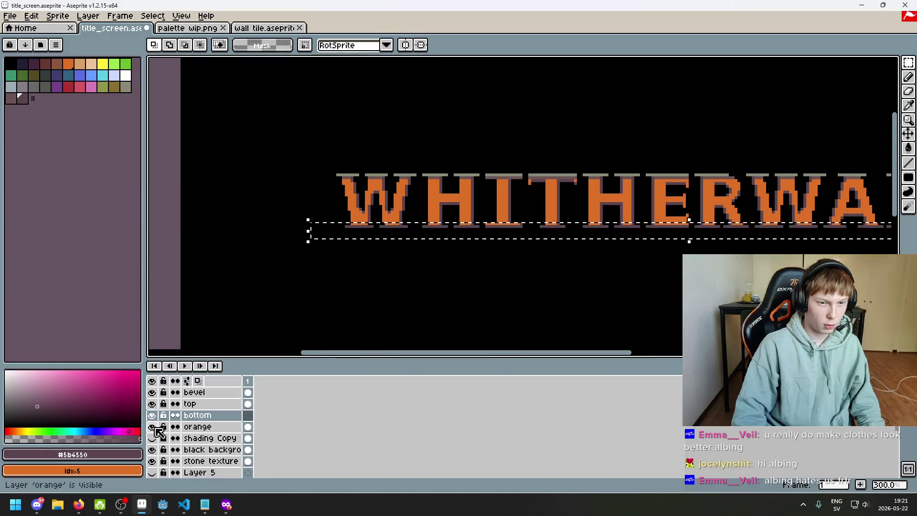
left_click(155, 426)
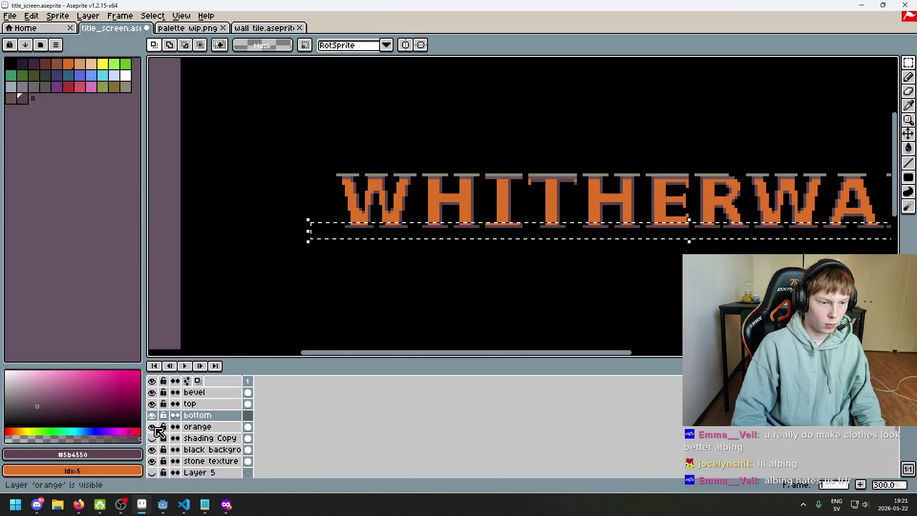
- Clear the selection and drag the 'bottom' layer above 'bevel' in the Layers panel
left_click(219, 426)
key("ctrl+d")
left_click(237, 416)
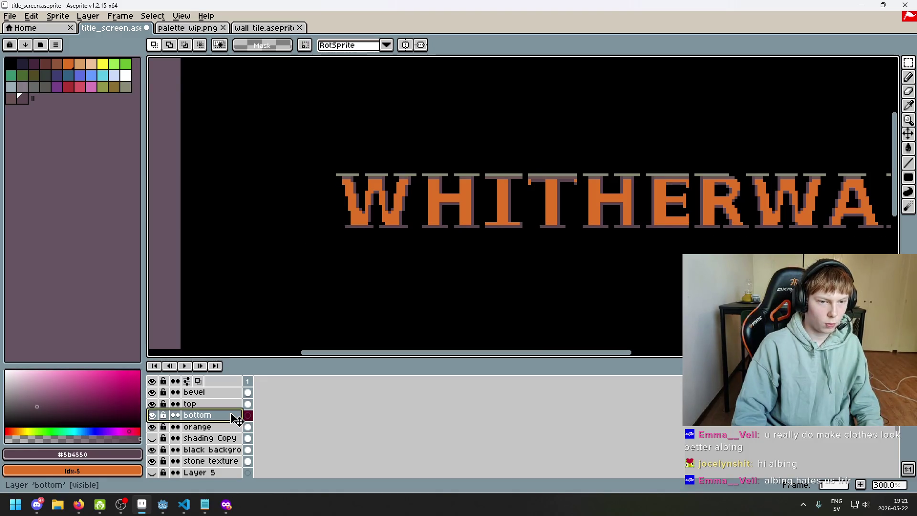
left_click_drag(205, 416, 216, 392)
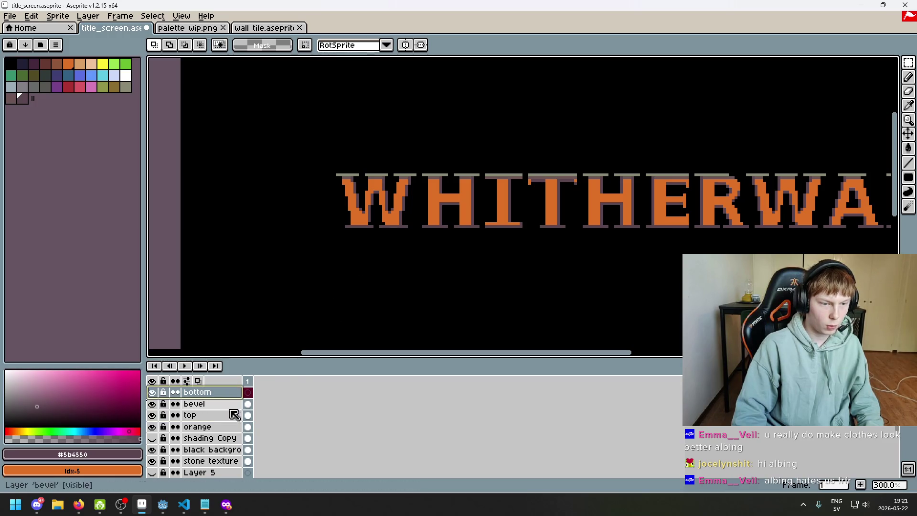
- Move the selected strip under the letters and commit it into the 'bottom' layer
left_click(210, 427)
mouse_move(337, 224)
left_mouse_down()
mouse_move(676, 291)
mouse_move(891, 300)
left_mouse_up()
scroll(620, 215, "down", 1)
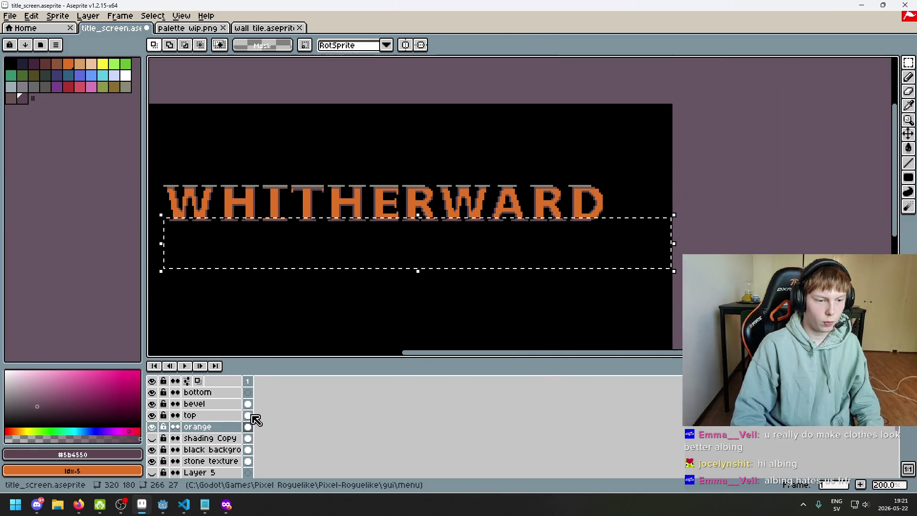
left_click(247, 392)
left_click(307, 275)
left_click(311, 292)
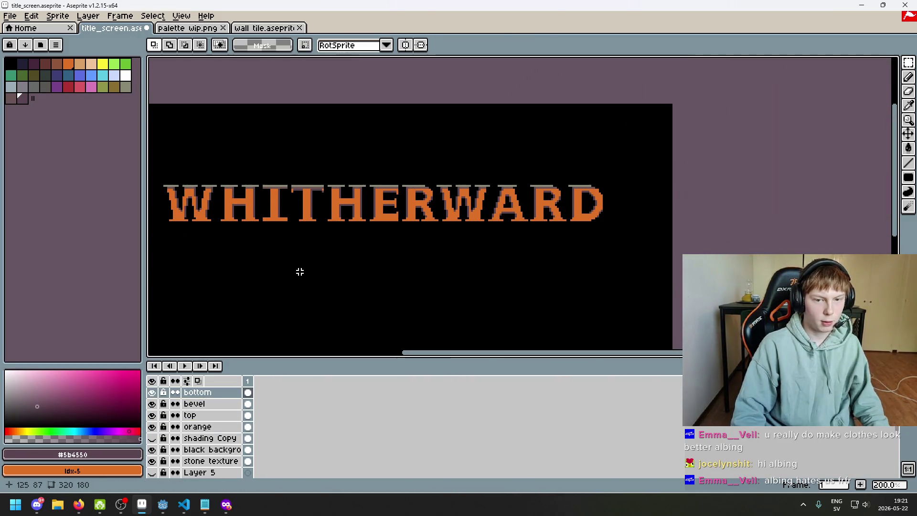
scroll(309, 227, "up", 1)
scroll(311, 215, "up", 3)
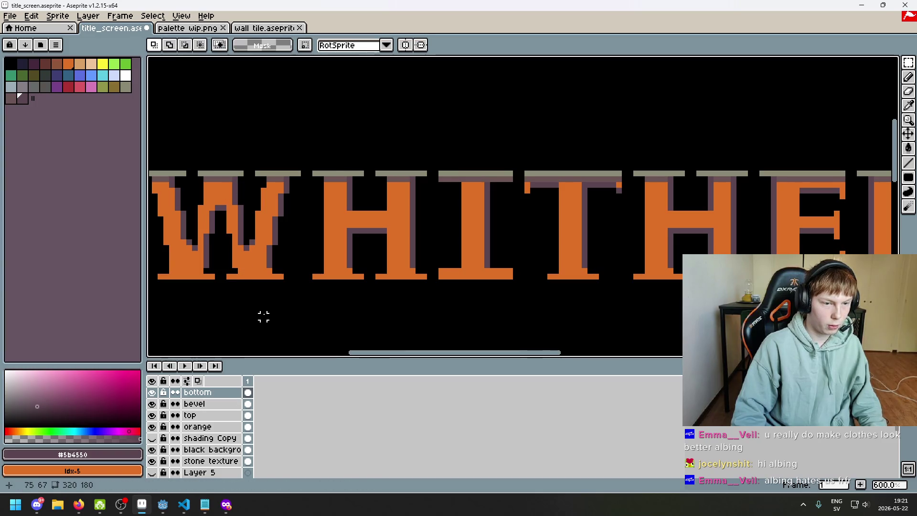
- Restore the selection, show 'shading Copy' and hide 'bottom' and 'orange' to reveal the stone texture
key("ctrl+z")
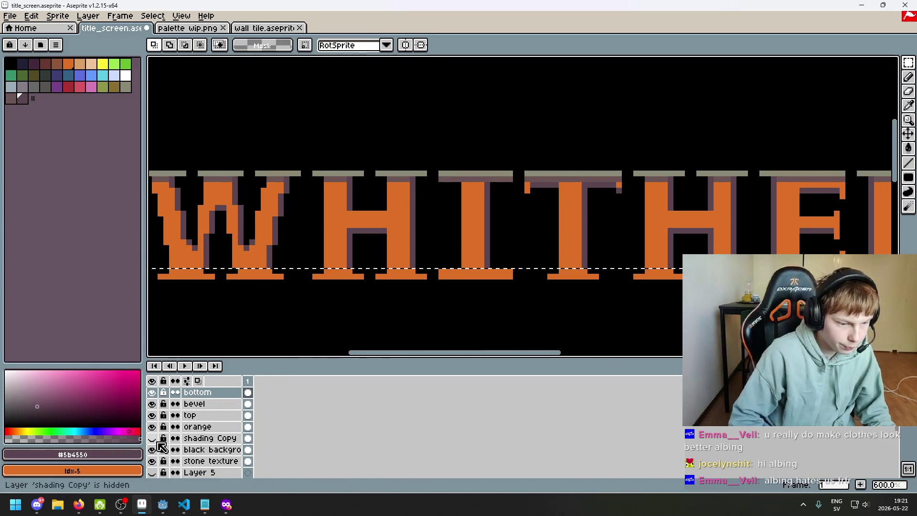
left_click(152, 438)
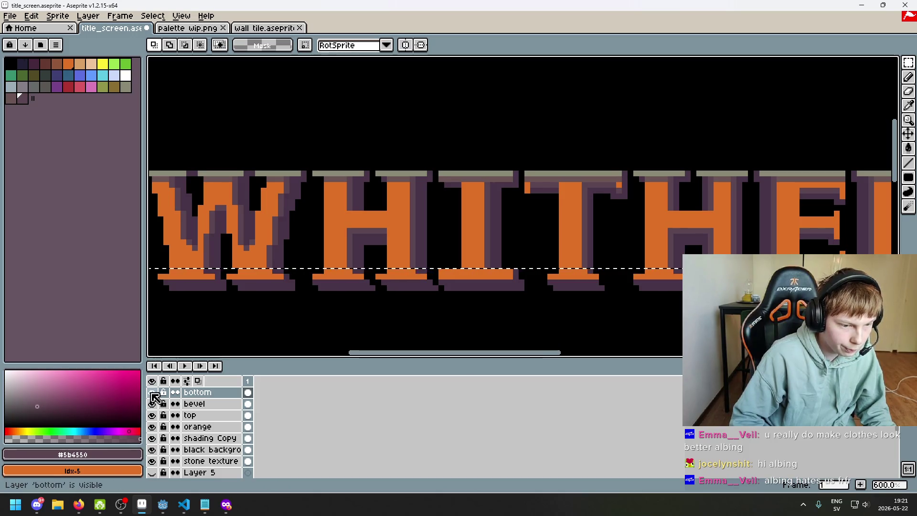
left_click(152, 393)
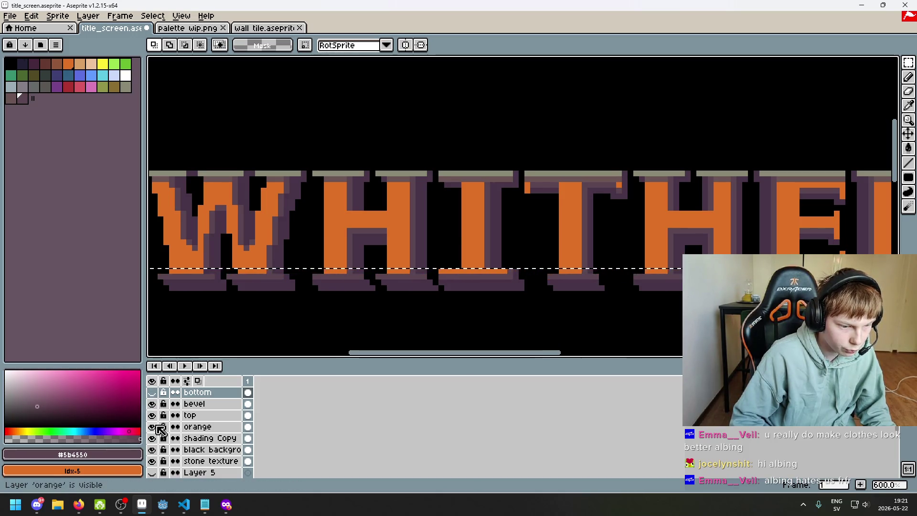
left_click(153, 427)
scroll(252, 290, "up", 3)
- Bucket-fill the orange base strip with the eyedropped dark purple and save title_screen
key("i")
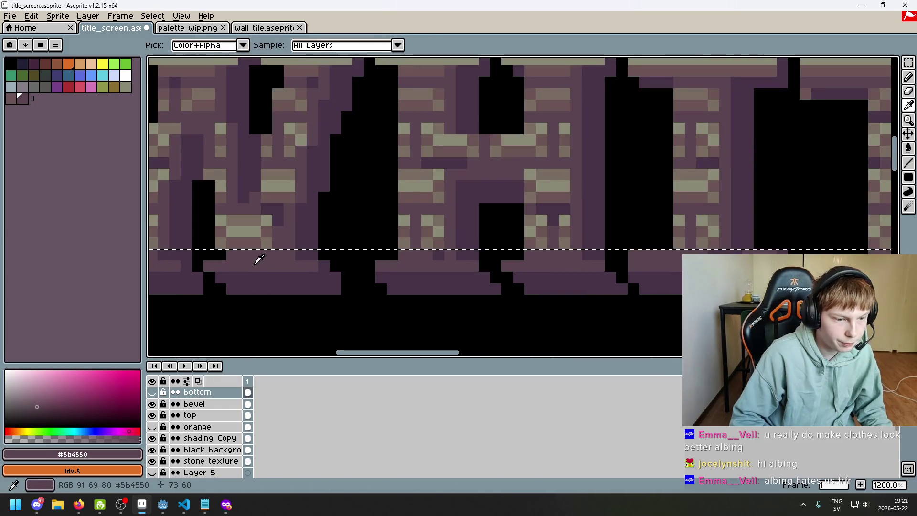
left_click(152, 392)
key("g")
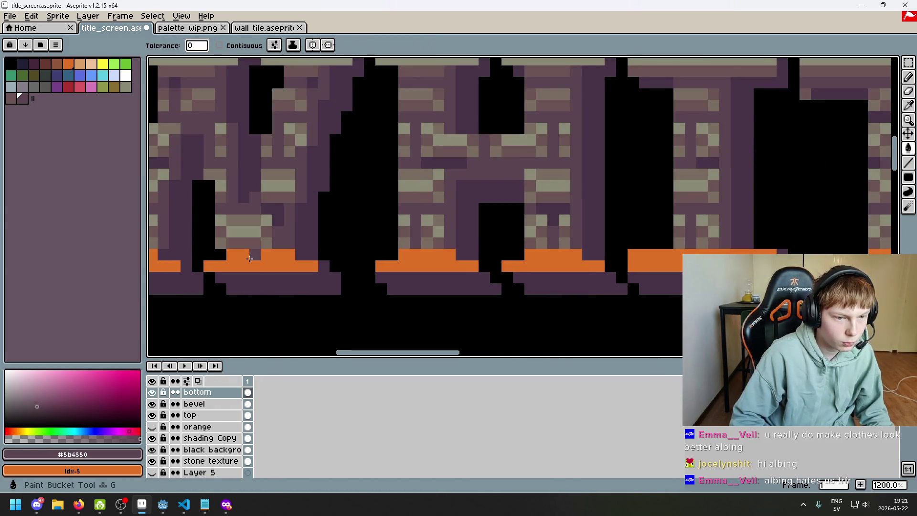
left_click(249, 258)
scroll(258, 268, "down", 6)
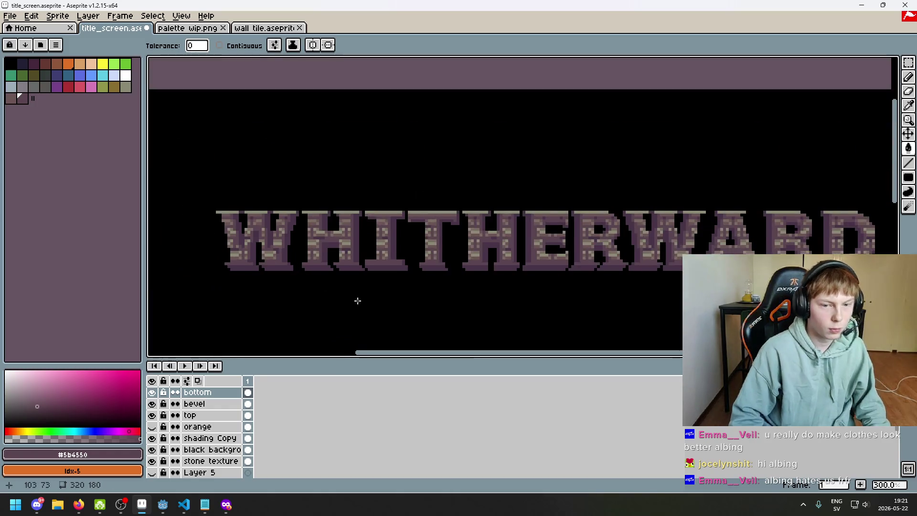
key("ctrl+s")
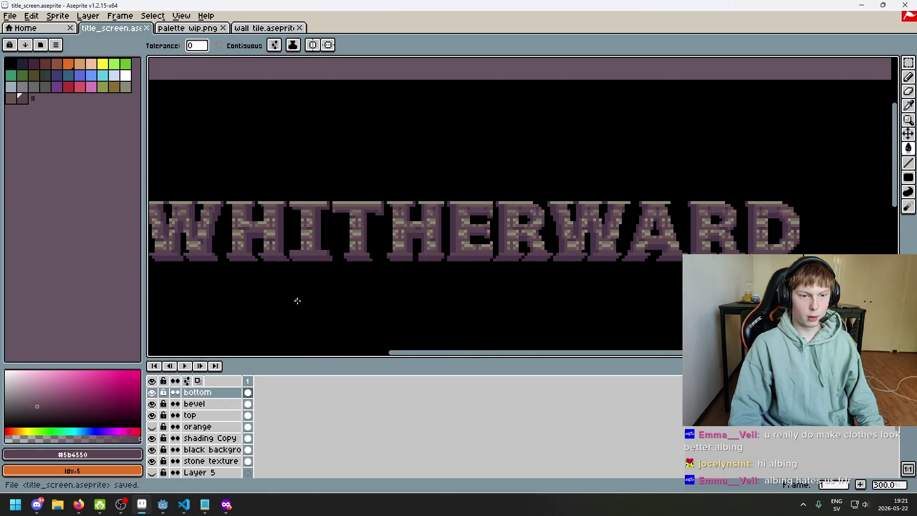
scroll(315, 302, "down", 1)
- Pan over the title and toggle the F8 full-screen preview at different zoom levels
left_click_drag(342, 302, 440, 263)
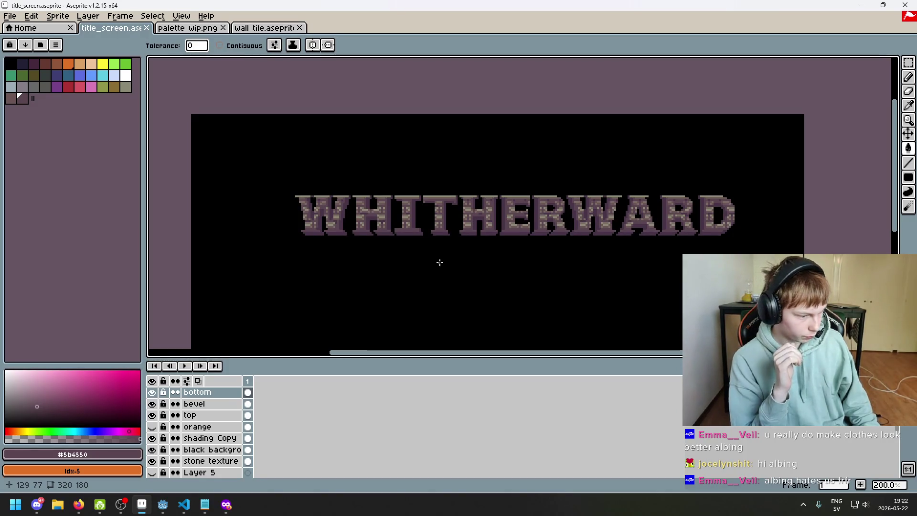
left_click_drag(458, 301, 399, 274)
key("F8")
key("Escape")
scroll(389, 281, "up", 2)
key("F8")
key("Escape")
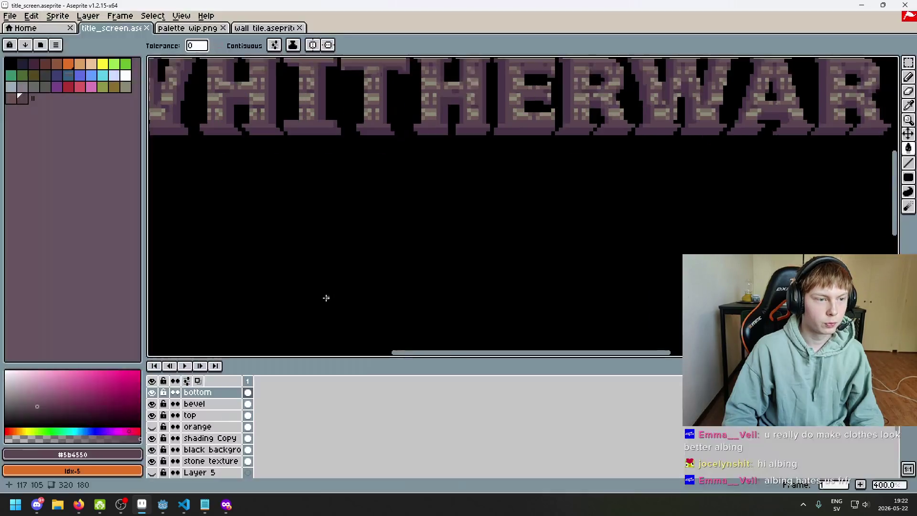
scroll(325, 298, "down", 1)
key("F8")
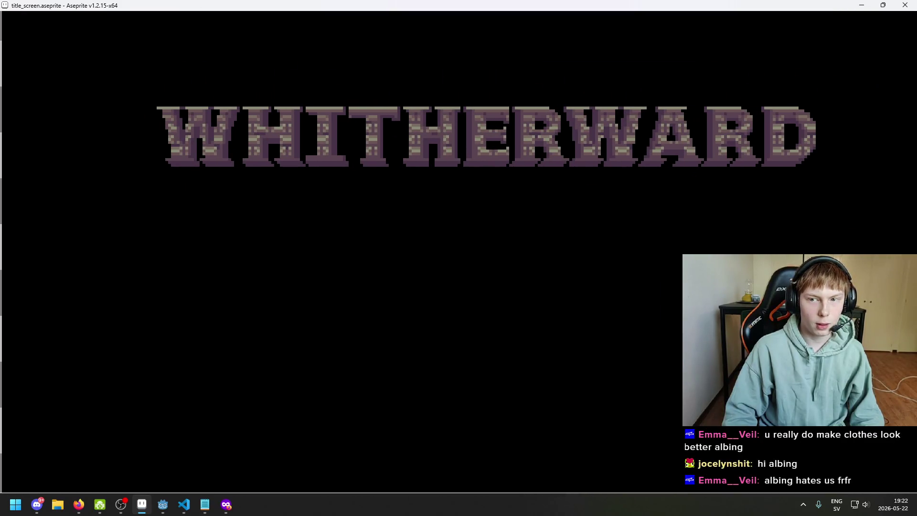
key("Escape")
- Reopen the full-screen preview larger, nudge the title slightly left, then close it
scroll(354, 284, "down", 2)
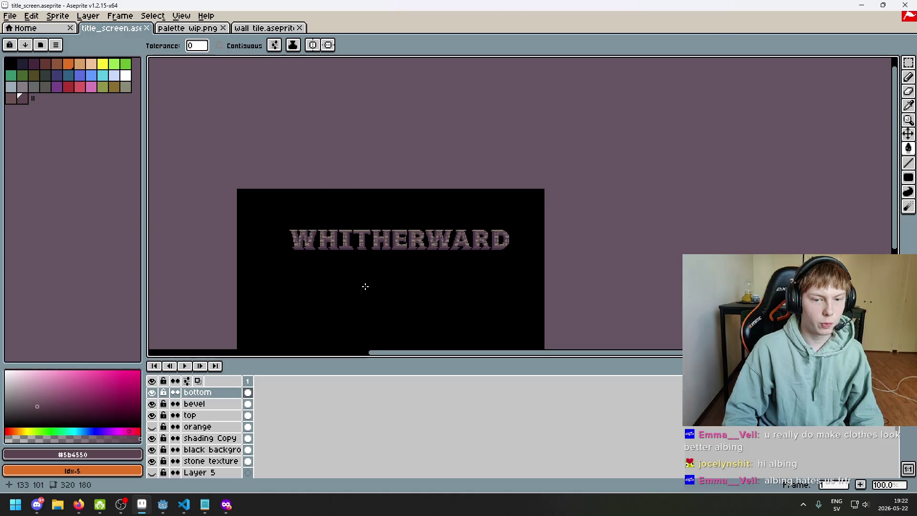
scroll(365, 287, "up", 1)
key("F8")
key("Escape")
key("F8")
key("Escape")
scroll(357, 282, "up", 1)
key("F8")
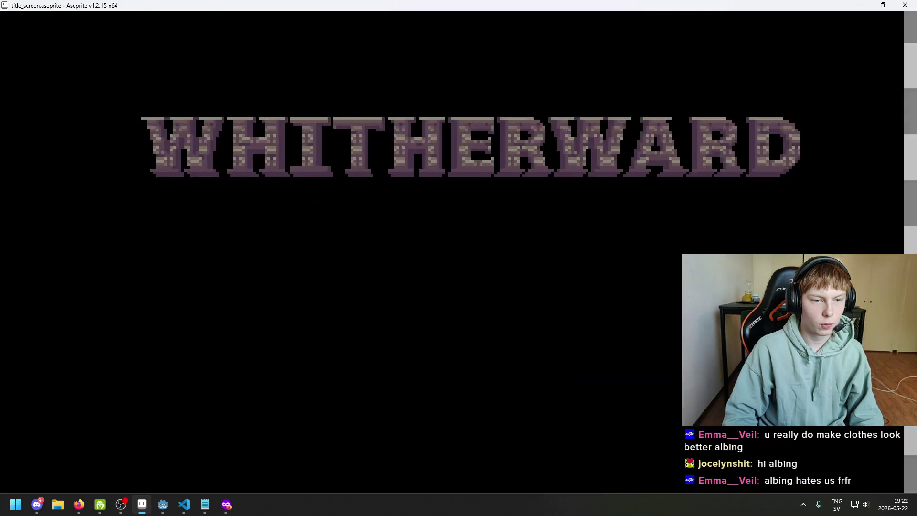
left_click_drag(359, 282, 349, 282)
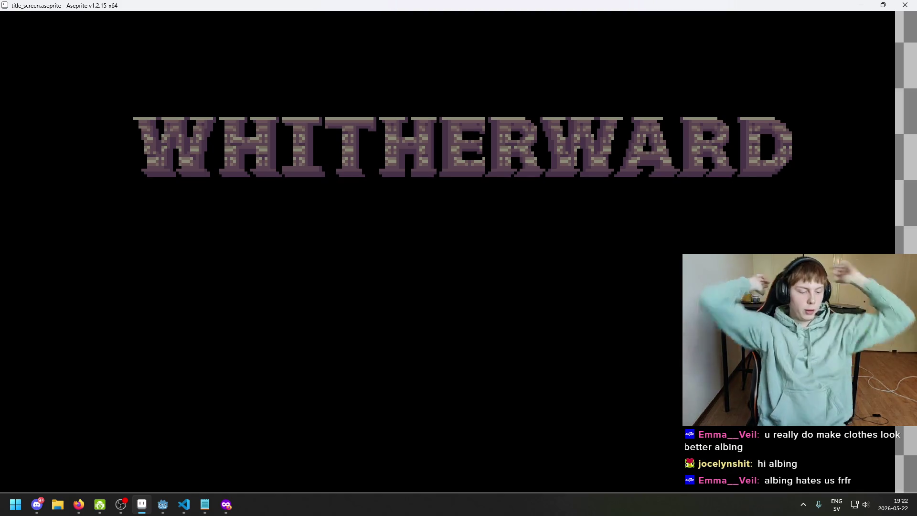
key("Escape")
- View the PC Gamer Minecraft title screen image in Firefox's Google Images results
mouse_move(227, 504)
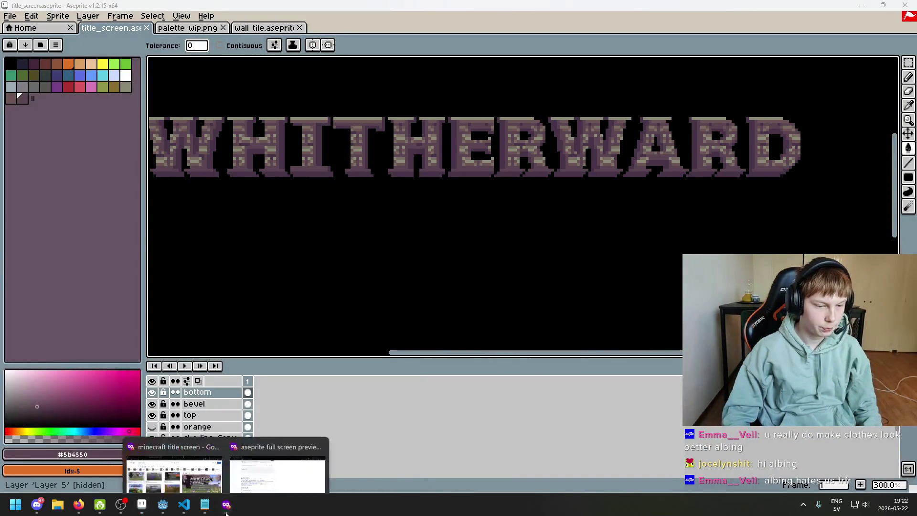
left_click(257, 459)
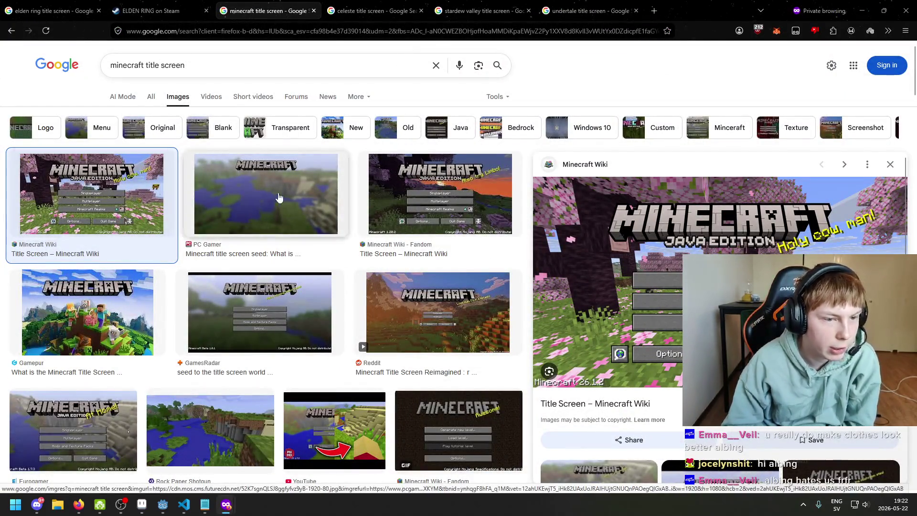
left_click(311, 196)
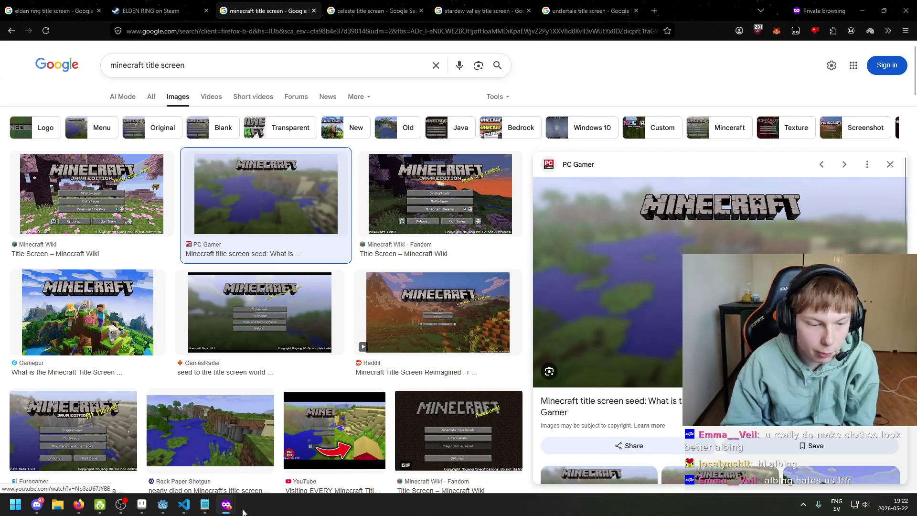
left_click(162, 506)
left_click(163, 507)
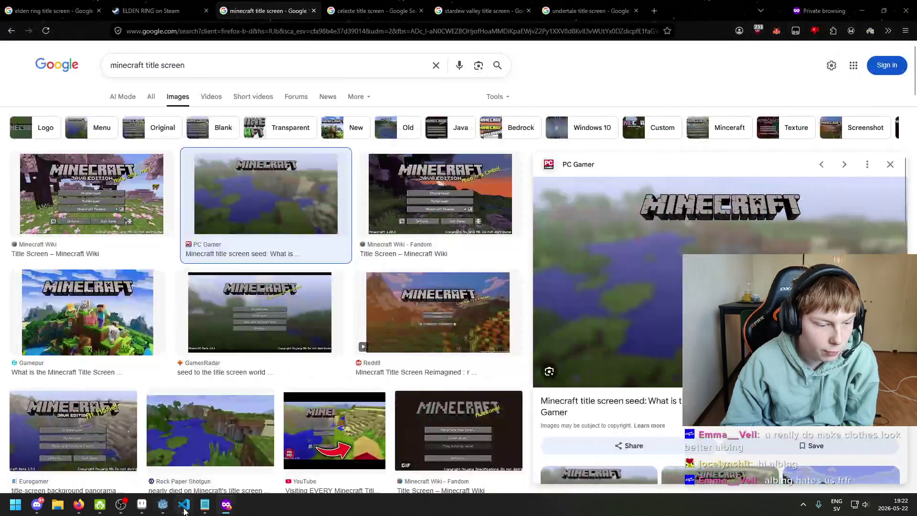
- Return to Aseprite and reposition the view of the WHITHERWARD title
left_click(141, 504)
left_click_drag(319, 268, 324, 272)
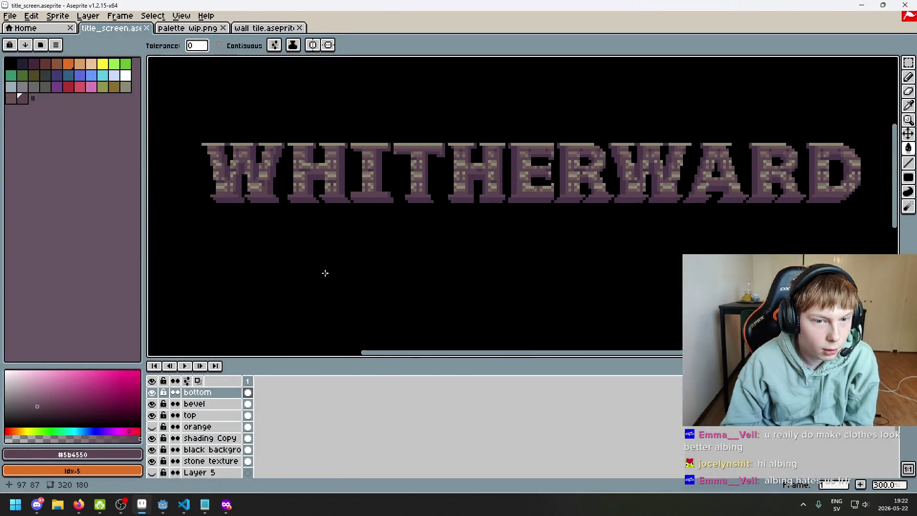
left_click_drag(428, 238, 406, 243)
scroll(322, 193, "up", 1)
scroll(330, 195, "down", 1)
- Check the Minecraft title screen references again, then go back to the Aseprite title
mouse_move(226, 504)
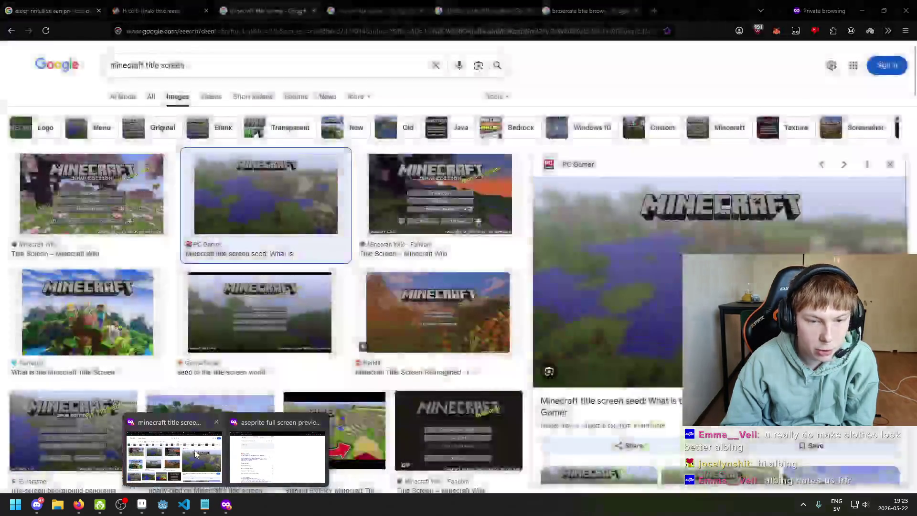
left_click(172, 444)
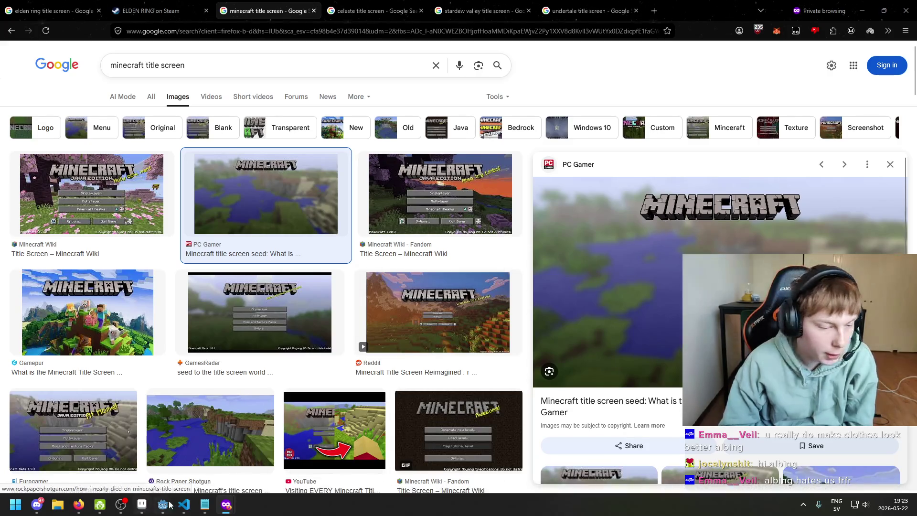
mouse_move(188, 513)
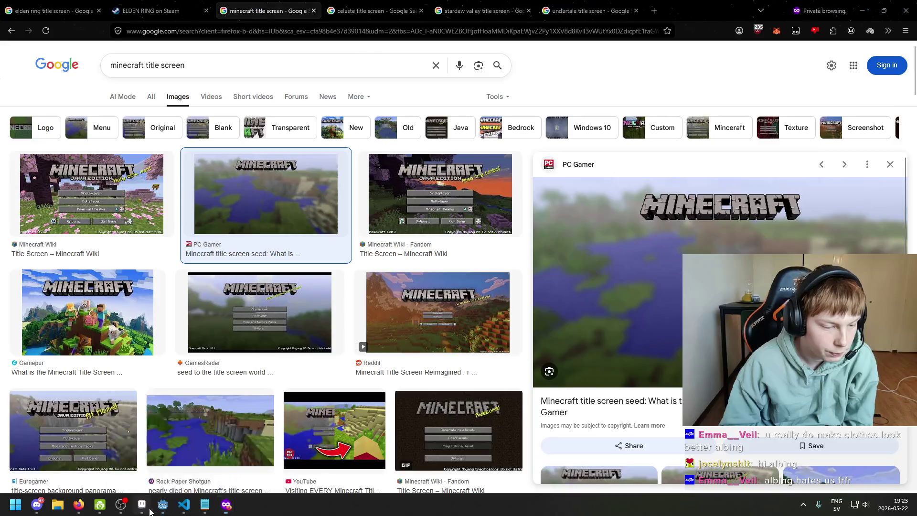
left_click(142, 505)
left_click_drag(358, 250, 422, 259)
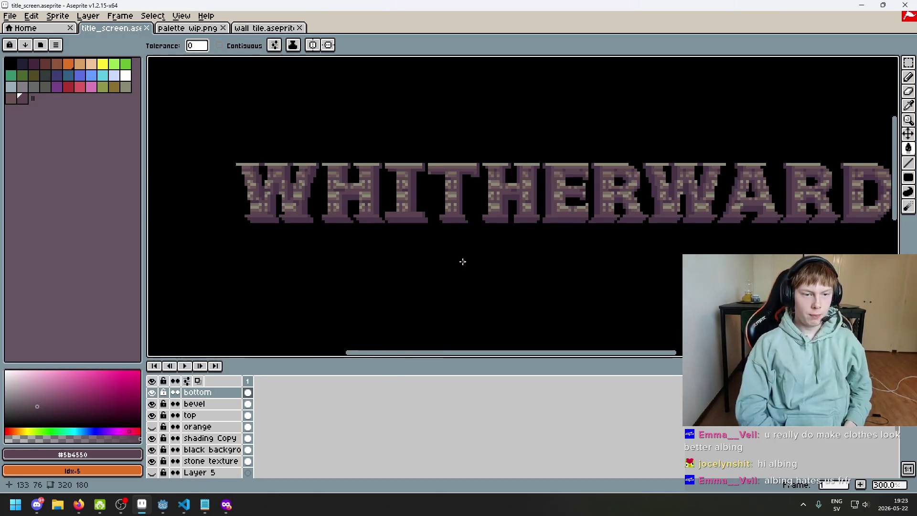
- Hide the bottom, bevel, top and shading Copy layers, toggling background and orange to compare
scroll(444, 238, "up", 1)
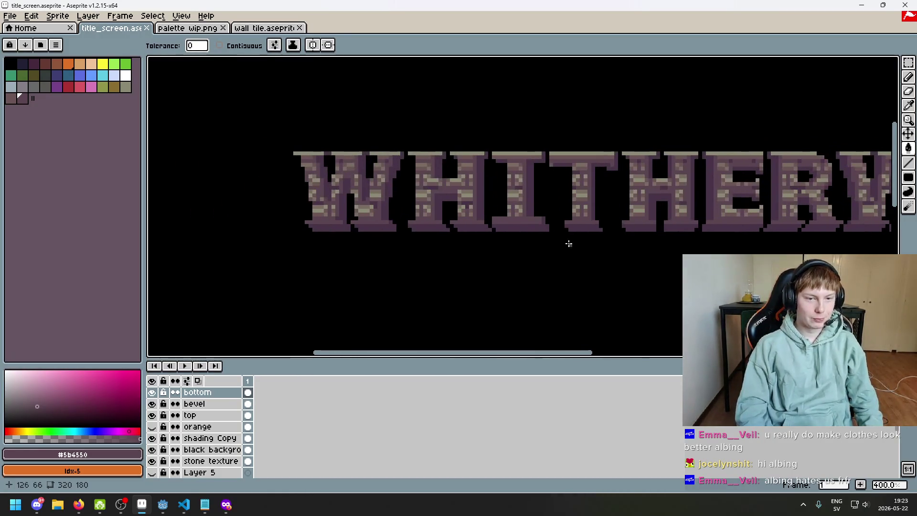
left_click(152, 393)
left_click(152, 404)
left_click(152, 416)
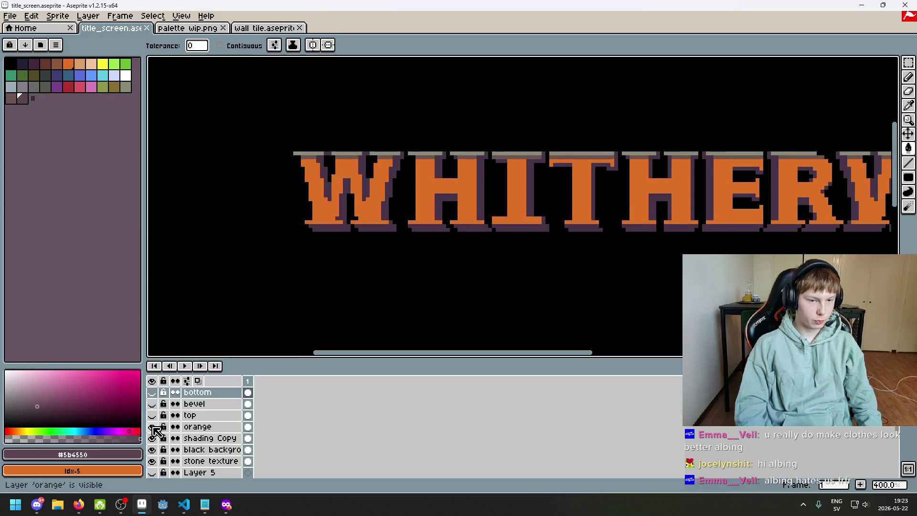
left_click(154, 439)
left_click(154, 439)
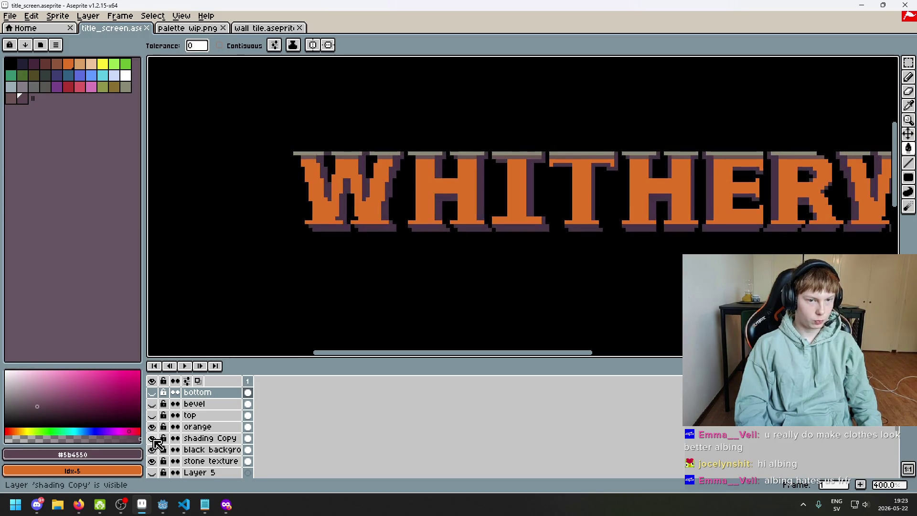
left_click(152, 438)
left_click(152, 450)
left_click(153, 450)
left_click(153, 449)
left_click(152, 449)
left_click(152, 426)
left_click(153, 426)
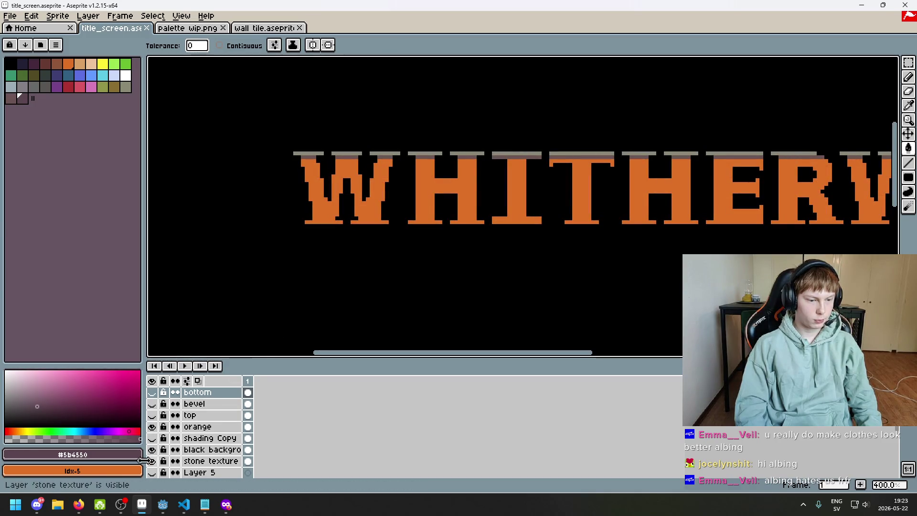
left_click(152, 450)
left_click(152, 449)
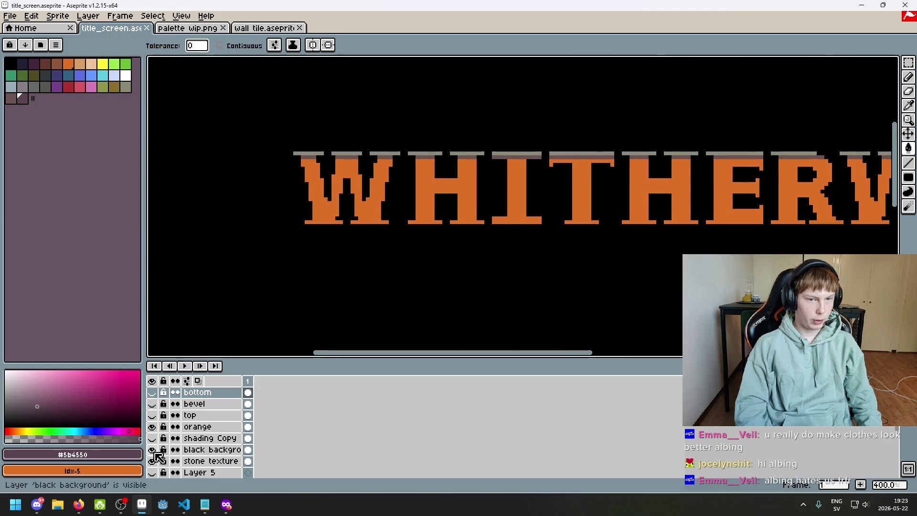
scroll(159, 461, "down", 2)
scroll(159, 461, "up", 2)
- Hide the black background and stone texture layers and show Layer 1 as backdrop
left_click(152, 414)
left_click(152, 415)
left_click(153, 415)
left_click(152, 415)
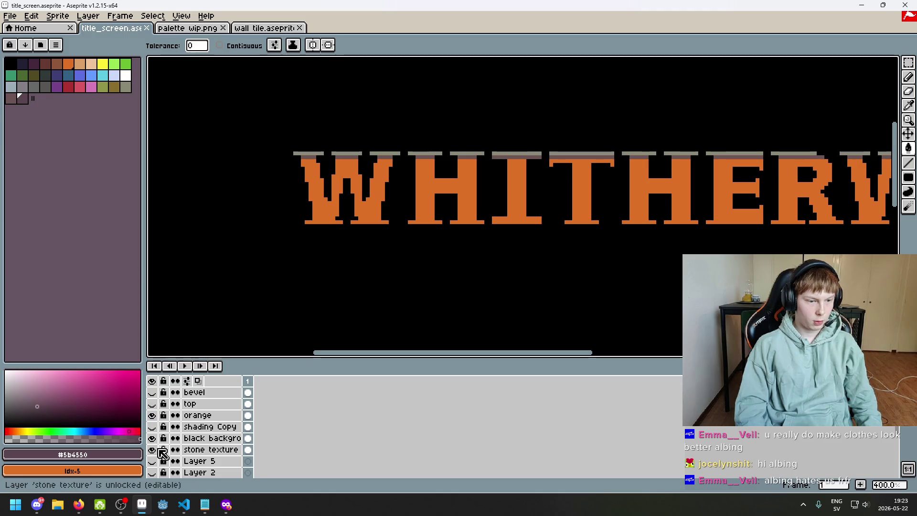
left_click(152, 438)
left_click(154, 450)
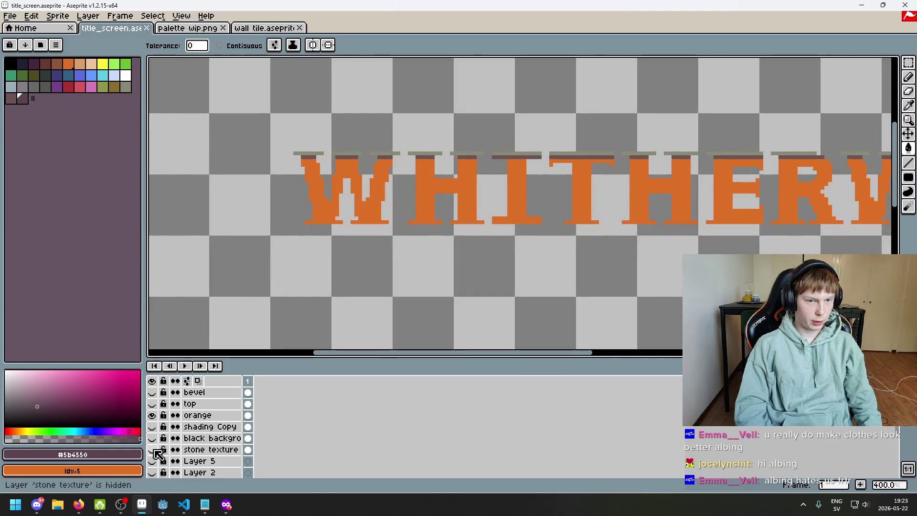
scroll(159, 453, "down", 3)
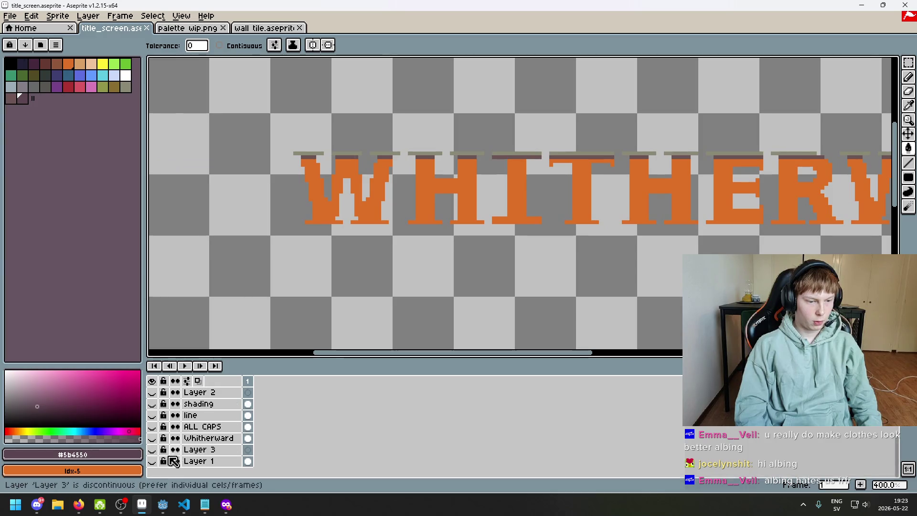
left_click(152, 460)
scroll(276, 298, "down", 2)
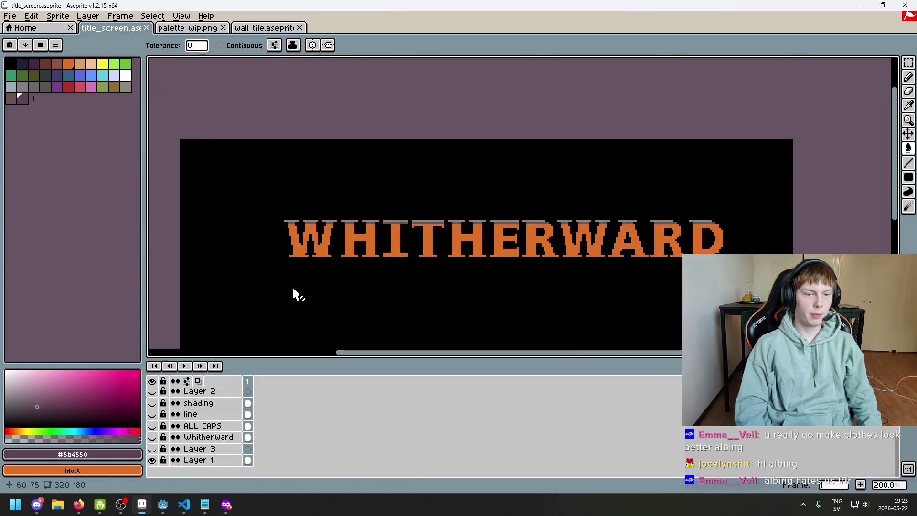
- Rename Layer 1 to 'BG'
double_click(195, 461)
type("BG")
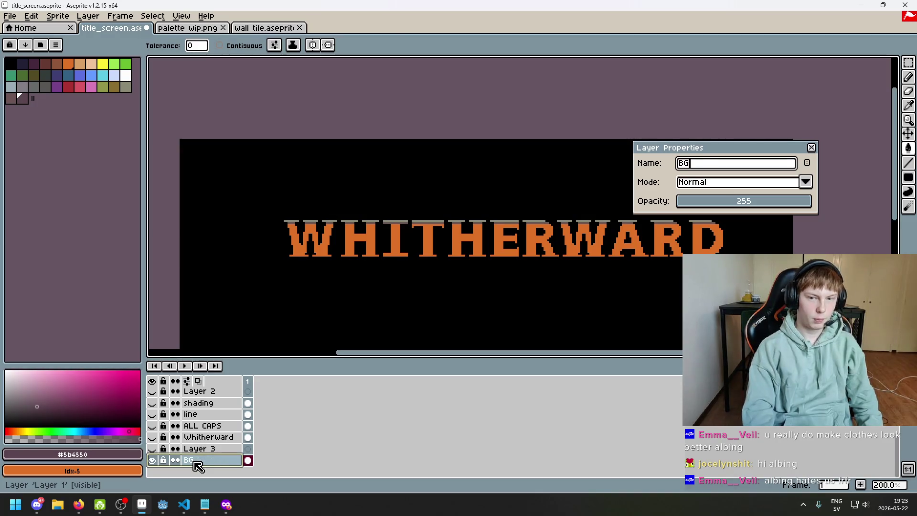
key("Return")
scroll(203, 449, "up", 5)
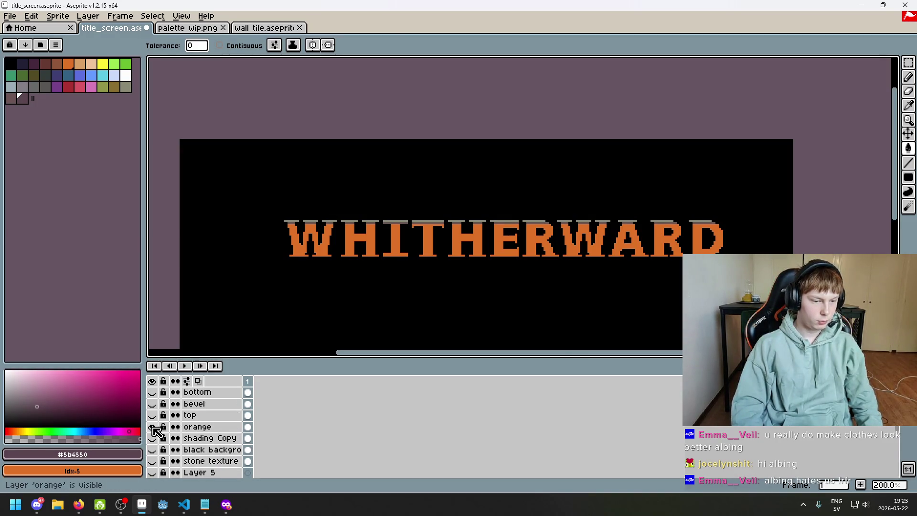
- Make the orange layer active and try rectangular selections around the W before dropping them
left_click(204, 427)
key("m")
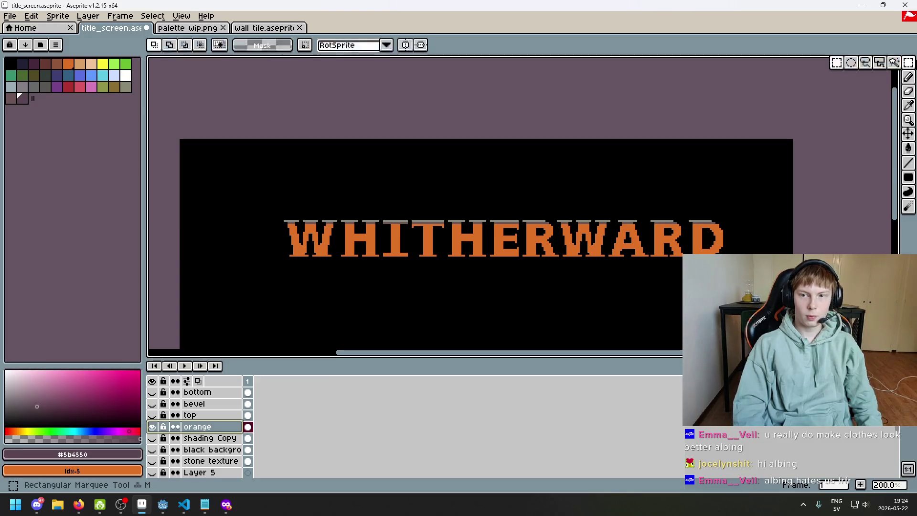
key("w")
scroll(468, 238, "up", 3)
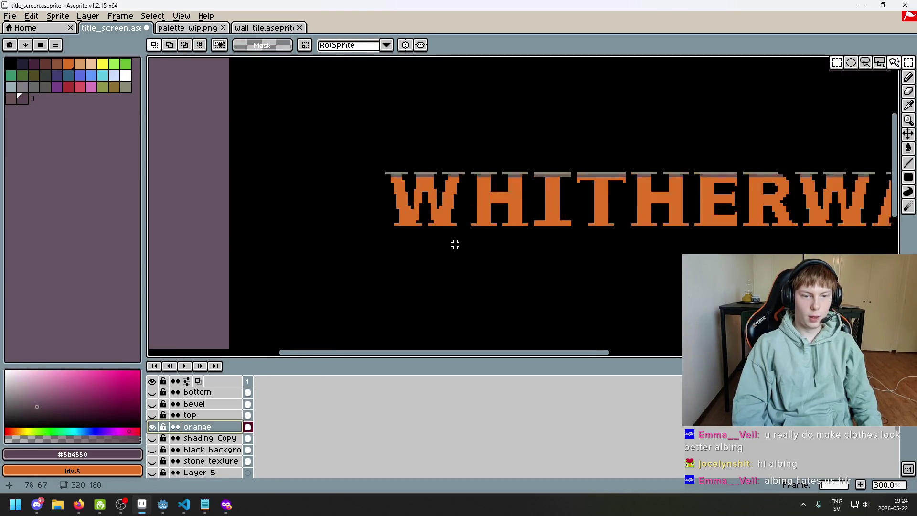
left_click_drag(292, 105, 415, 308)
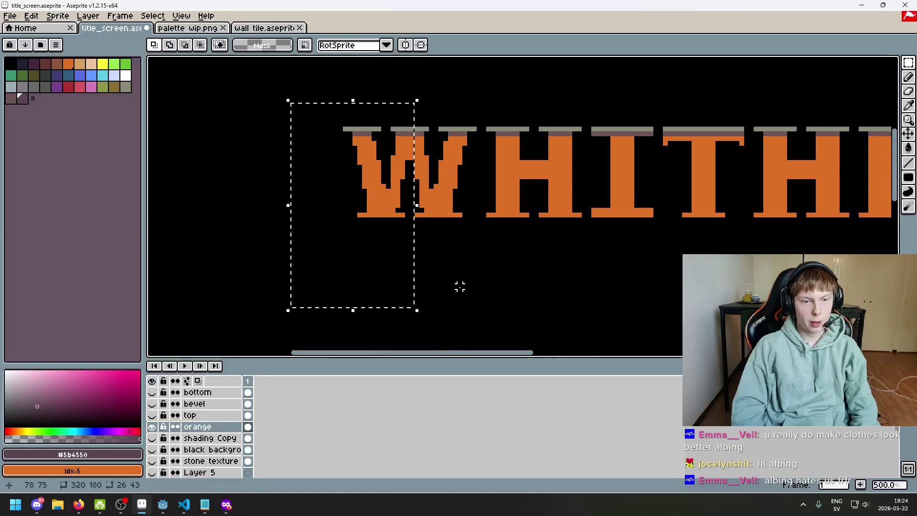
scroll(440, 234, "down", 3)
scroll(447, 242, "up", 3)
mouse_move(358, 155)
left_mouse_down()
mouse_move(436, 348)
mouse_move(461, 348)
mouse_move(452, 349)
left_mouse_up()
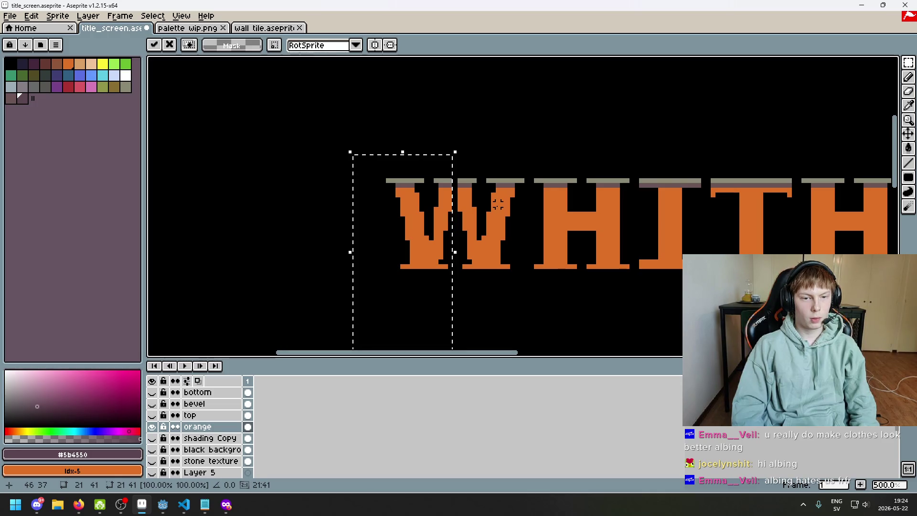
left_click(498, 204)
- Pencil the gap at the W's top centre in sampled orange, then zoom out and reselect
scroll(494, 200, "down", 3)
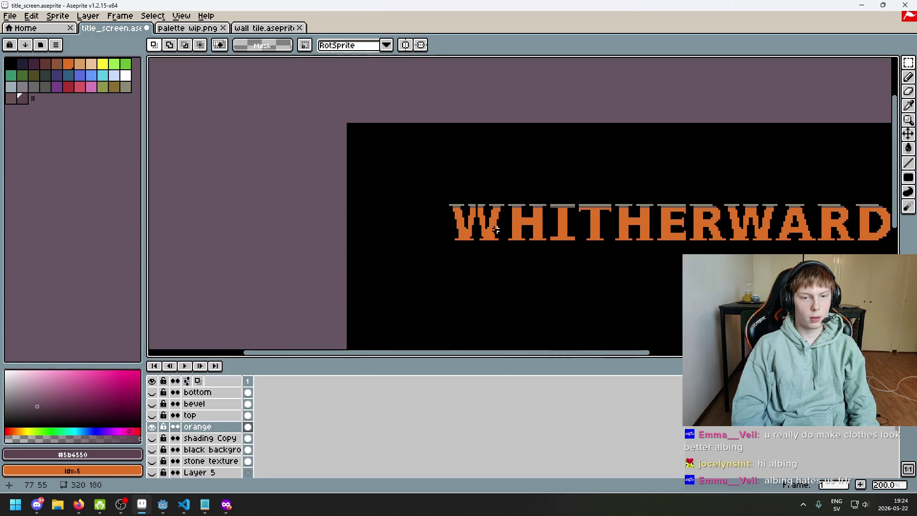
scroll(477, 191, "up", 7)
key("b")
left_click(448, 175, "alt")
left_click_drag(436, 141, 439, 153)
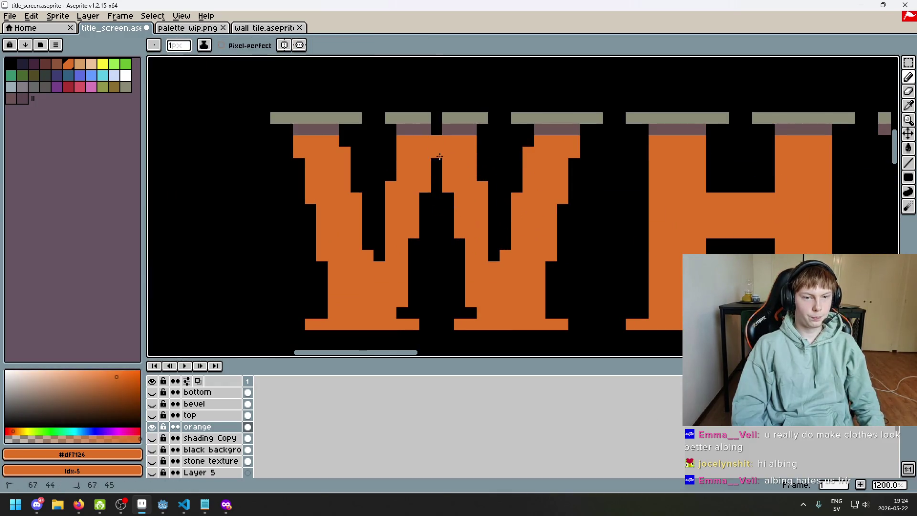
left_click(431, 125, "alt")
left_click(435, 117, "alt")
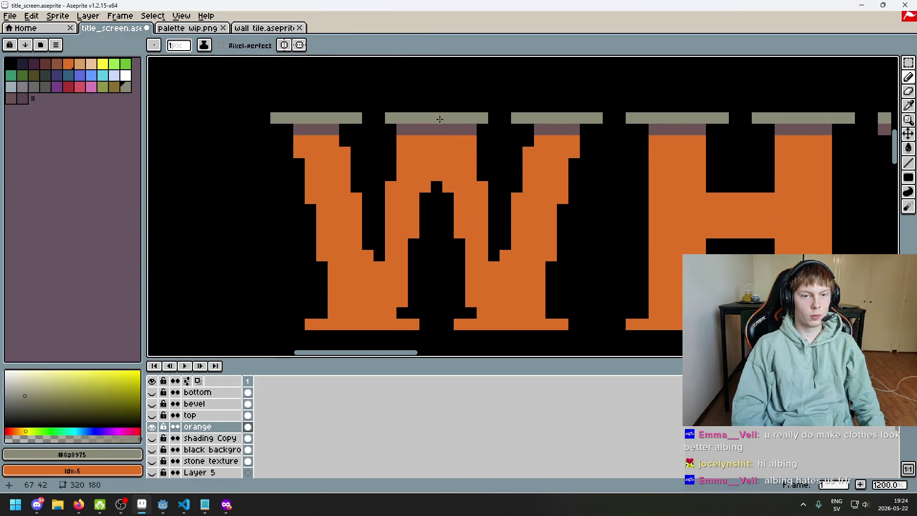
key("2")
scroll(436, 186, "up", 1)
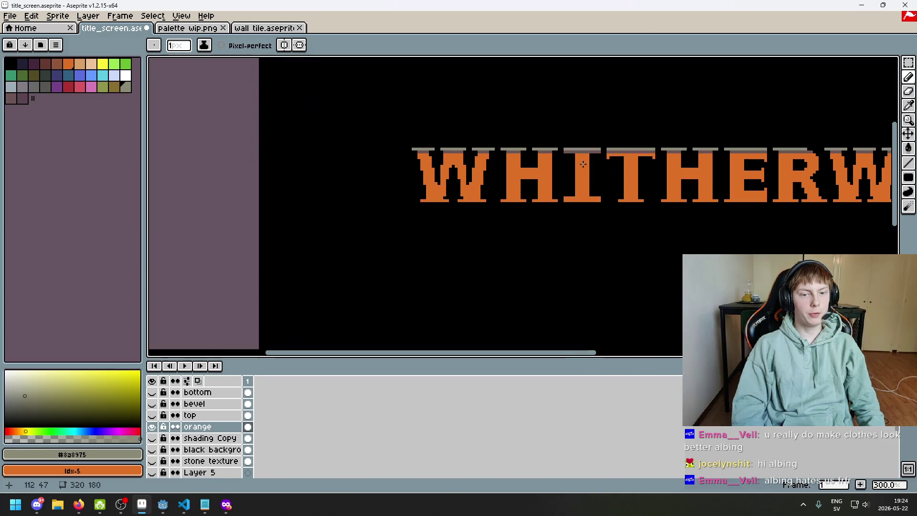
key("w")
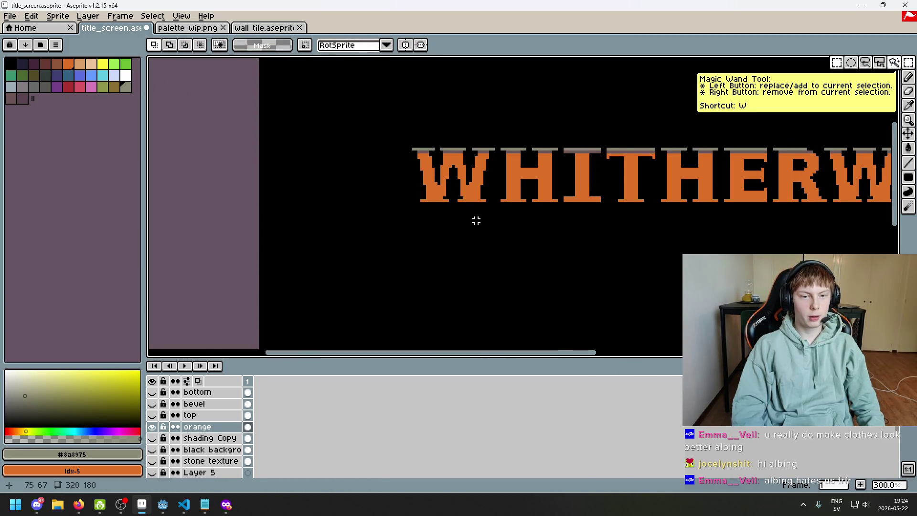
key("m")
key("ctrl+shift+d")
- Select part of the W, move it outward and drop it in place
key("ctrl+d")
left_click_drag(381, 140, 430, 269)
mouse_move(372, 125)
left_mouse_down()
mouse_move(385, 158)
mouse_move(518, 291)
left_mouse_up()
scroll(436, 215, "up", 1)
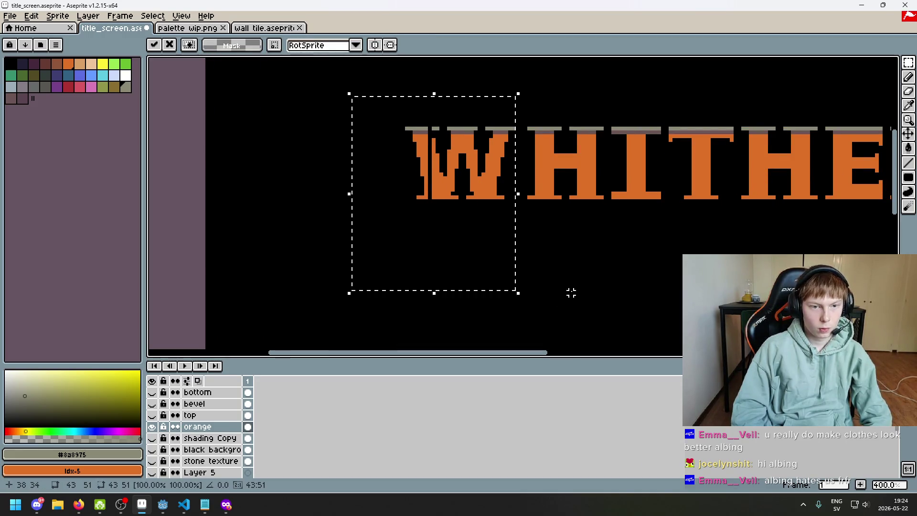
left_click(571, 293)
left_click_drag(513, 180, 508, 224)
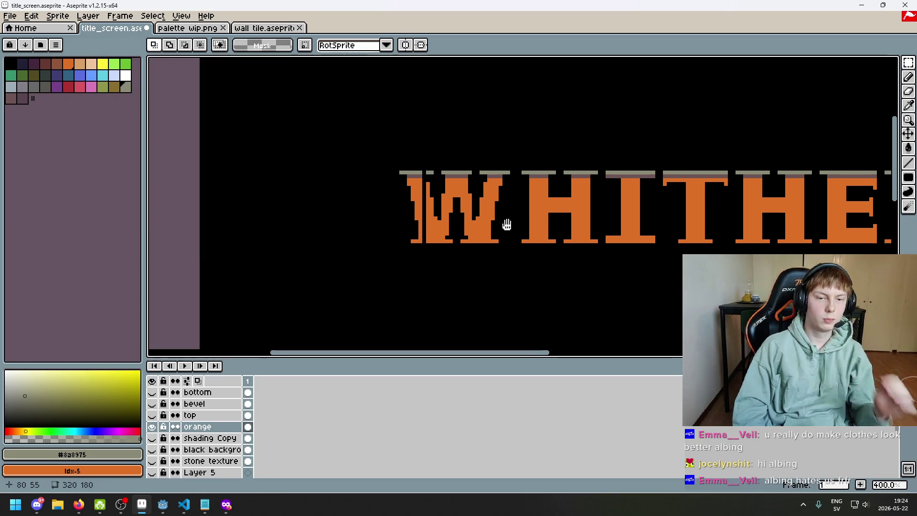
scroll(494, 172, "up", 1)
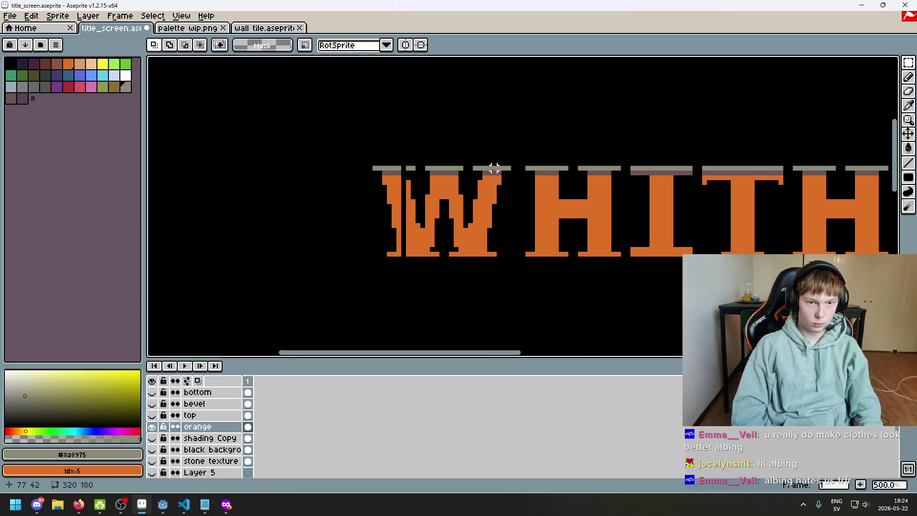
- Shift the strip between the W and H sideways and commit with a deselect
left_click_drag(489, 283, 492, 316)
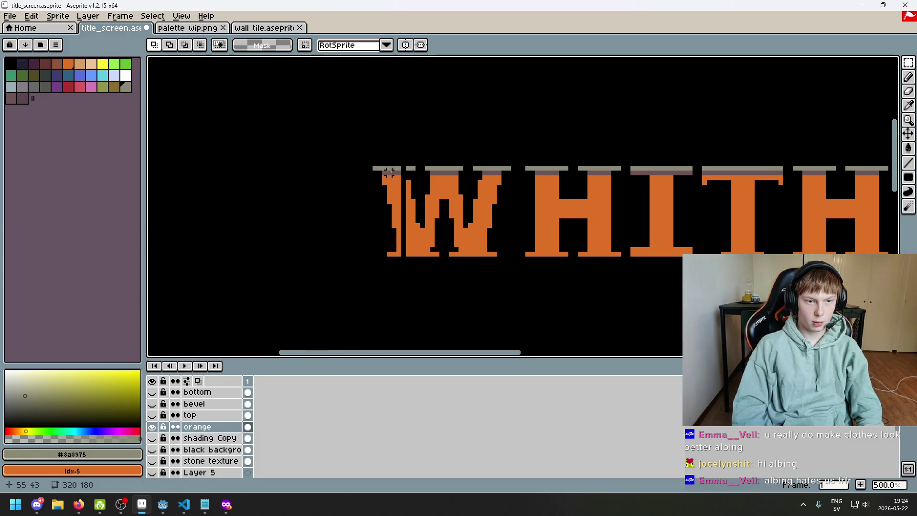
scroll(392, 172, "up", 1)
mouse_move(372, 170)
left_mouse_down()
mouse_move(402, 200)
mouse_move(403, 307)
left_mouse_up()
key("Escape")
left_click_drag(537, 169, 510, 345)
key("ctrl+t")
key("ctrl+d")
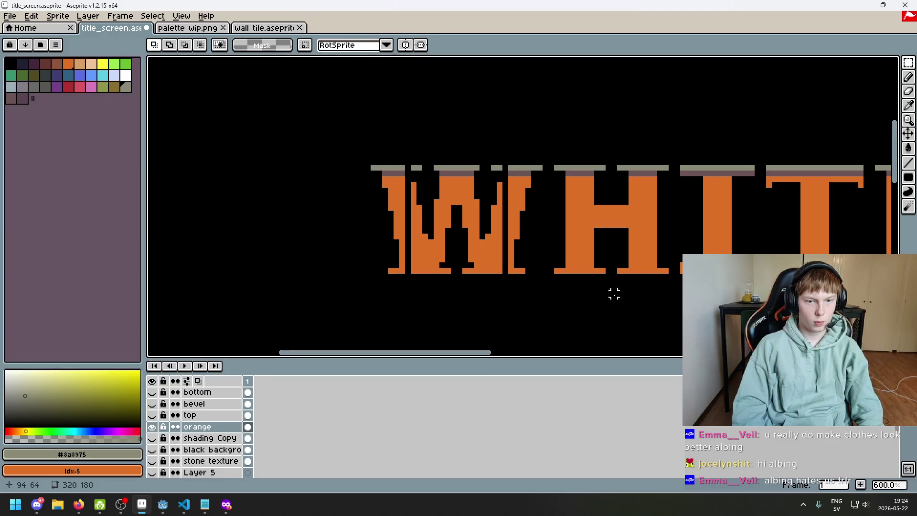
scroll(611, 299, "down", 5)
mouse_move(590, 292)
left_mouse_down()
mouse_move(538, 251)
mouse_move(499, 251)
left_mouse_up()
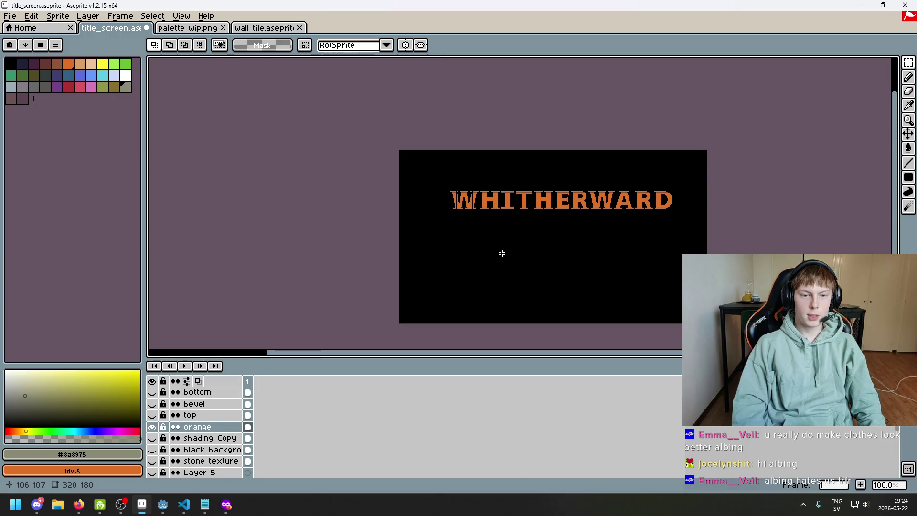
- Fill the gaps on the W's left and right sides with the orange letter colour
scroll(501, 251, "up", 3)
scroll(499, 206, "up", 2)
key("b")
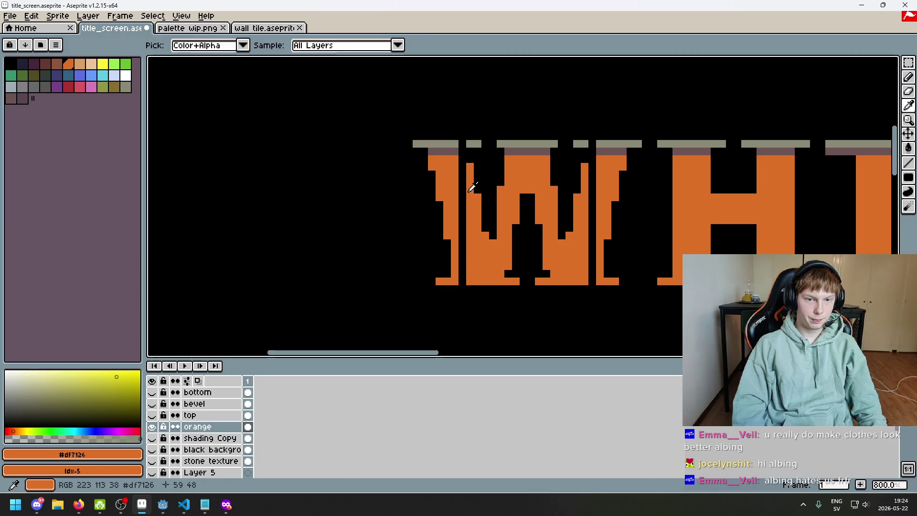
left_click(475, 180, "alt")
scroll(475, 180, "up", 2)
scroll(458, 229, "down", 2)
scroll(473, 215, "up", 1)
left_click(478, 284)
left_click(478, 172, "shift")
left_click(669, 283)
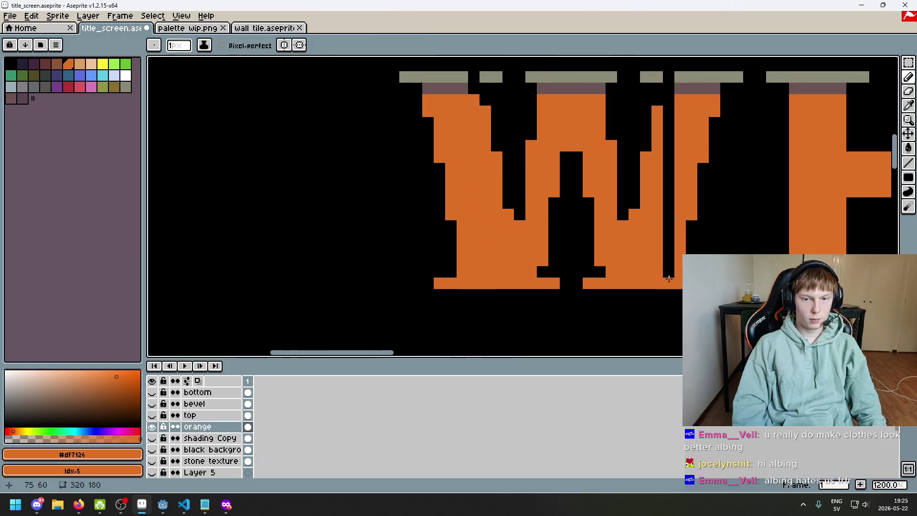
left_click(672, 102, "shift")
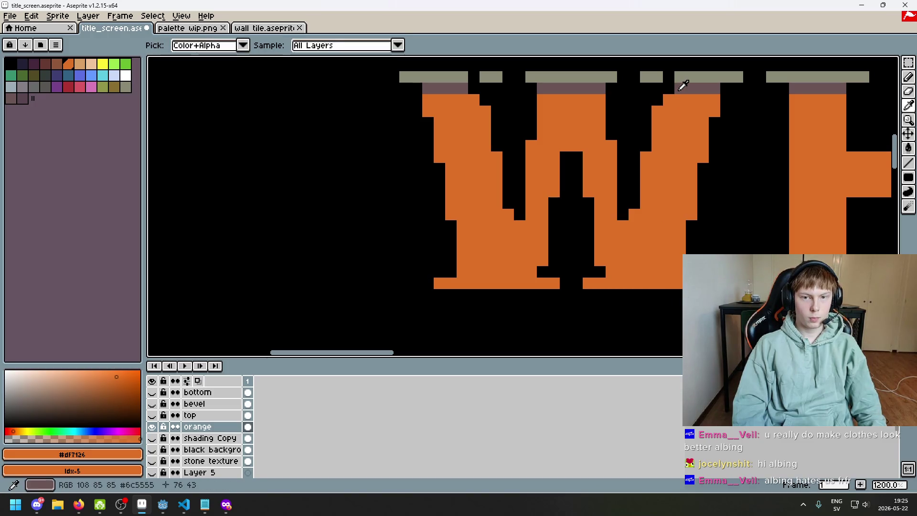
- Patch the gaps in the W's brown bevel strip and top strip
left_click(670, 90, "alt")
left_click(475, 91)
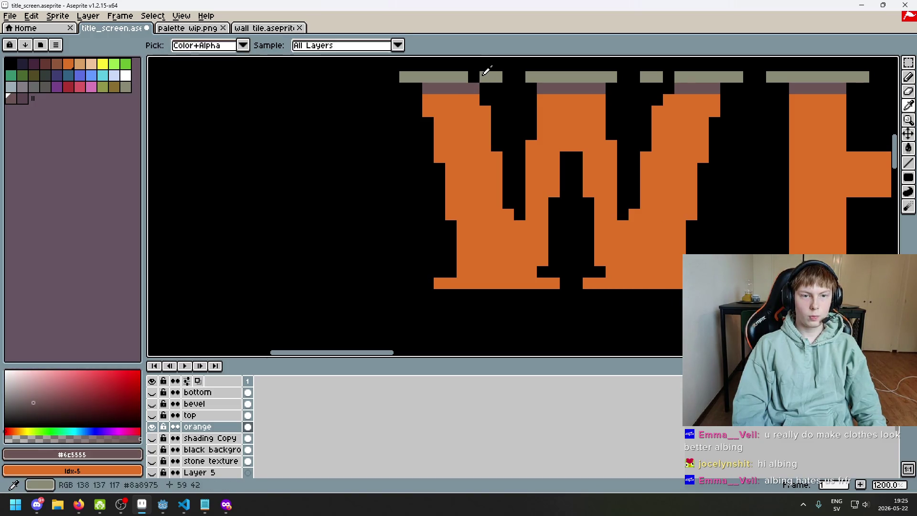
left_click(485, 74, "alt")
left_click(474, 78)
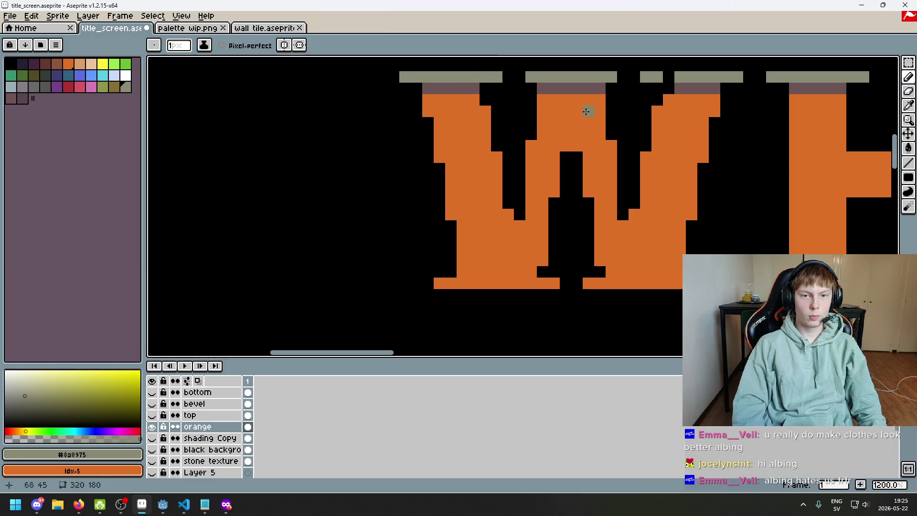
left_click(682, 87, "alt")
left_click(669, 89)
- Recentre the title, select and deselect the W, and fill a black pixel gap in orange
scroll(669, 89, "down", 6)
scroll(479, 227, "down", 2)
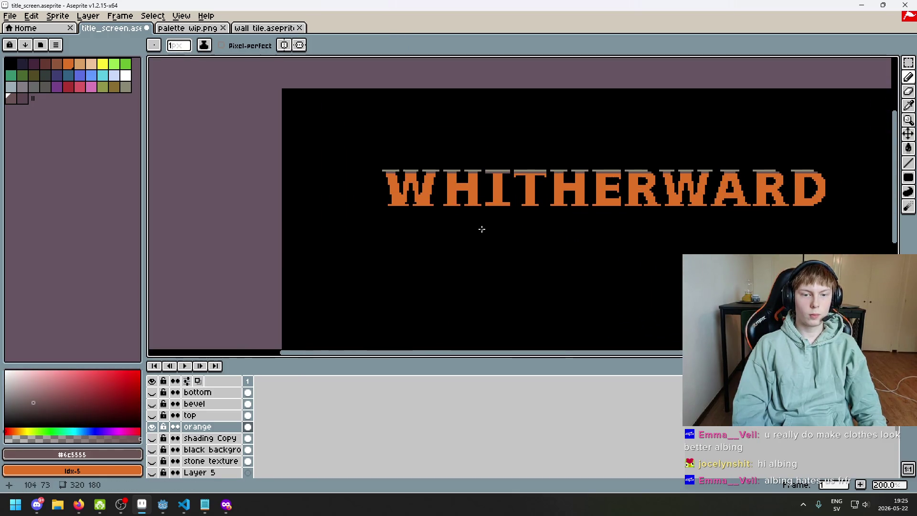
left_click_drag(421, 228, 401, 221)
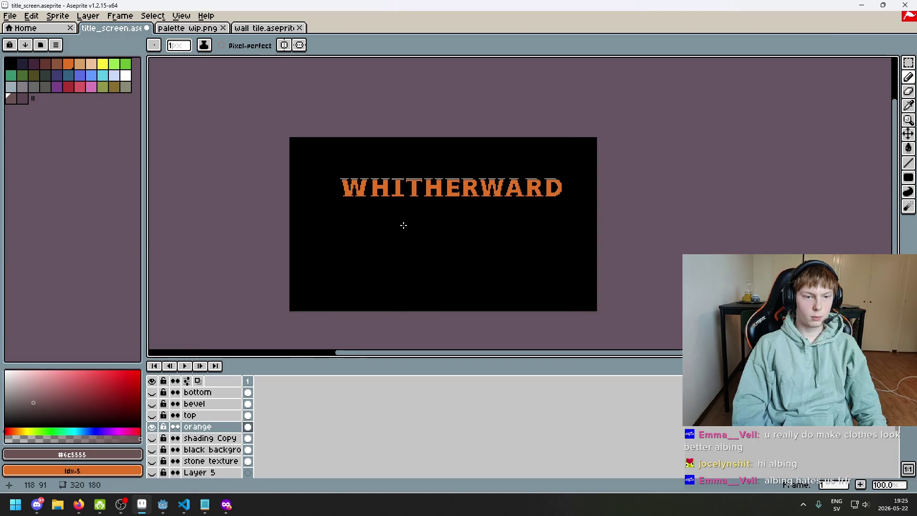
scroll(368, 186, "up", 3)
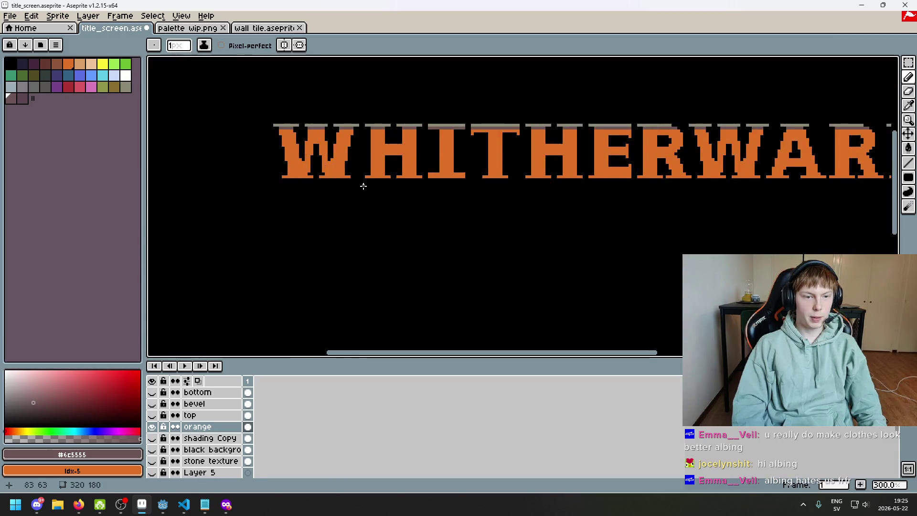
key("q")
scroll(370, 183, "up", 1)
left_click_drag(293, 151, 431, 338)
left_click(467, 253)
scroll(467, 253, "up", 4)
left_click(420, 236, "alt")
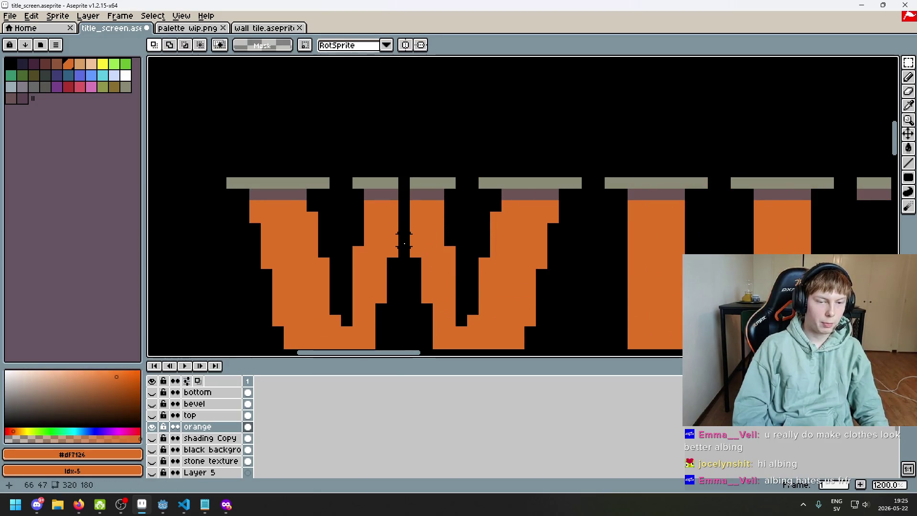
key("b")
left_click(404, 240)
- Erase a stray pixel, extend the W's middle grey cap bar, then view the title at 100%
scroll(405, 207, "down", 3)
key("e")
left_click(406, 232)
scroll(410, 222, "up", 3)
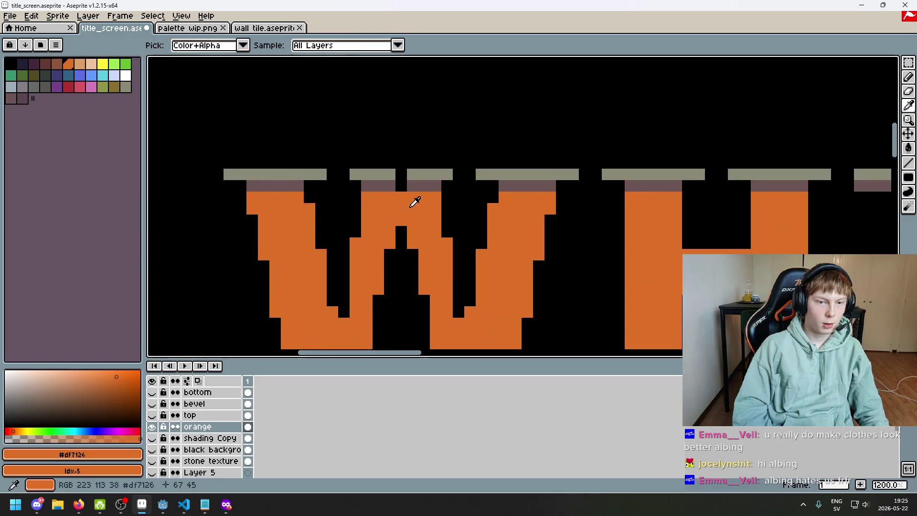
left_click(411, 185, "alt")
key("b")
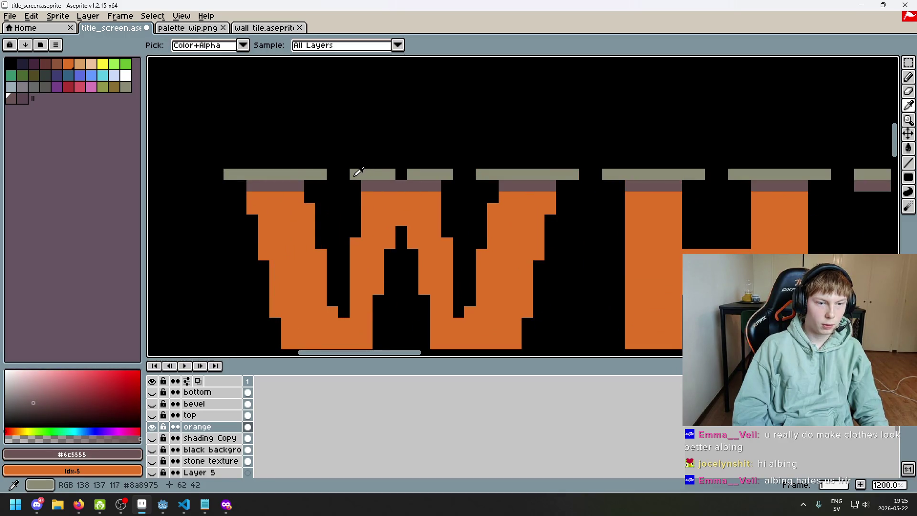
left_click(352, 174, "alt")
left_click(344, 176)
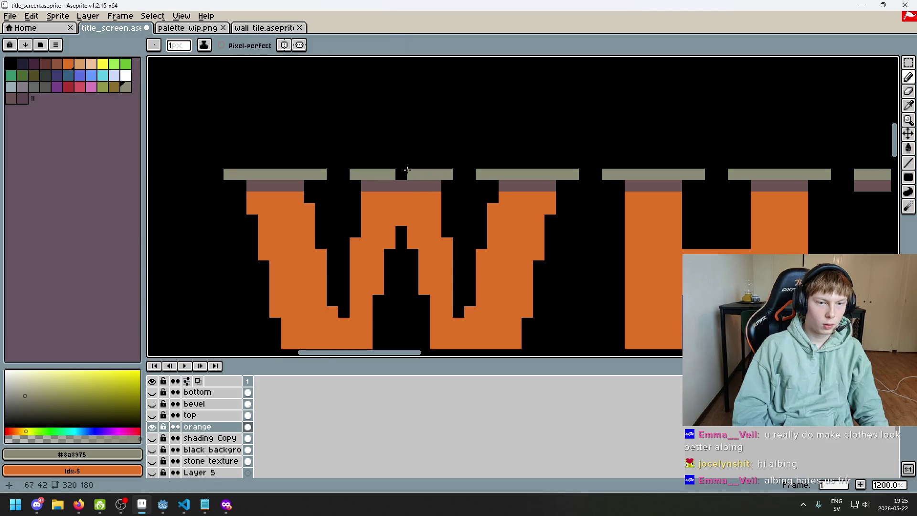
key("1")
key("2")
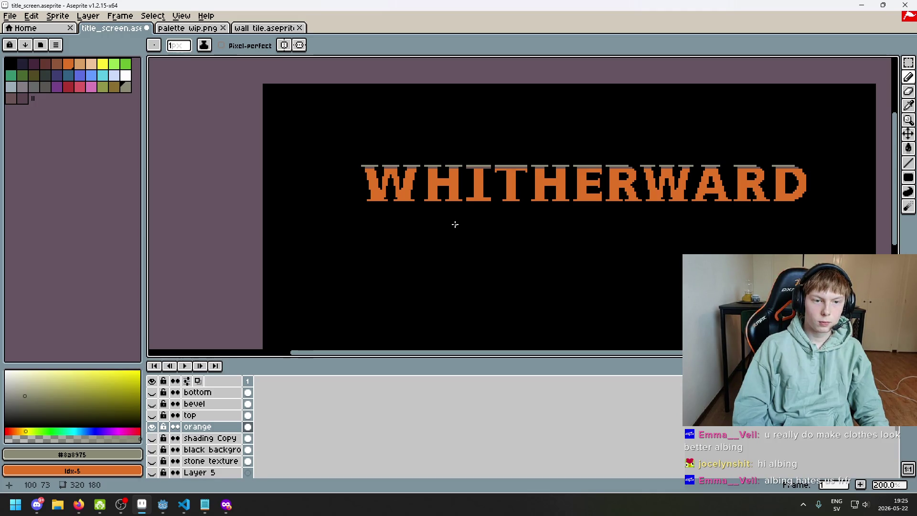
- Switch between orange and black on the W and undo several earlier pencil strokes
key("1")
left_click_drag(455, 224, 436, 238)
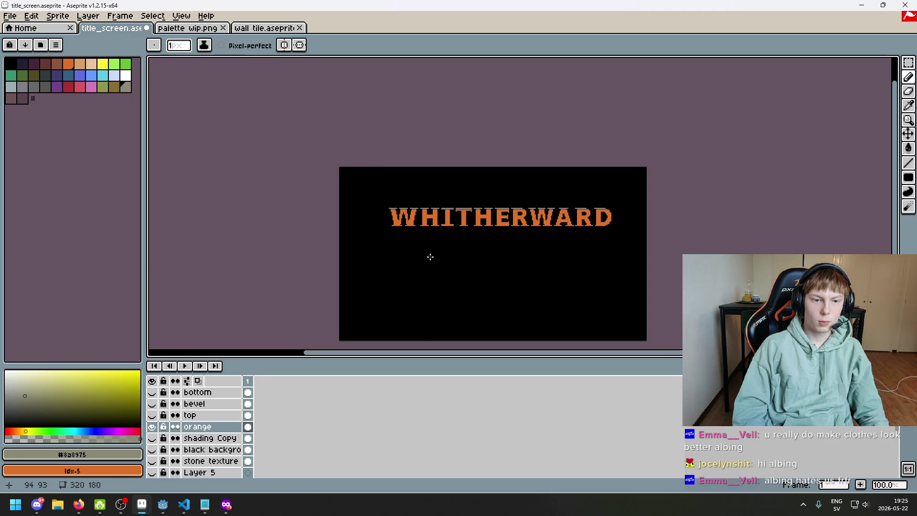
scroll(430, 257, "up", 7)
left_click(377, 148, "alt")
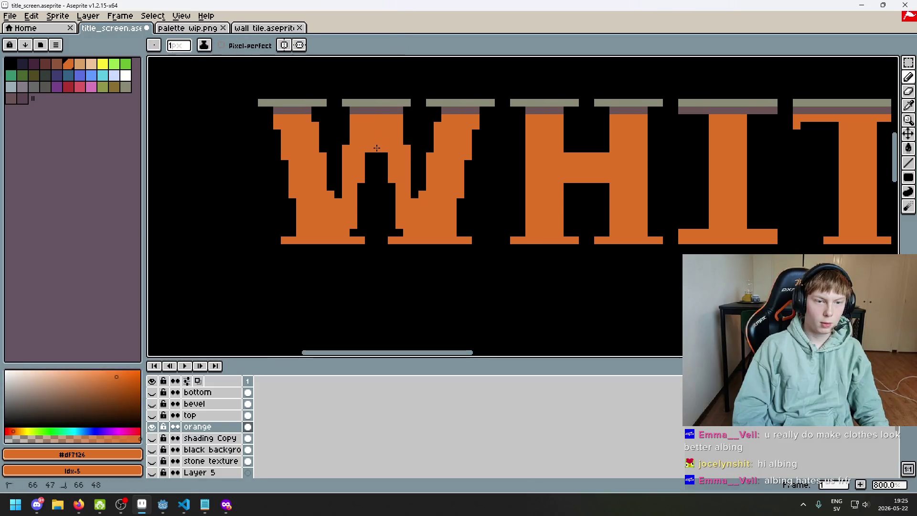
key("1")
scroll(435, 223, "up", 1)
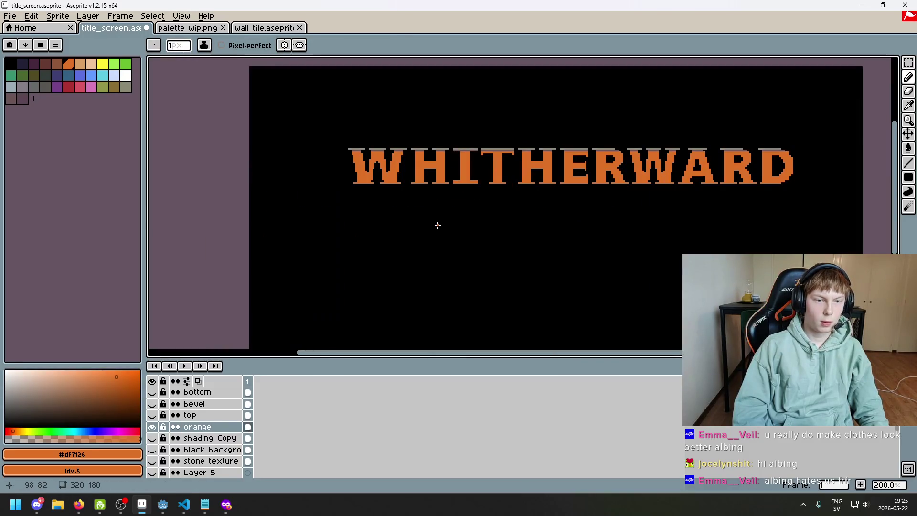
key("ctrl+z")
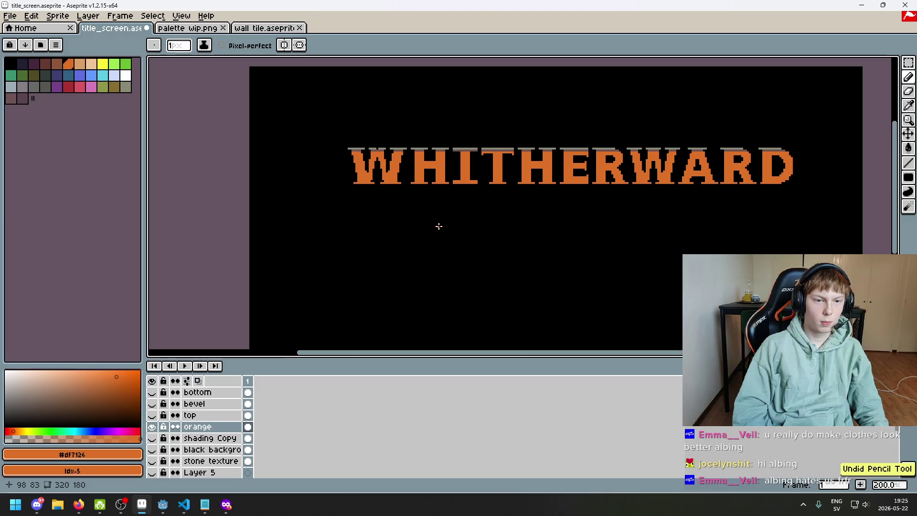
scroll(387, 181, "up", 4)
left_click(377, 150, "alt")
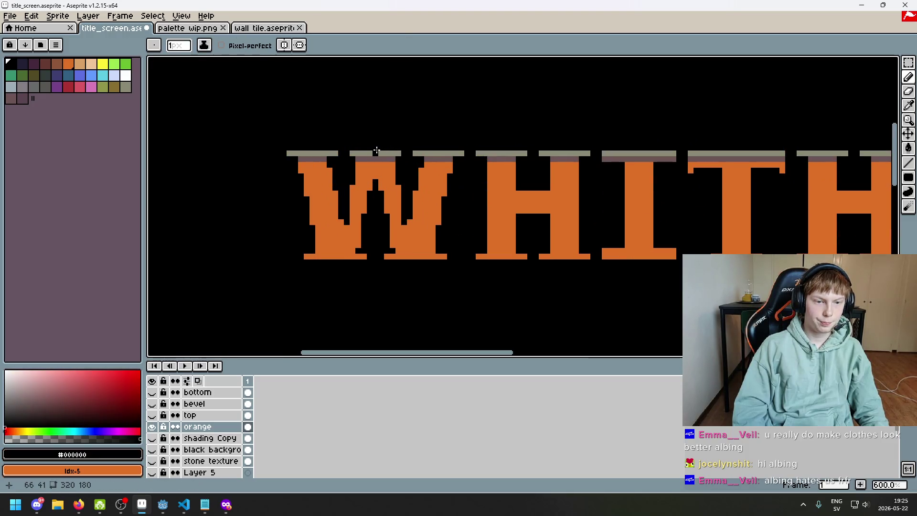
left_click(382, 178, "alt")
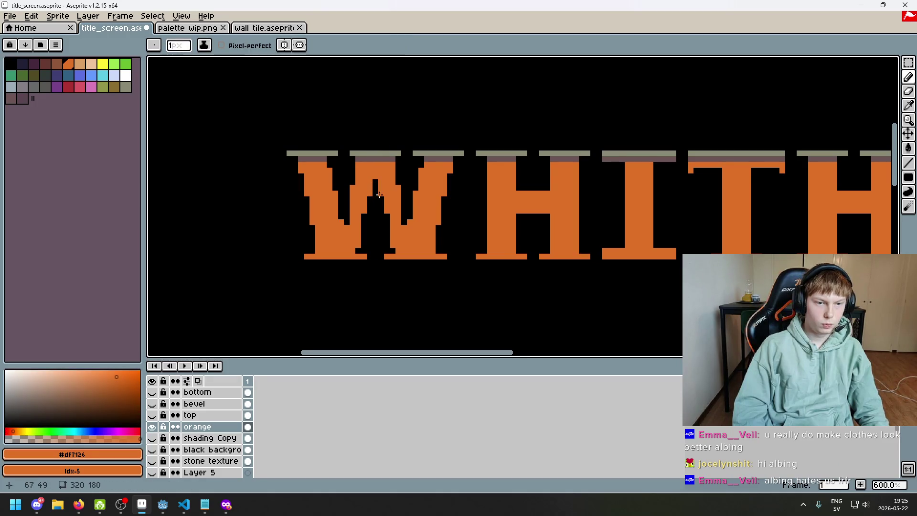
scroll(377, 182, "down", 5)
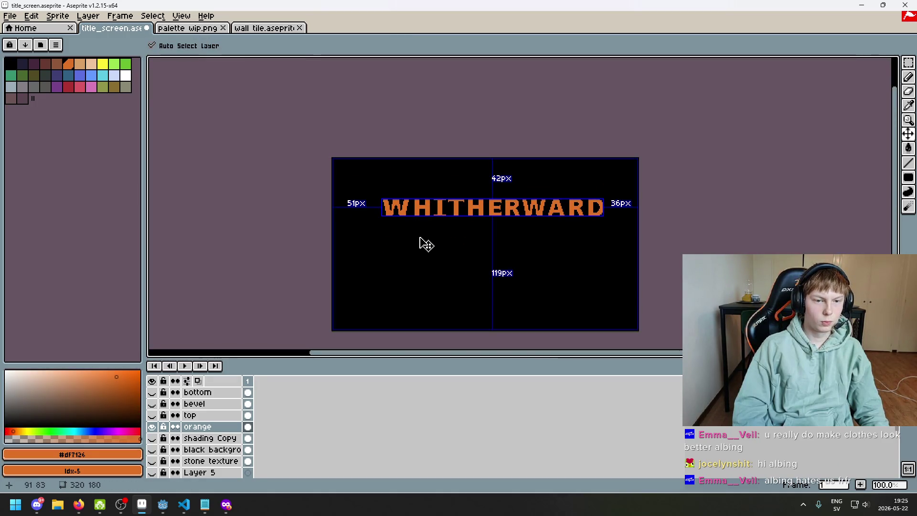
key("ctrl+z")
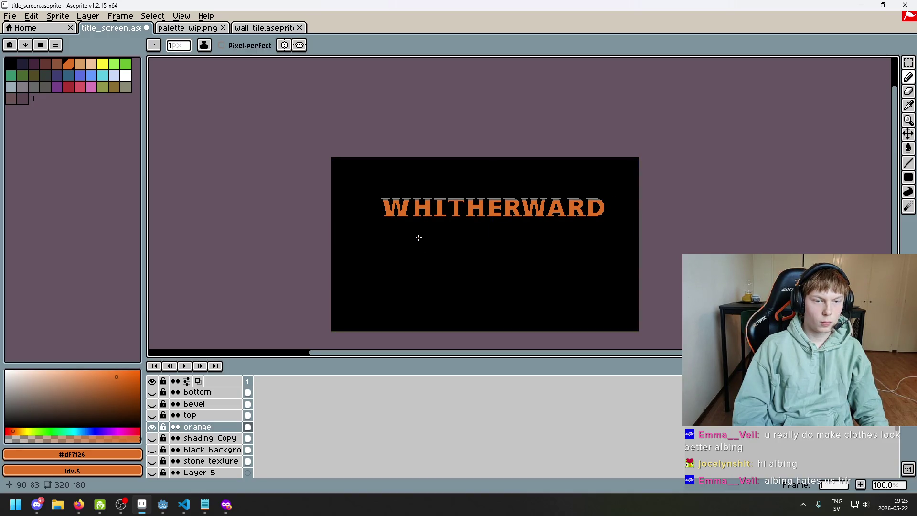
scroll(419, 237, "up", 4)
scroll(397, 185, "up", 1)
key("ctrl+z")
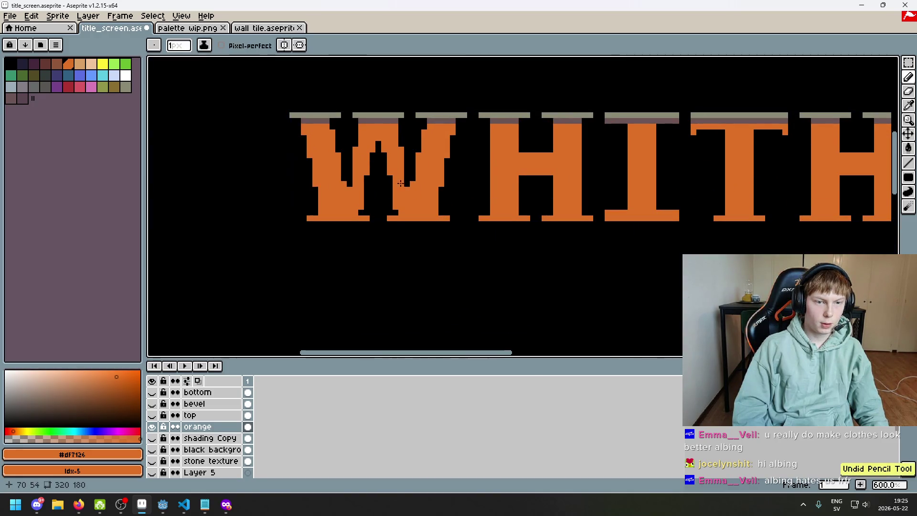
- Fill the black gap and columns in the W's middle with orange, undoing and redoing it
key("m")
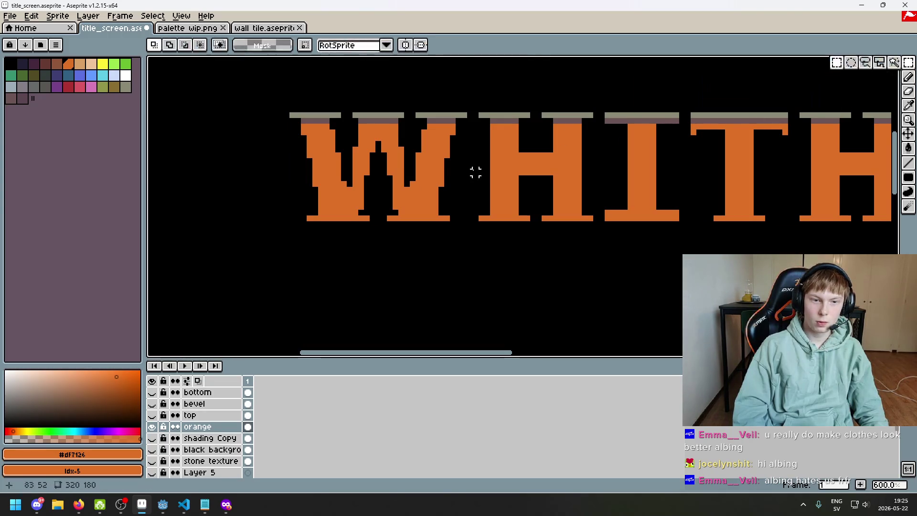
scroll(371, 183, "up", 2)
key("b")
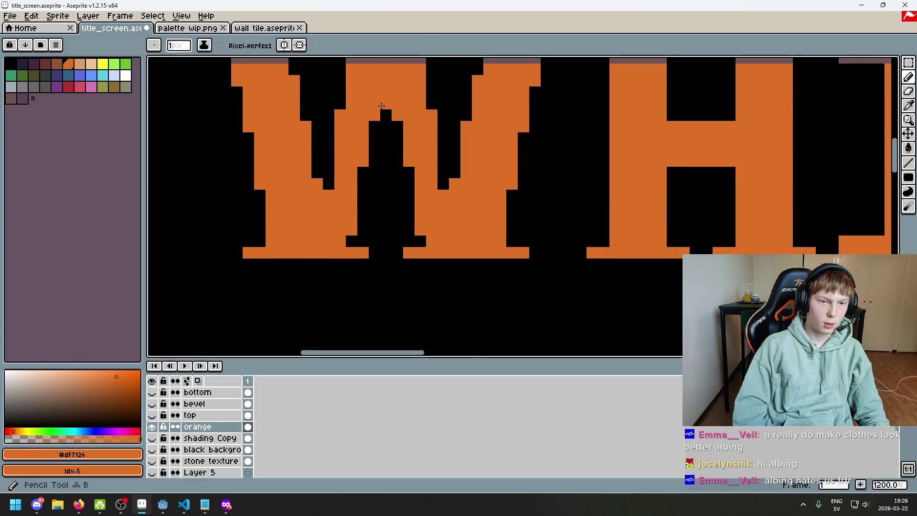
mouse_move(374, 125)
left_mouse_down()
mouse_move(375, 162)
mouse_move(398, 127)
mouse_move(397, 162)
mouse_move(363, 196)
left_mouse_up()
left_click(376, 172)
left_click_drag(409, 172, 409, 196)
scroll(439, 201, "down", 7)
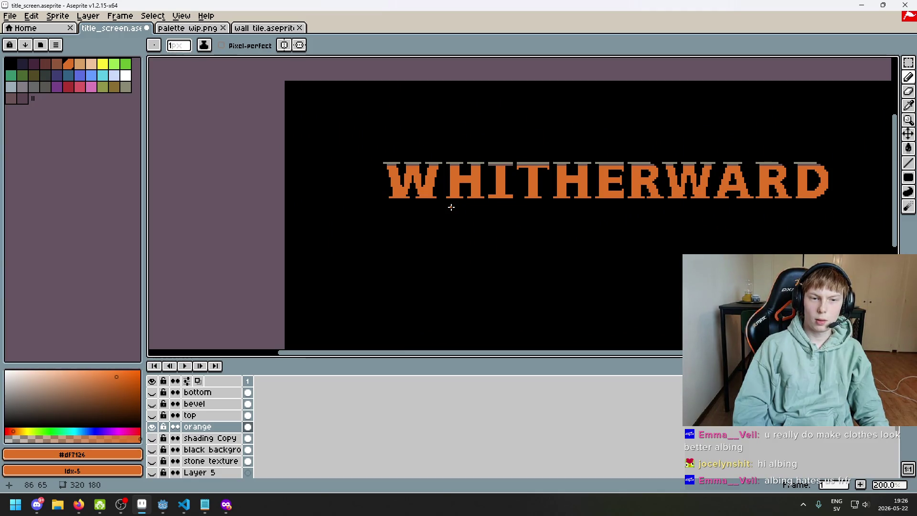
key("ctrl+z")
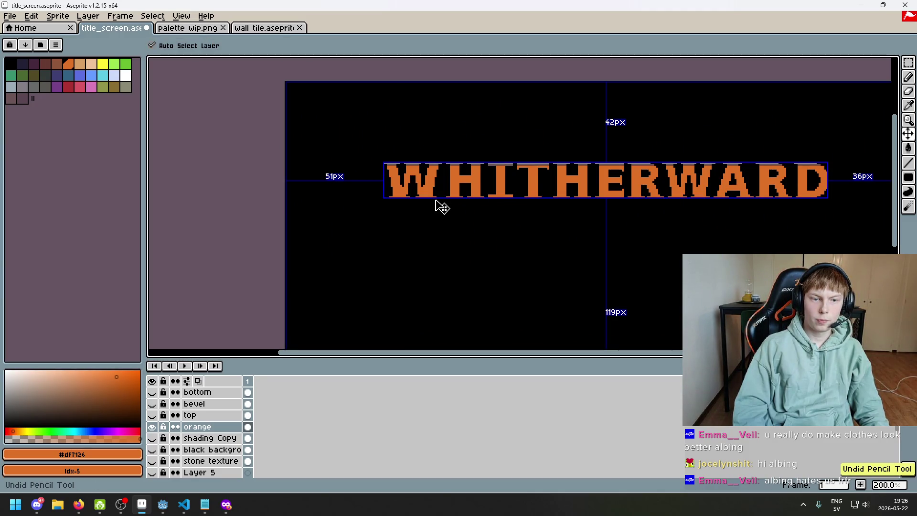
key("ctrl+y")
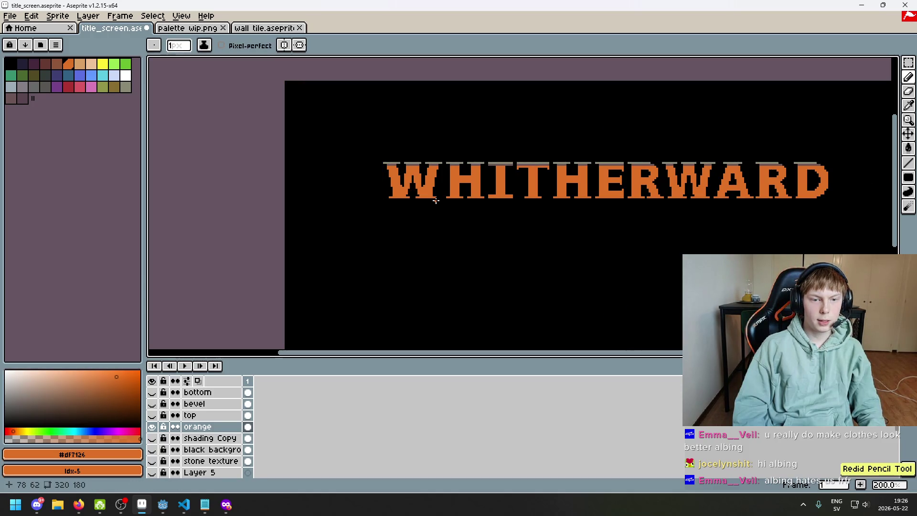
- Undo the latest pencil edit and marquee-select the whole W letter
scroll(432, 203, "up", 4)
key("e")
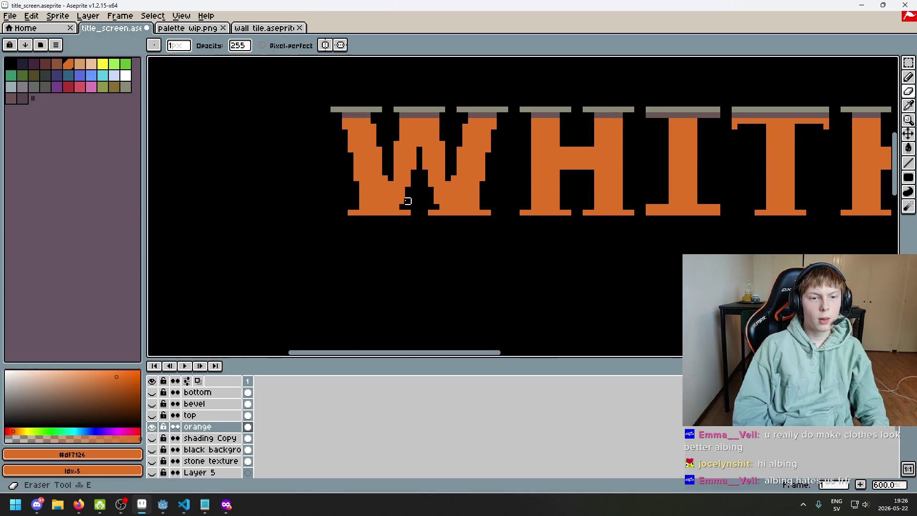
key("ctrl+z")
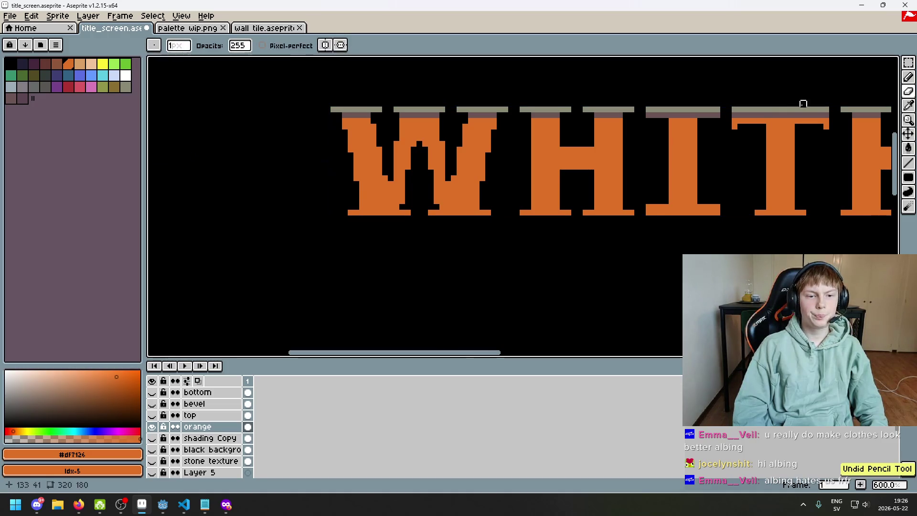
key("m")
left_click_drag(282, 80, 522, 269)
scroll(492, 102, "down", 3)
left_click_drag(491, 102, 554, 285)
scroll(522, 221, "up", 3)
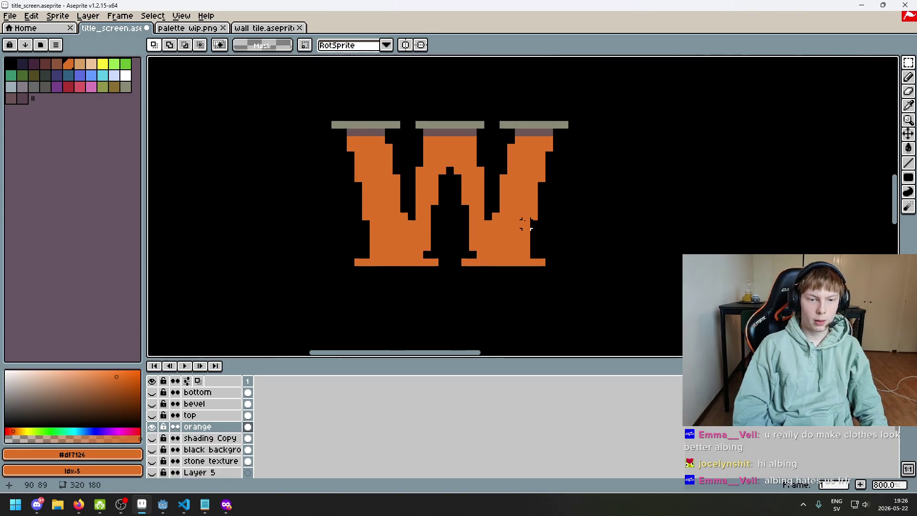
scroll(439, 180, "down", 5)
left_click_drag(456, 197, 447, 267)
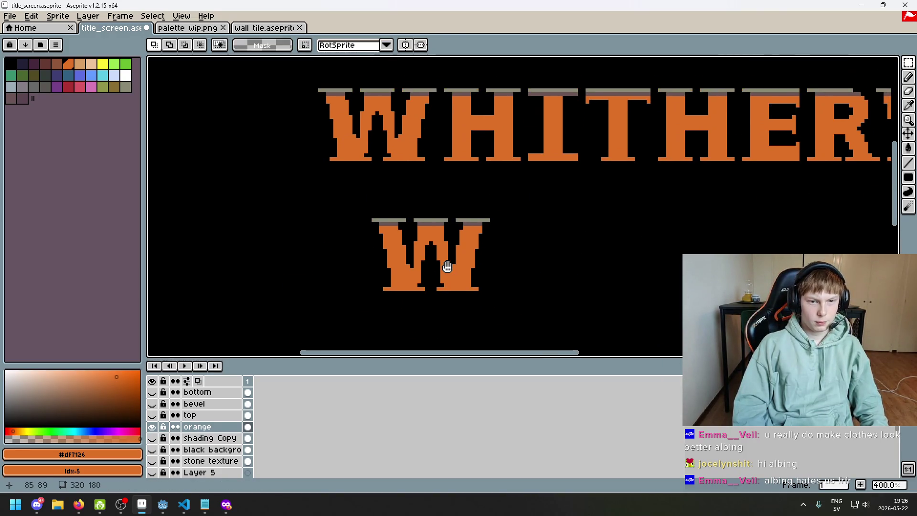
scroll(554, 109, "up", 1)
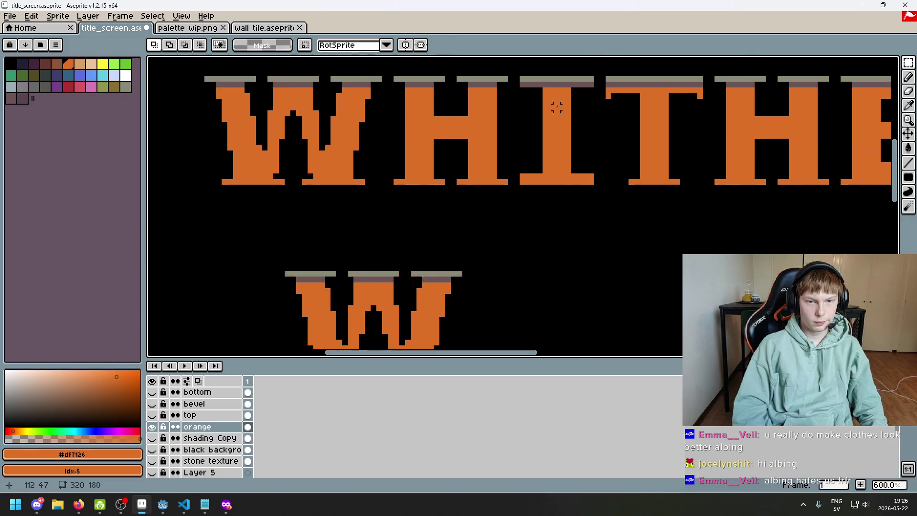
left_click_drag(532, 213, 603, 117)
scroll(439, 257, "up", 1)
key("b")
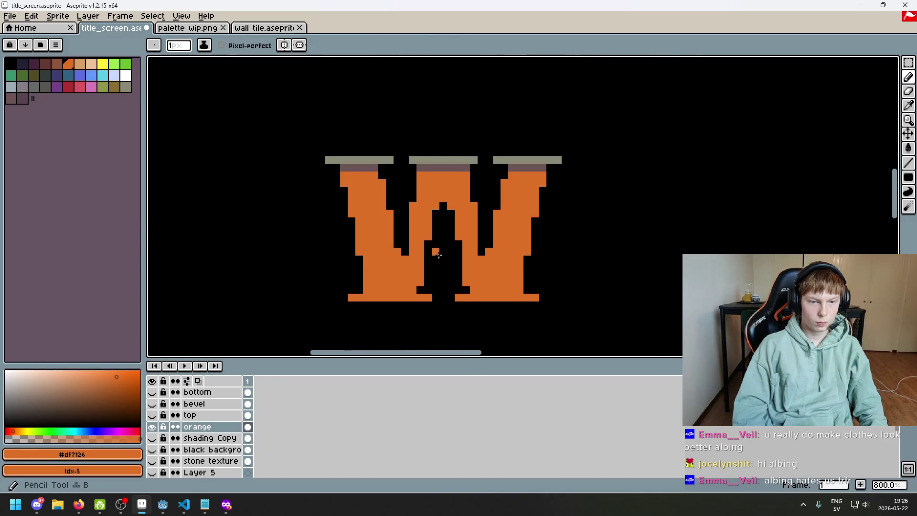
scroll(449, 214, "down", 2)
scroll(460, 218, "up", 2)
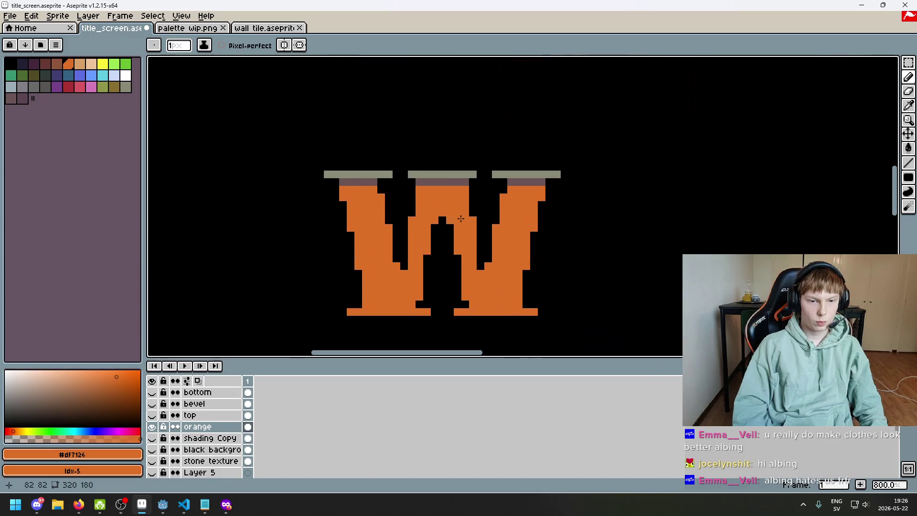
scroll(445, 248, "down", 5)
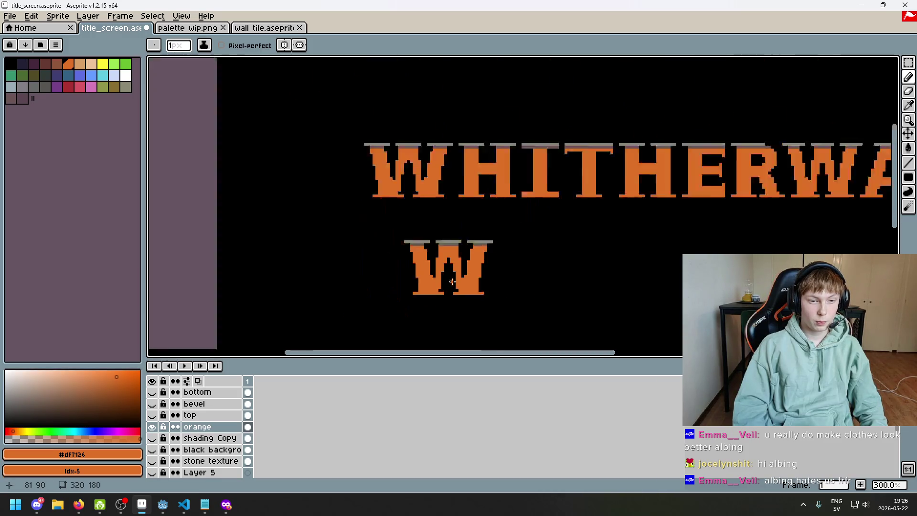
scroll(432, 262, "up", 4)
scroll(445, 262, "down", 4)
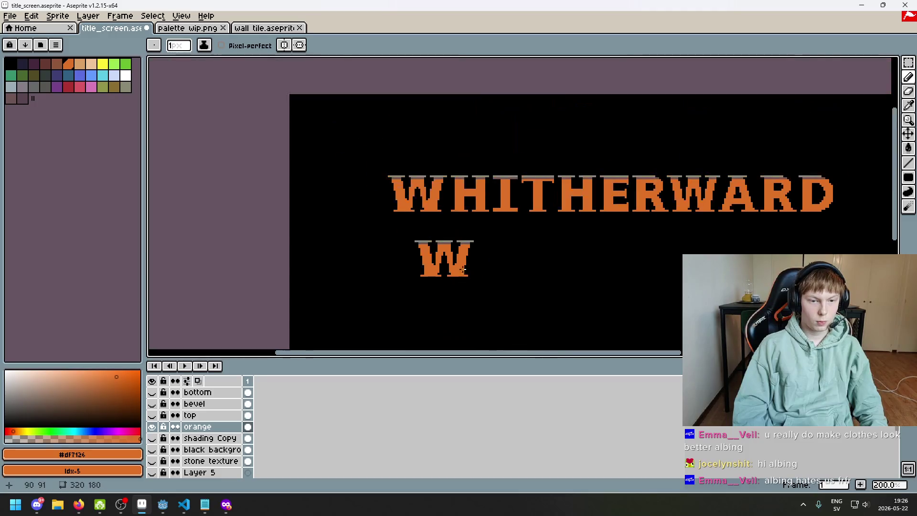
scroll(476, 243, "up", 4)
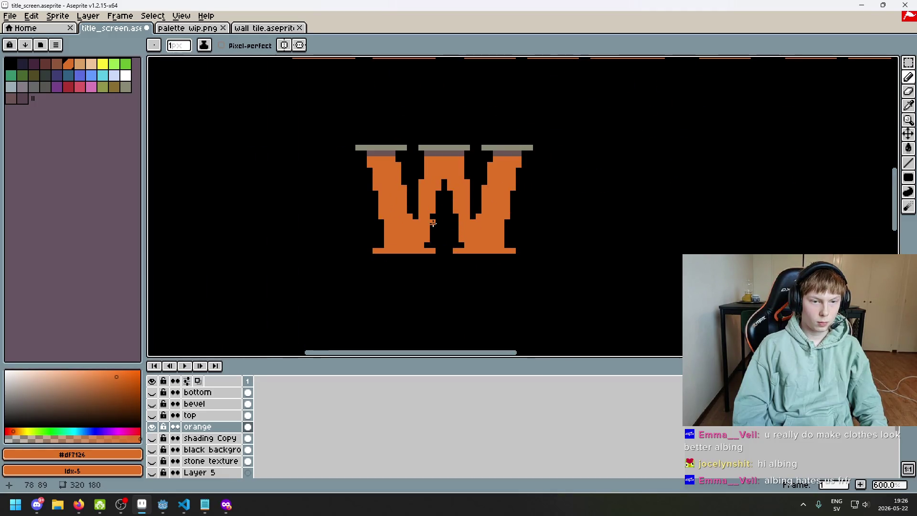
scroll(432, 224, "down", 4)
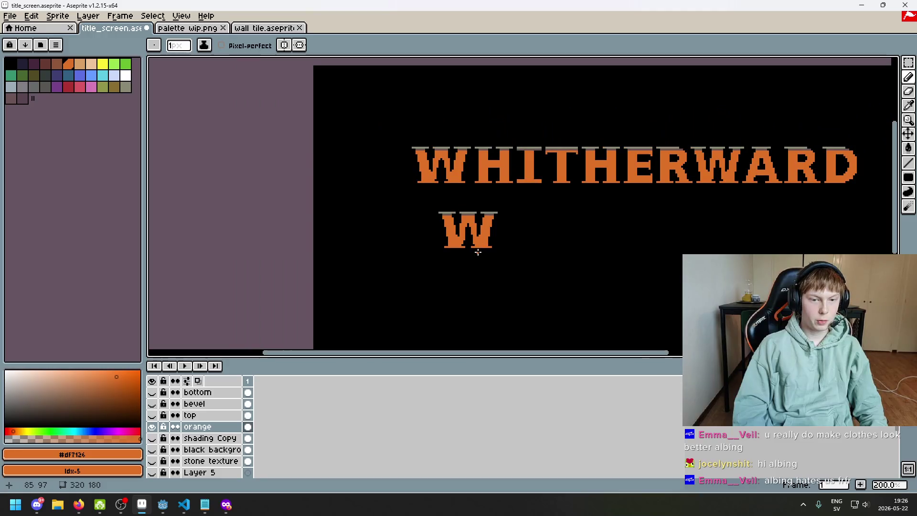
key("ctrl+z")
scroll(473, 250, "up", 7)
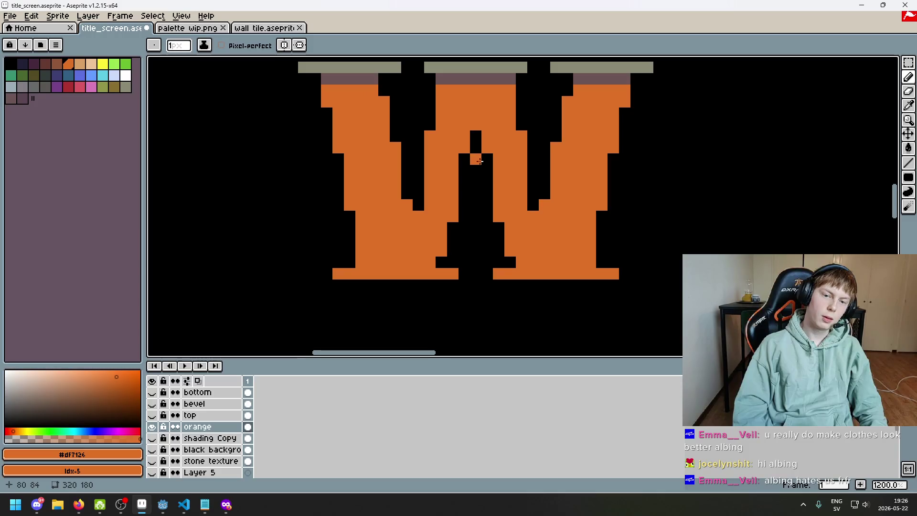
scroll(481, 148, "down", 7)
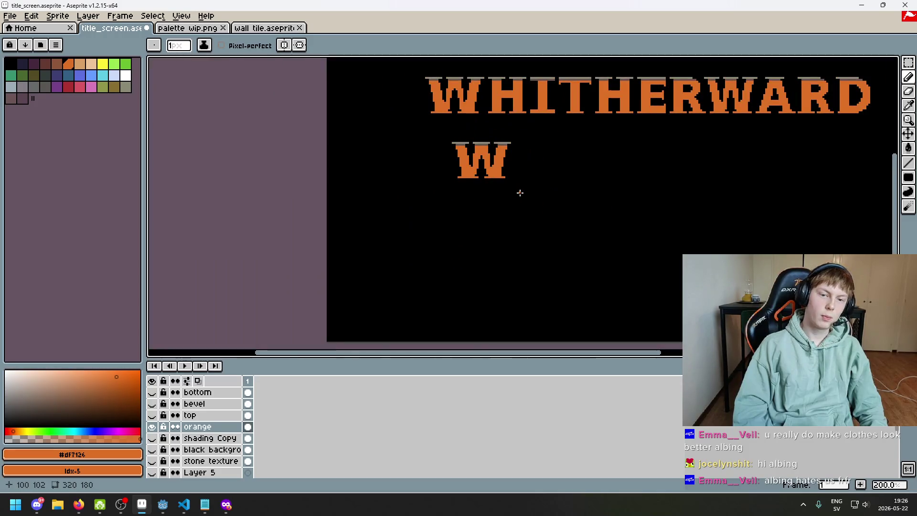
left_click_drag(512, 198, 417, 208)
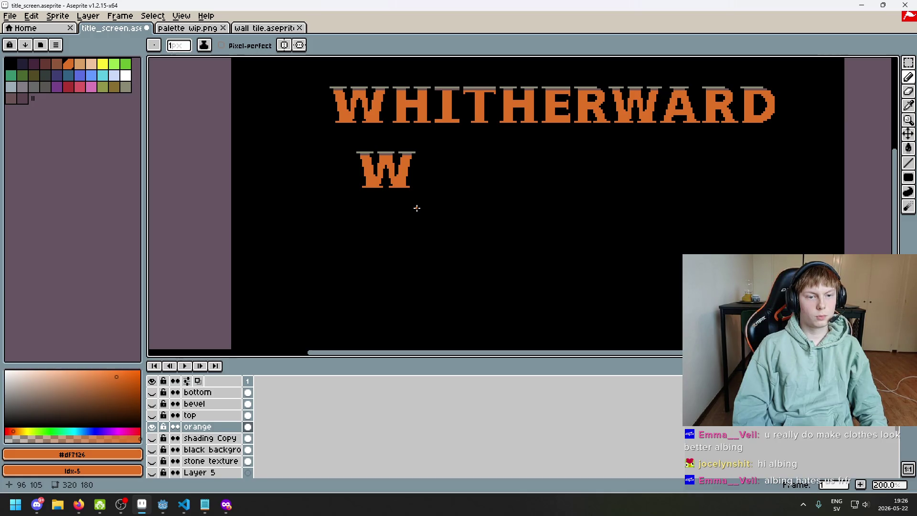
left_click_drag(420, 205, 424, 232)
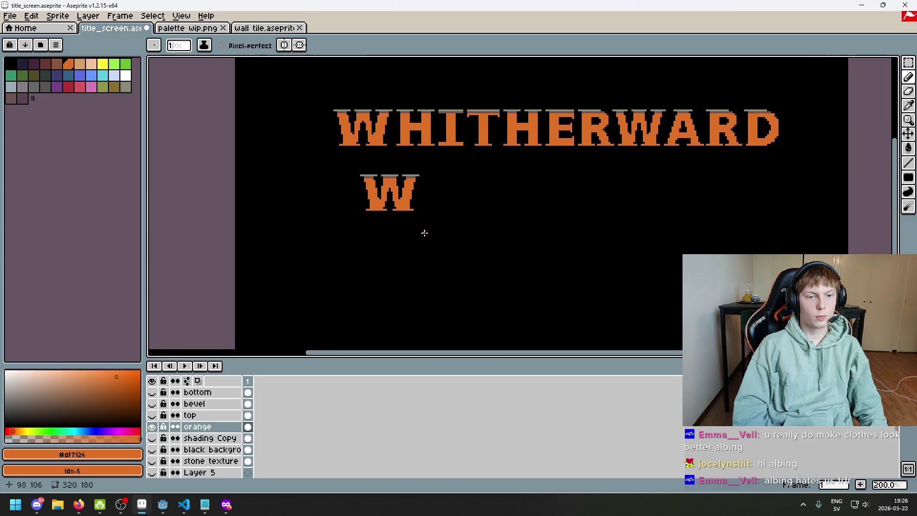
scroll(429, 227, "down", 1)
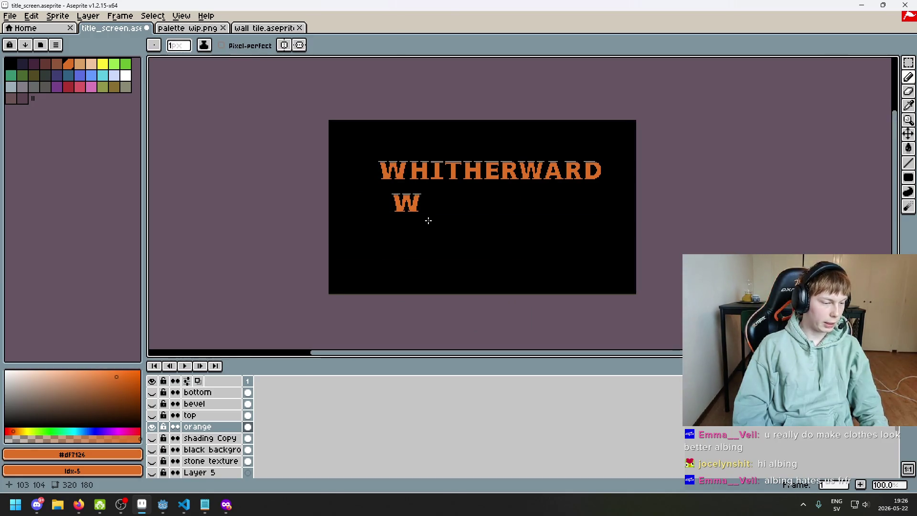
scroll(428, 219, "up", 2)
scroll(412, 210, "up", 4)
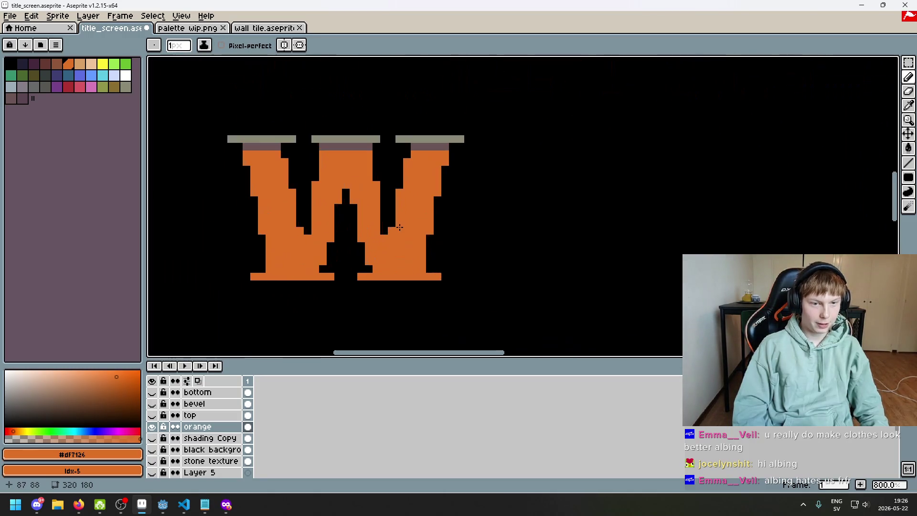
scroll(385, 233, "down", 5)
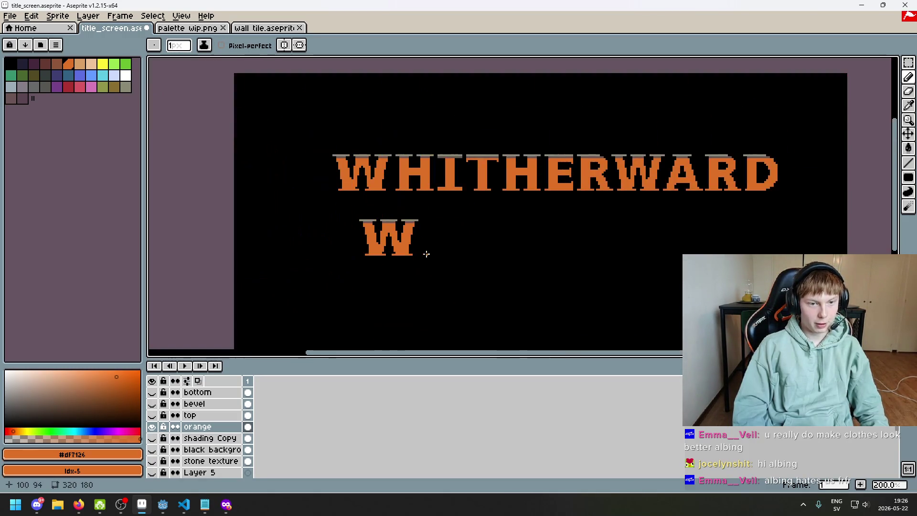
left_click_drag(426, 255, 484, 225)
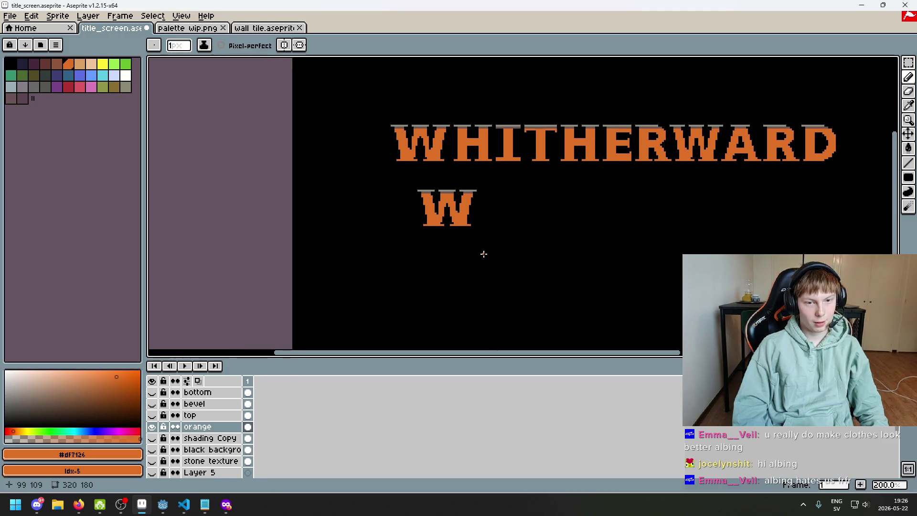
key("ctrl")
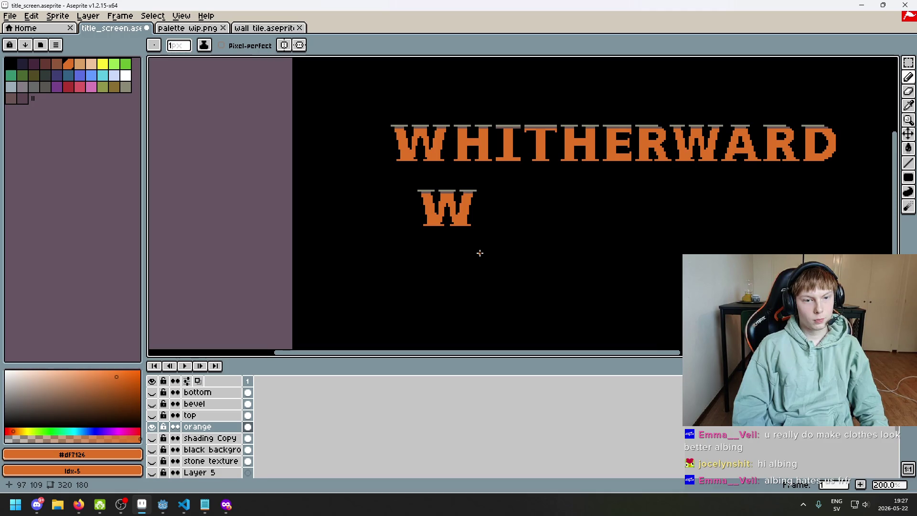
scroll(428, 156, "up", 3)
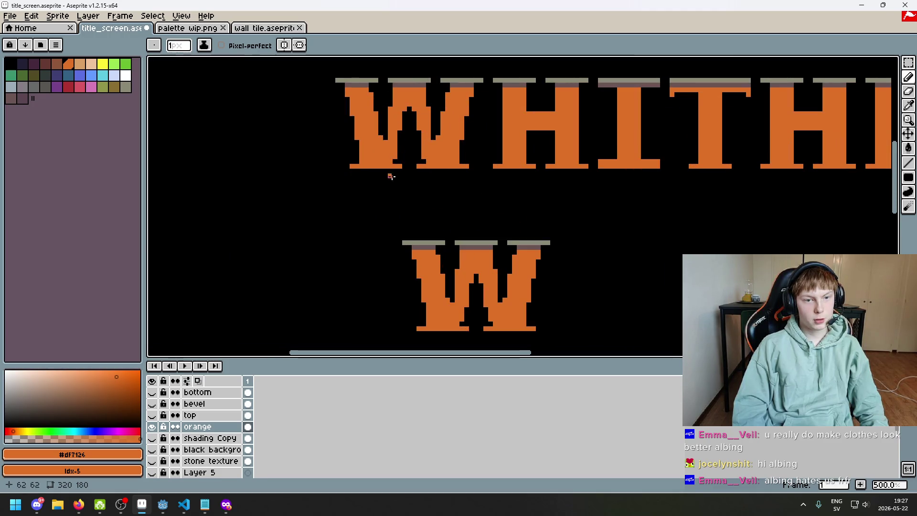
left_click_drag(367, 270, 396, 193)
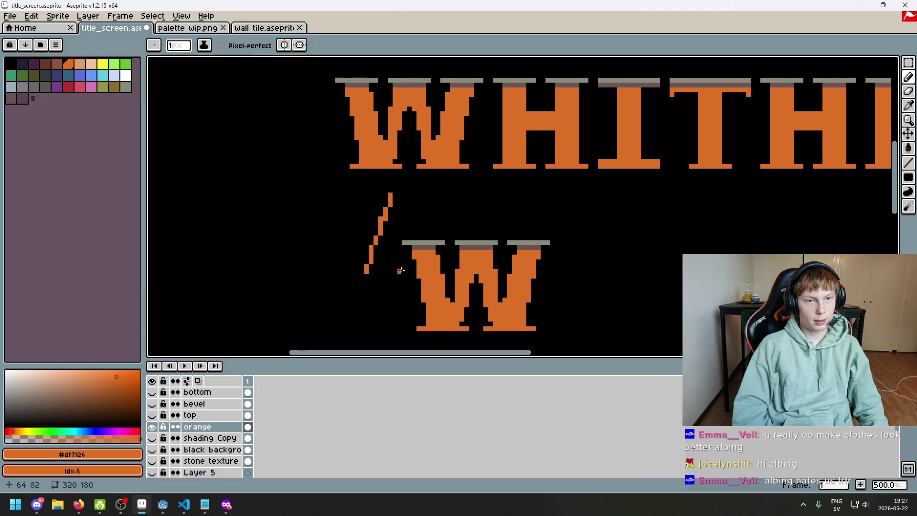
key("ctrl+z")
scroll(478, 267, "down", 4)
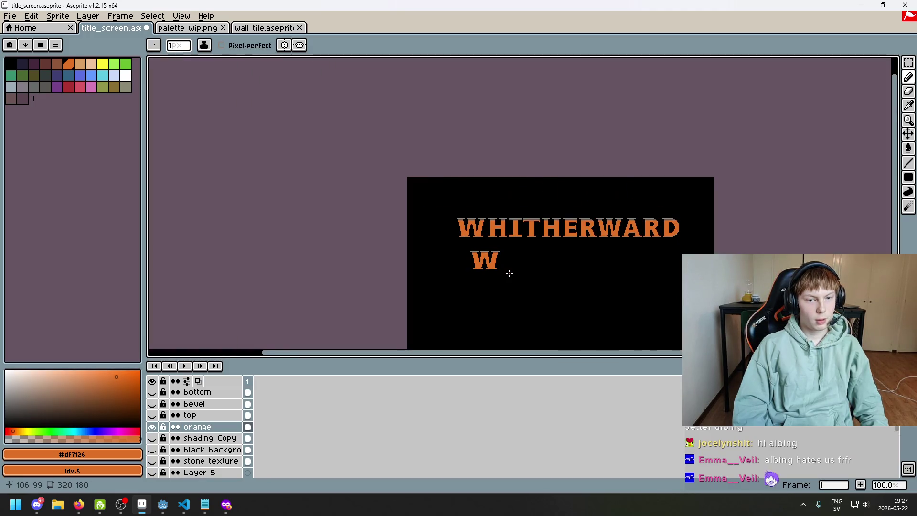
scroll(509, 272, "up", 1)
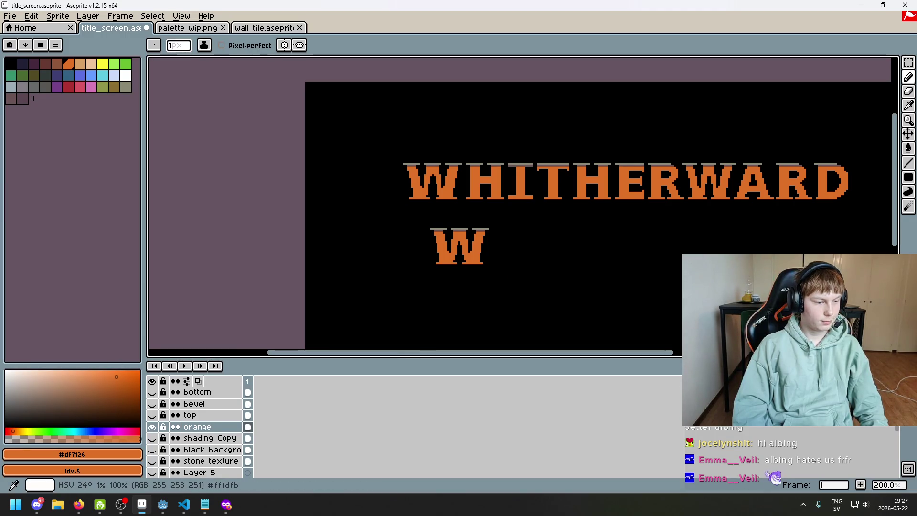
scroll(359, 221, "up", 1)
scroll(467, 212, "up", 1)
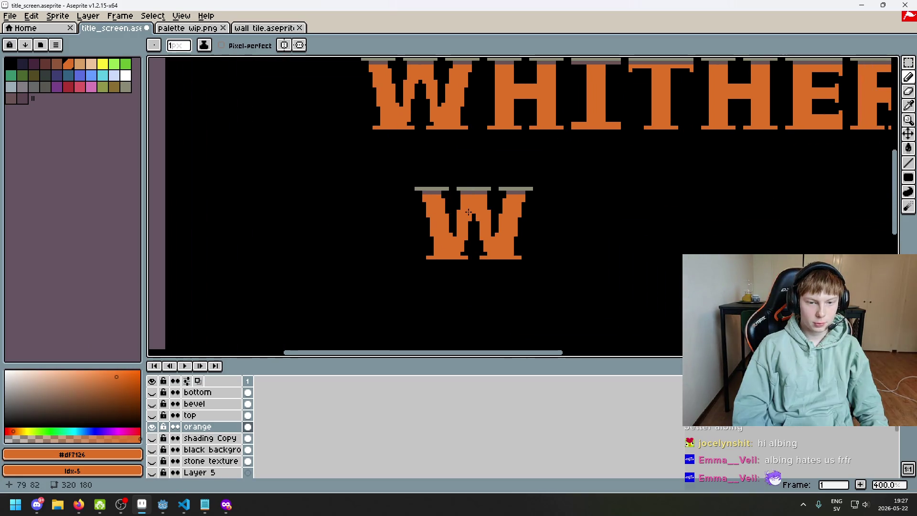
scroll(416, 90, "up", 1)
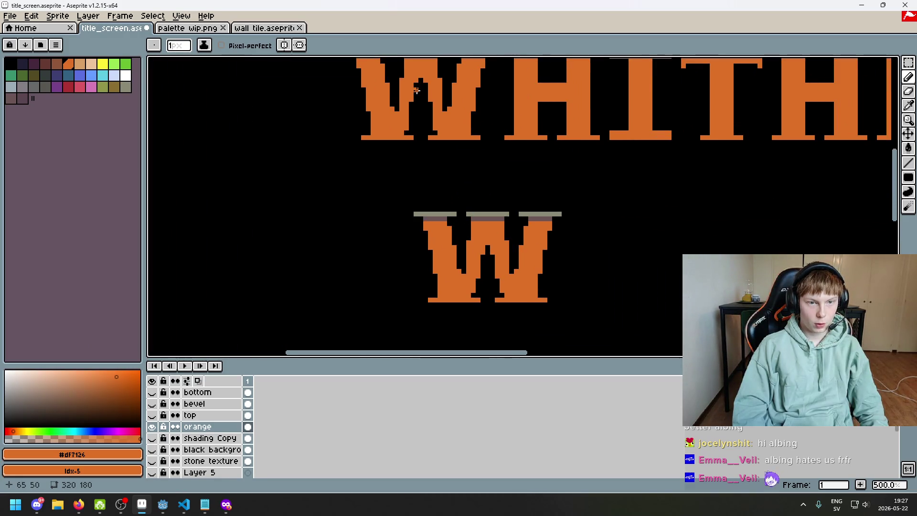
scroll(527, 302, "up", 2)
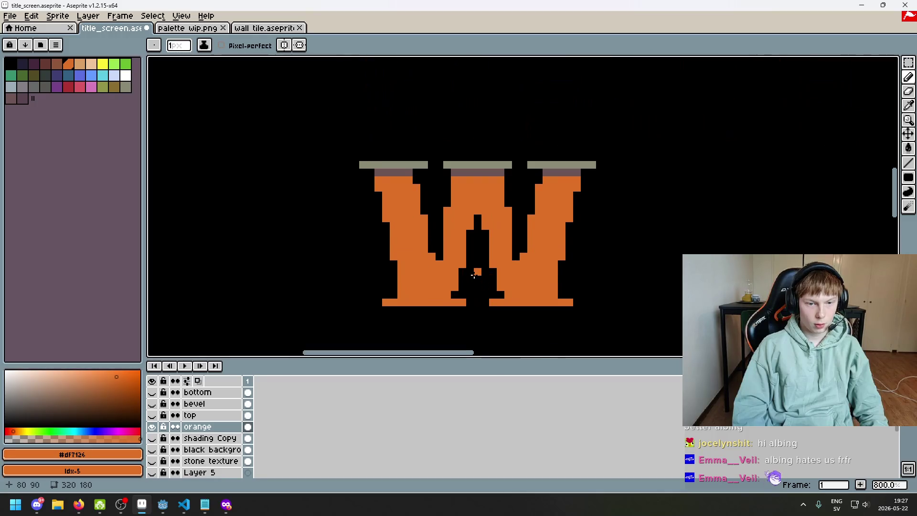
key("e")
scroll(492, 271, "down", 4)
scroll(524, 290, "down", 1)
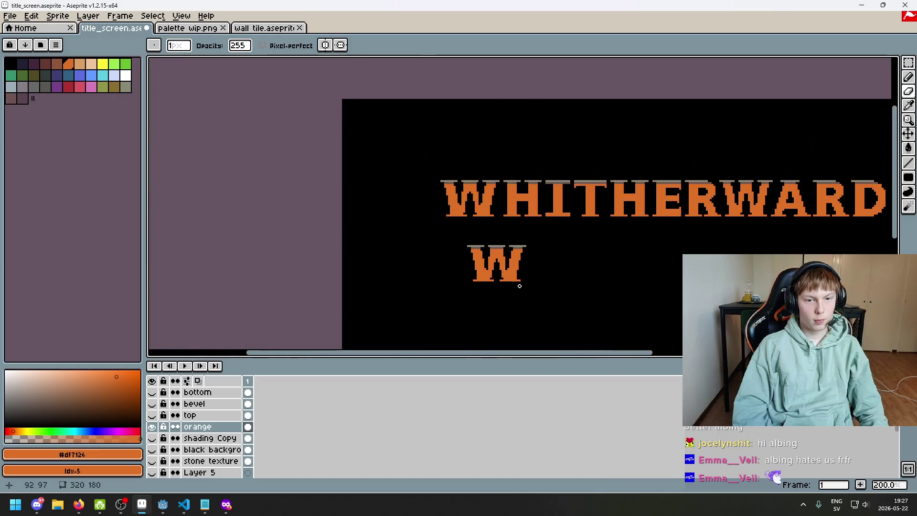
scroll(525, 291, "down", 2)
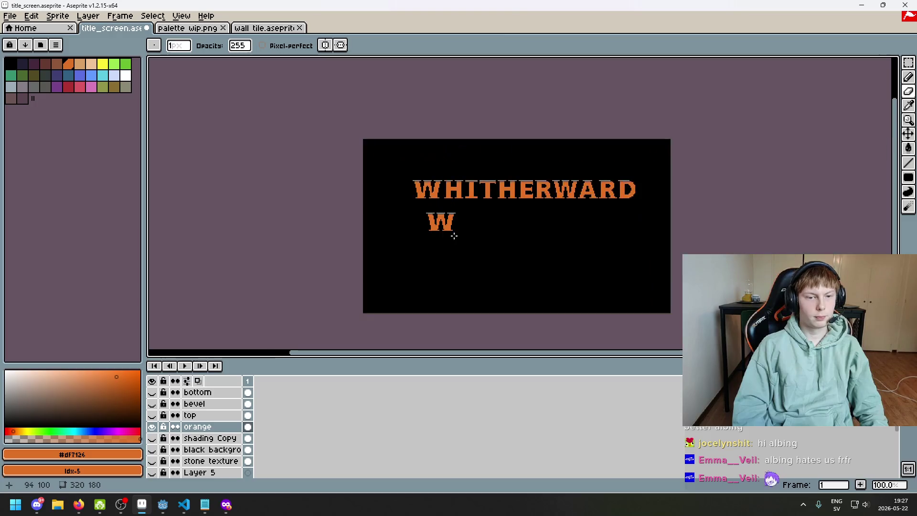
key("ctrl+z")
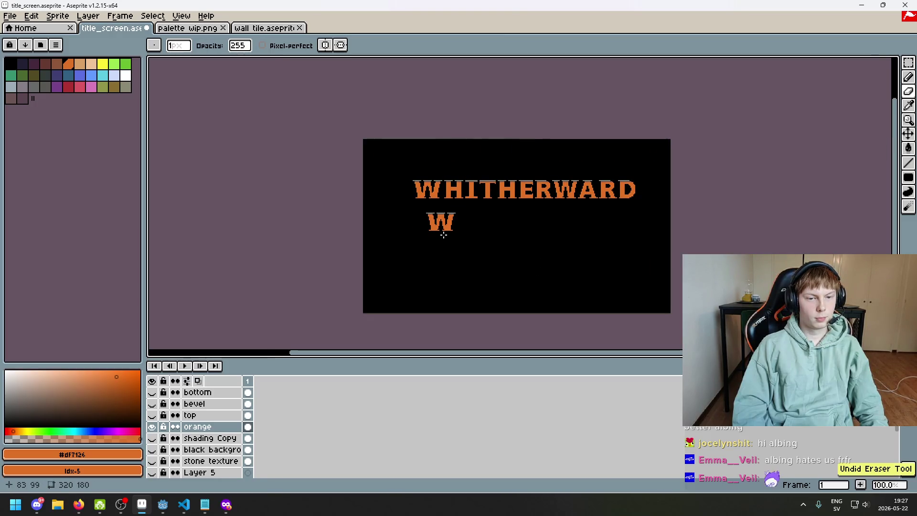
scroll(444, 234, "up", 2)
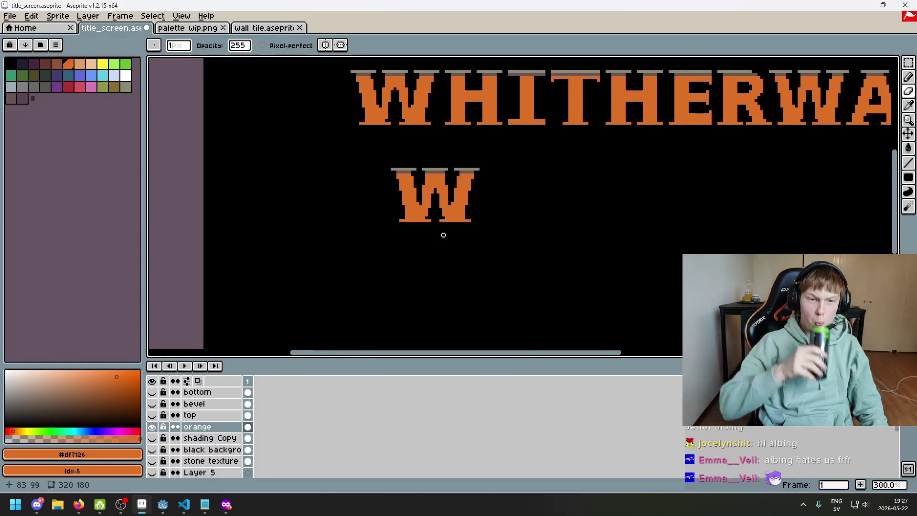
mouse_move(443, 235)
left_mouse_down()
mouse_move(442, 261)
mouse_move(411, 264)
left_mouse_up()
scroll(411, 264, "down", 2)
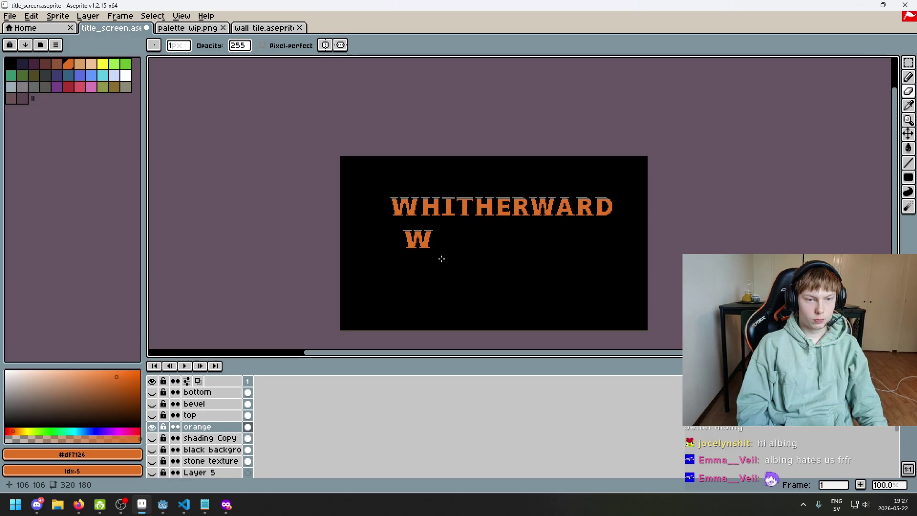
left_click(908, 62)
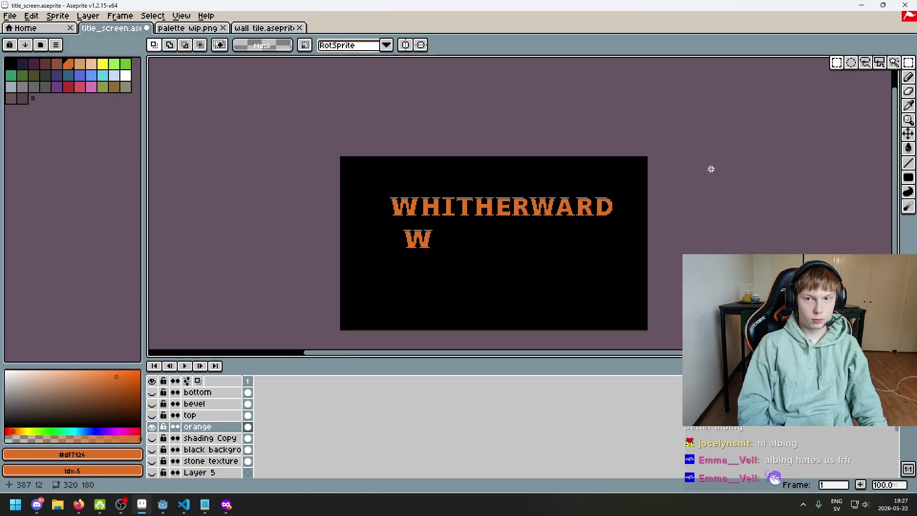
- Select the spare W below the title and move it under WARD
scroll(535, 222, "up", 1)
left_click_drag(379, 320, 183, 234)
mouse_move(351, 267)
left_mouse_down()
mouse_move(629, 256)
mouse_move(602, 248)
mouse_move(609, 205)
mouse_move(606, 248)
left_mouse_up()
key("Return")
- Reselect the spare W, clear it, and undo the deletion
scroll(685, 245, "down", 2)
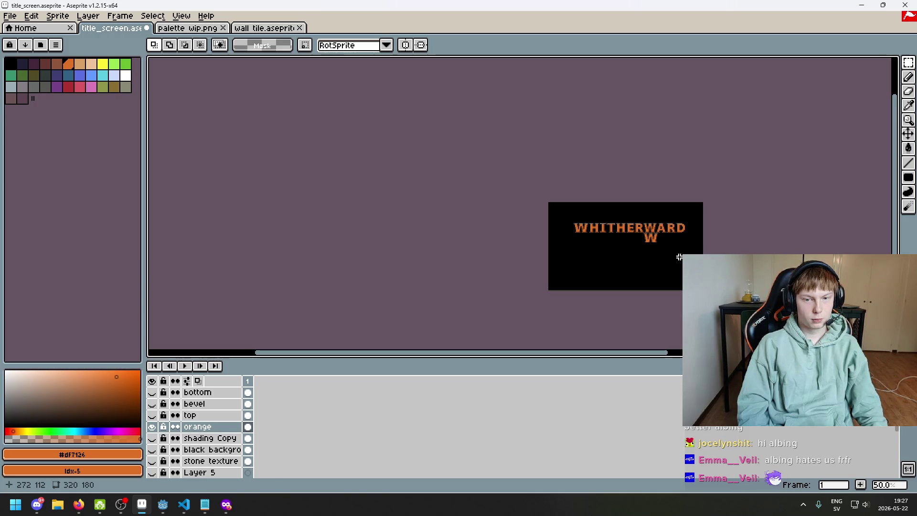
scroll(618, 270, "up", 3)
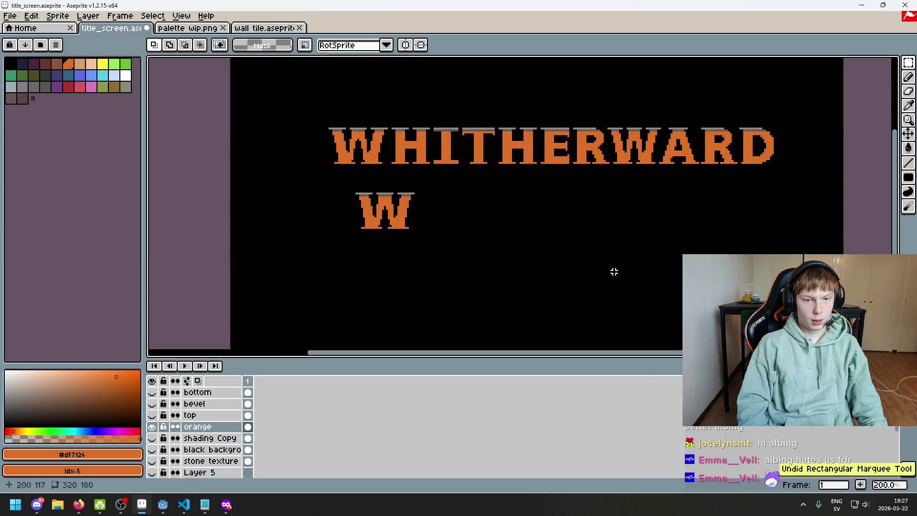
left_click_drag(508, 266, 237, 168)
key("Delete")
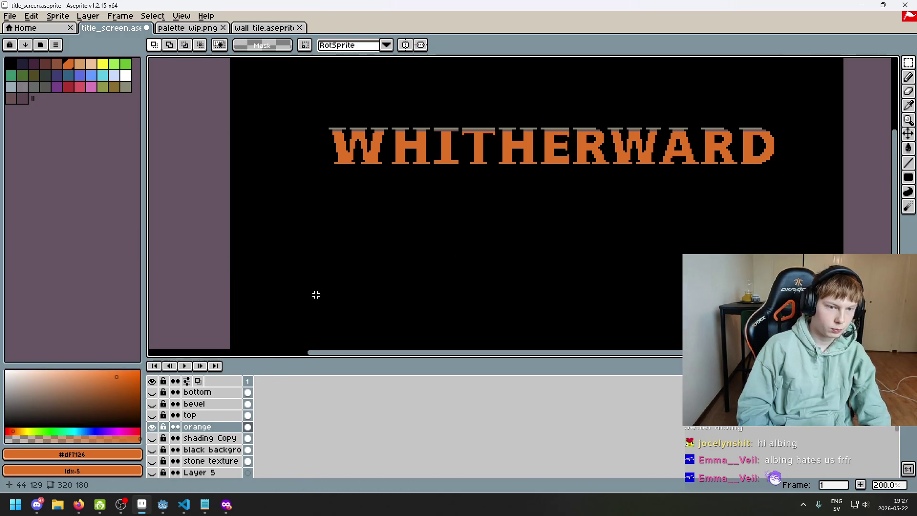
key("ctrl+z")
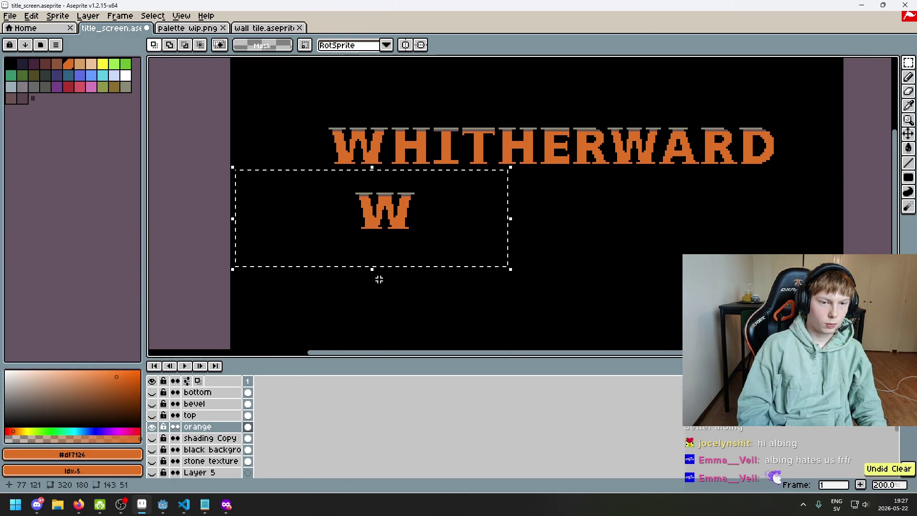
right_click(205, 427)
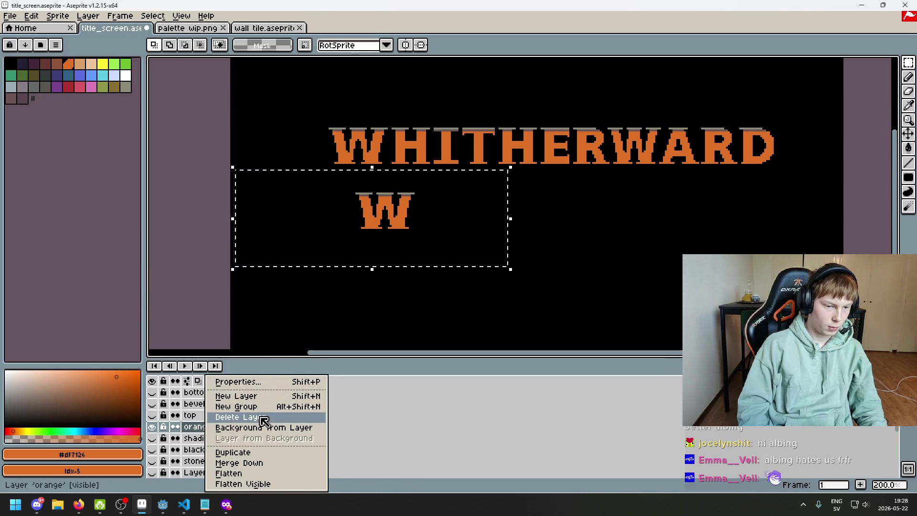
- Duplicate the orange layer and hide the original orange layer
left_click(273, 452)
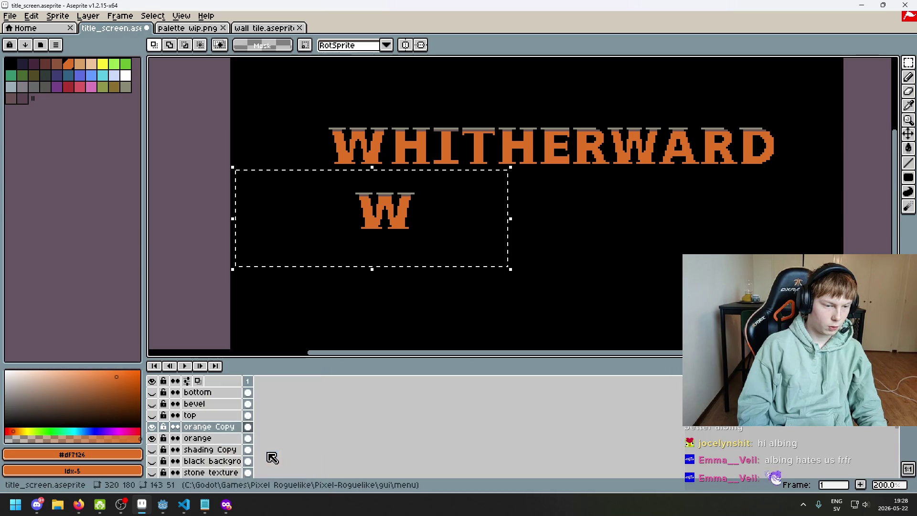
left_click_drag(486, 291, 267, 190)
left_click(366, 174)
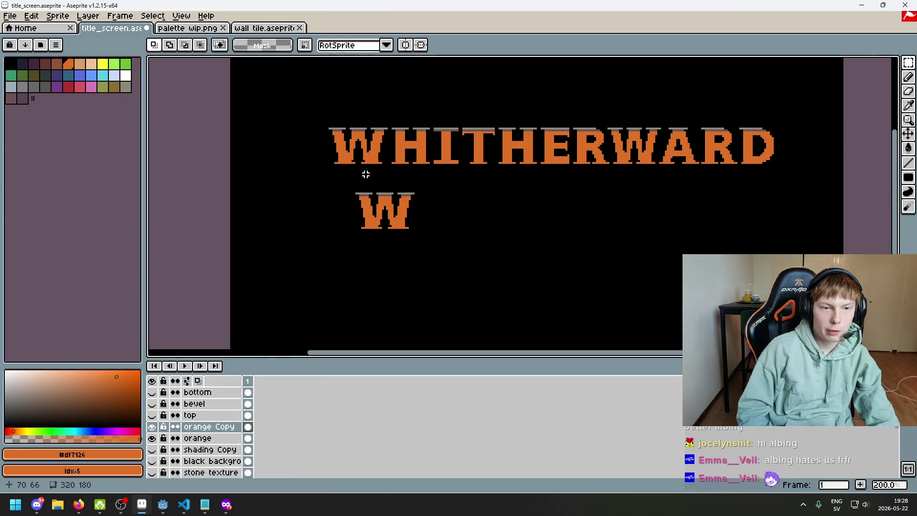
left_click(152, 438)
- Cut the spare W out of the copy layer and paste it back as a floating piece
mouse_move(316, 107)
left_mouse_down()
mouse_move(328, 139)
mouse_move(390, 193)
mouse_move(361, 115)
mouse_move(352, 116)
left_mouse_up()
key("Delete")
key("ctrl+v")
scroll(403, 217, "up", 1)
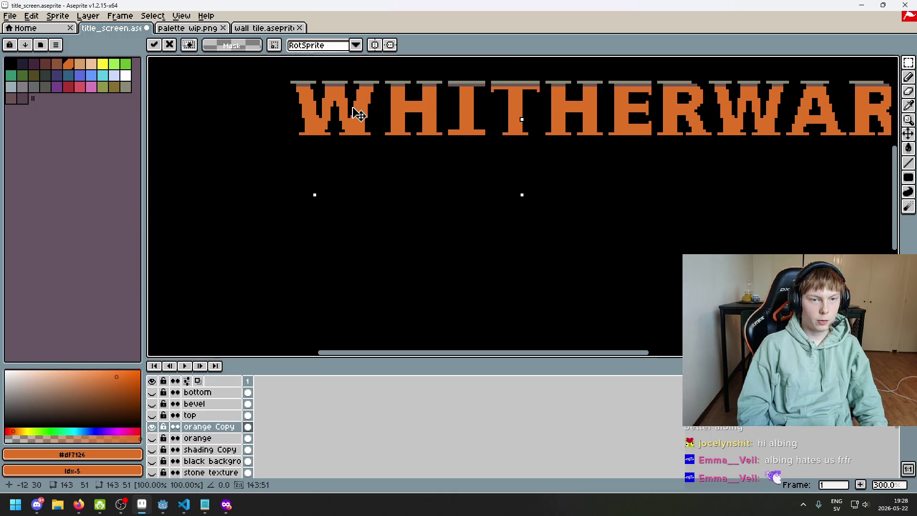
- Drop the pasted W at the start of the title and clear the selection around it
scroll(519, 196, "down", 2)
left_click(516, 196)
scroll(329, 72, "up", 3)
mouse_move(238, 92)
left_mouse_down()
mouse_move(385, 282)
mouse_move(416, 293)
left_mouse_up()
left_click(438, 296)
- Show the whole title and begin a lasso selection around the W in WARD
scroll(491, 284, "down", 1)
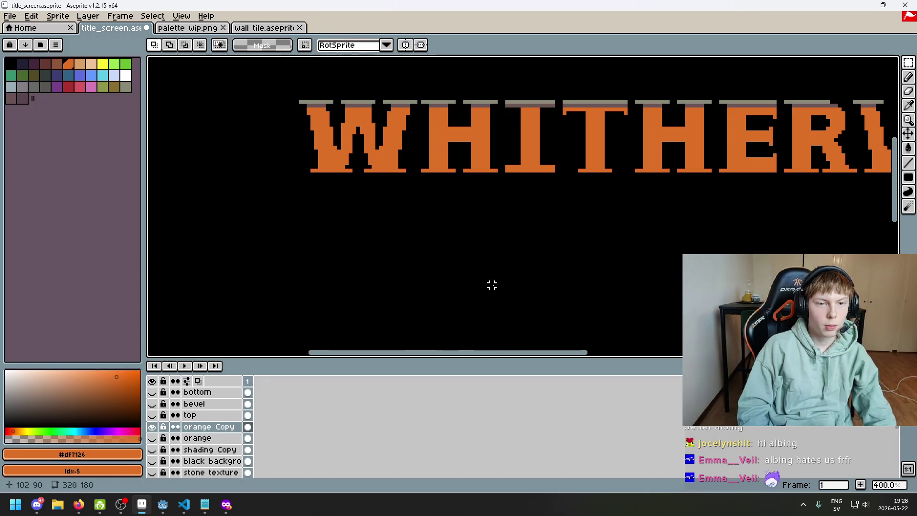
scroll(541, 277, "down", 1)
left_click_drag(541, 277, 388, 226)
scroll(492, 181, "up", 1)
left_click(462, 154)
left_click(907, 62)
left_click(865, 63)
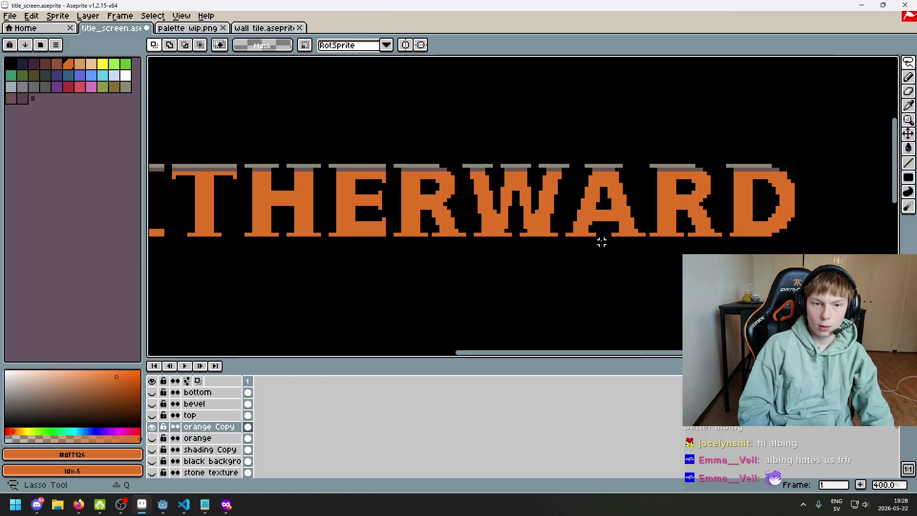
left_click_drag(572, 169, 467, 154)
- Delete the W in WARD and try pasting the redrawn W between R and A
mouse_move(479, 230)
left_mouse_down()
mouse_move(492, 256)
mouse_move(478, 252)
left_mouse_up()
key("Delete")
key("Delete")
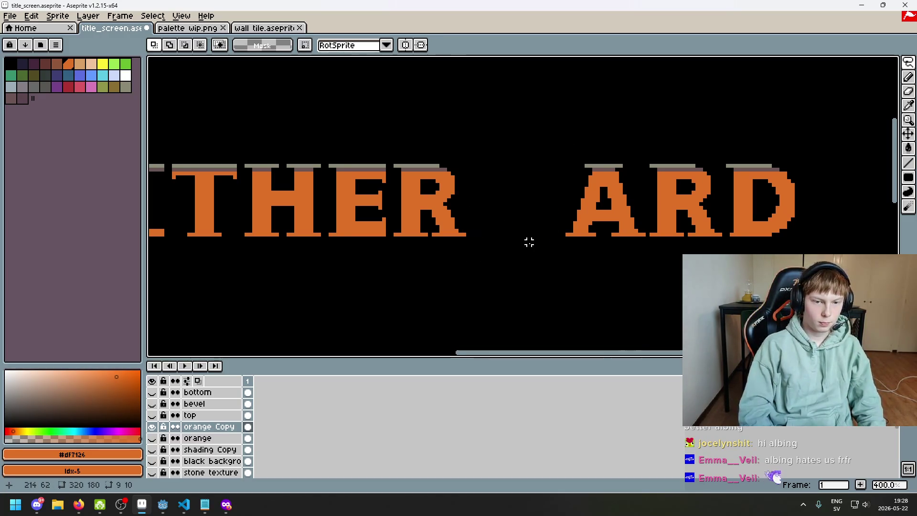
key("ctrl+v")
left_click_drag(566, 334, 536, 208)
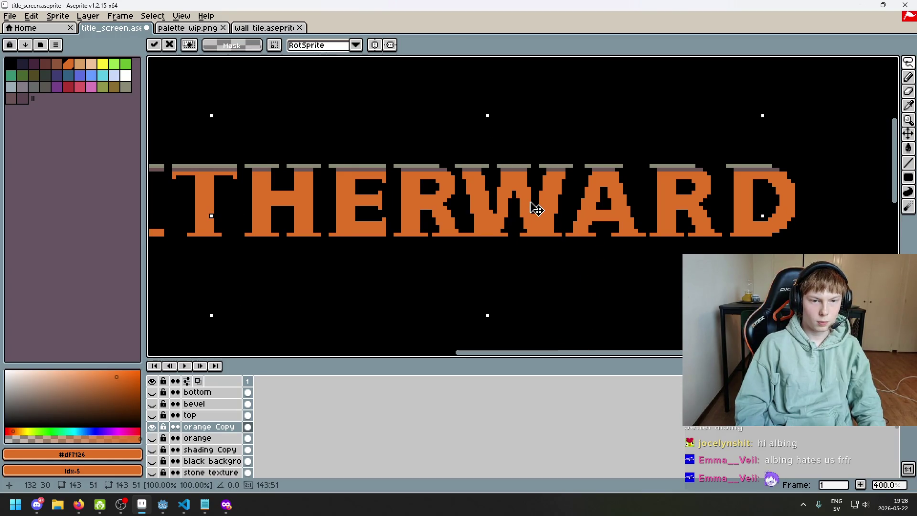
key("Escape")
- Nudge ARD to the right and commit the redrawn W in the gap between R and A
mouse_move(659, 286)
left_mouse_down()
mouse_move(874, 230)
mouse_move(678, 286)
left_mouse_up()
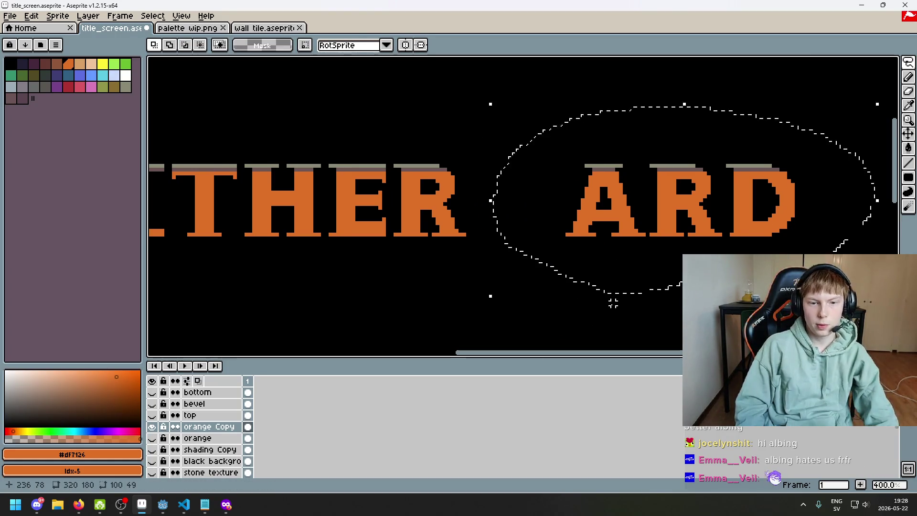
key("Right")
left_click(589, 298)
mouse_move(585, 294)
left_mouse_down()
mouse_move(654, 259)
mouse_move(583, 292)
mouse_move(589, 180)
mouse_move(594, 189)
left_mouse_up()
key("Right")
key("ctrl+d")
key("ctrl+v")
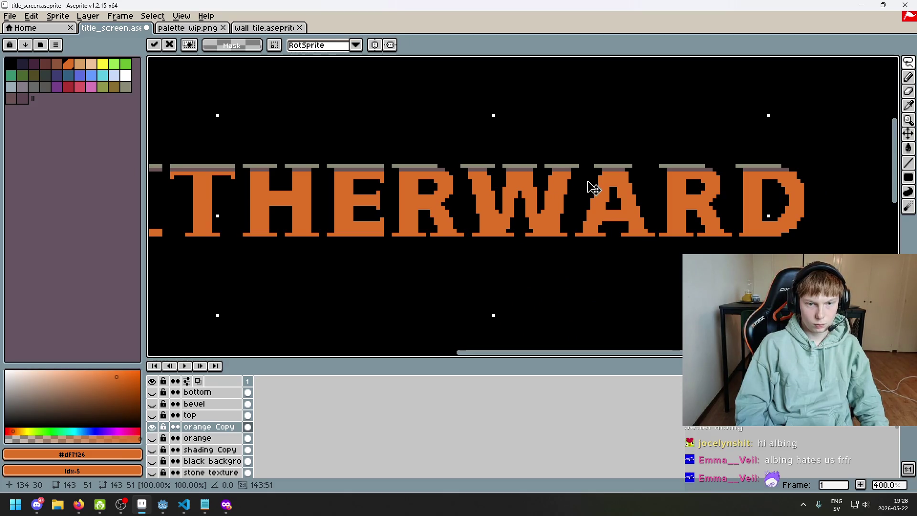
key("Return")
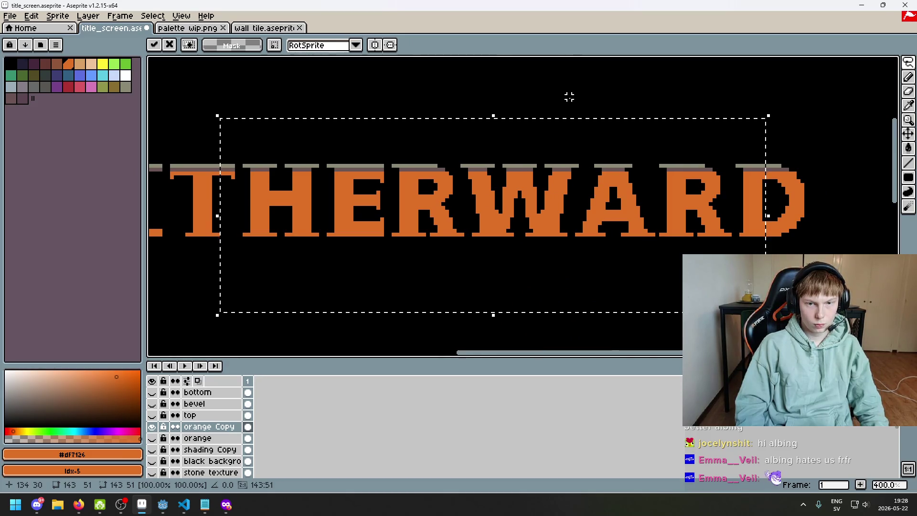
- Zoom out to the whole sprite and loosely select then deselect the letters after ER
key("1")
left_click_drag(506, 215, 481, 224)
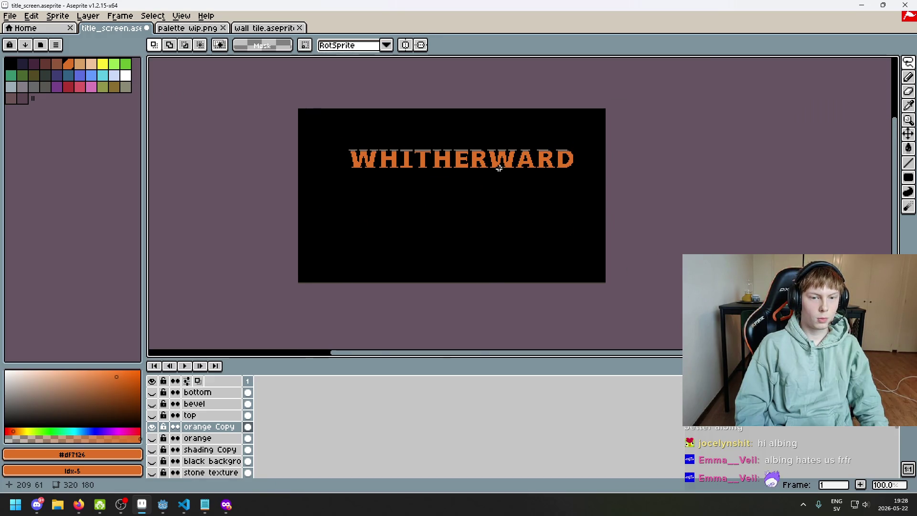
scroll(499, 169, "up", 4)
mouse_move(423, 260)
left_mouse_down()
mouse_move(405, 113)
mouse_move(888, 132)
mouse_move(271, 286)
left_mouse_up()
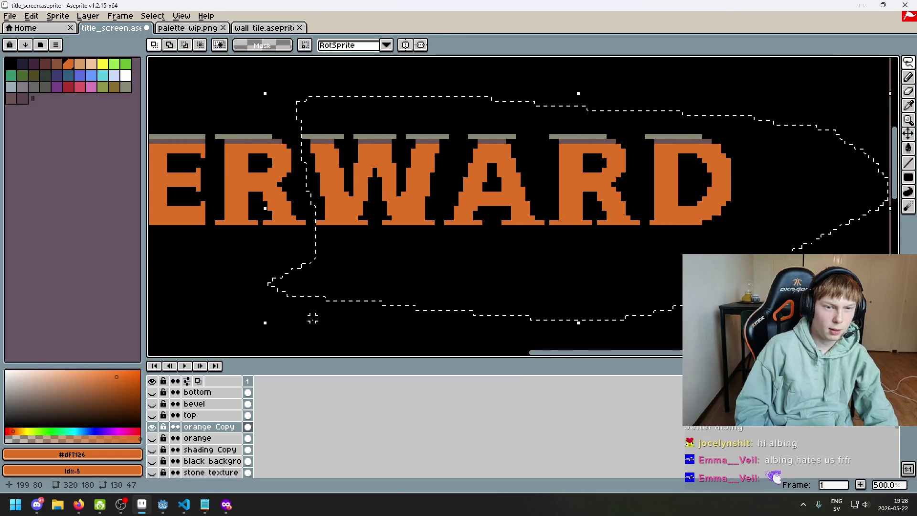
key("ctrl+d")
scroll(469, 224, "down", 4)
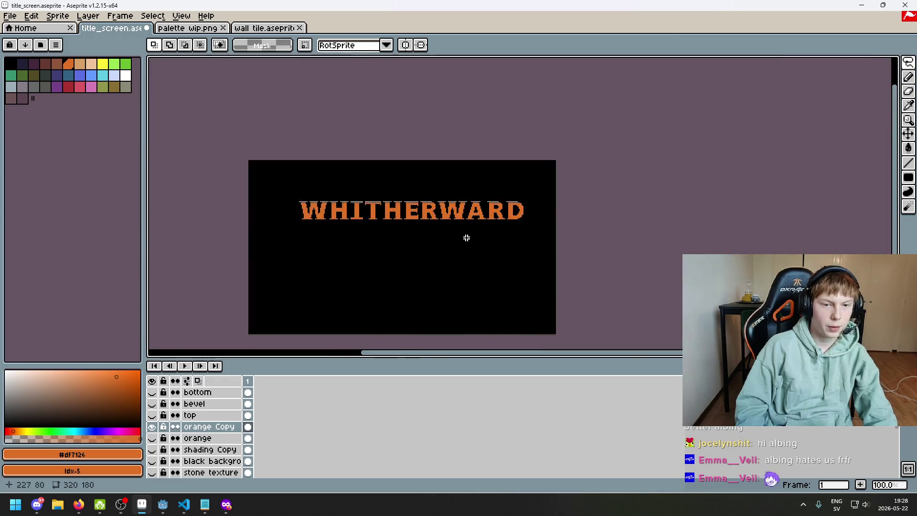
- Recentre the sprite and inspect the completed WHITHERWARD title at different zoom levels
left_click_drag(466, 238, 554, 203)
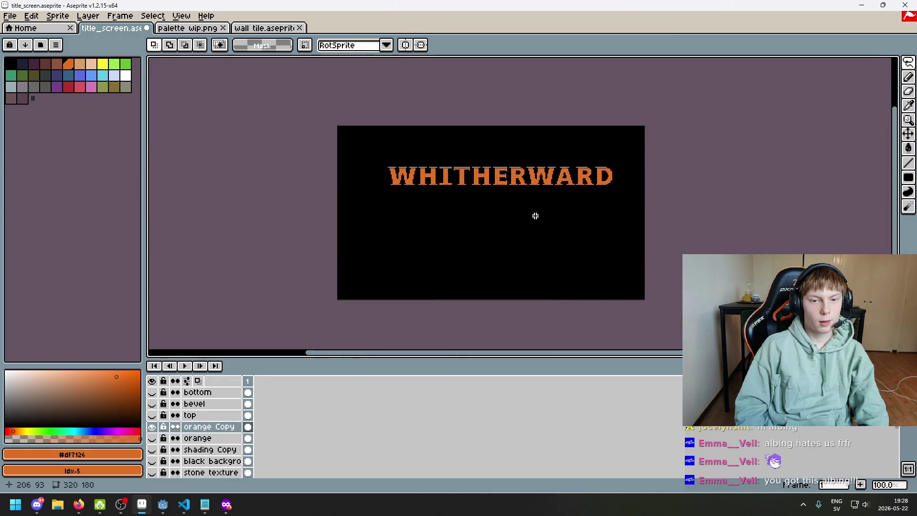
scroll(555, 182, "up", 5)
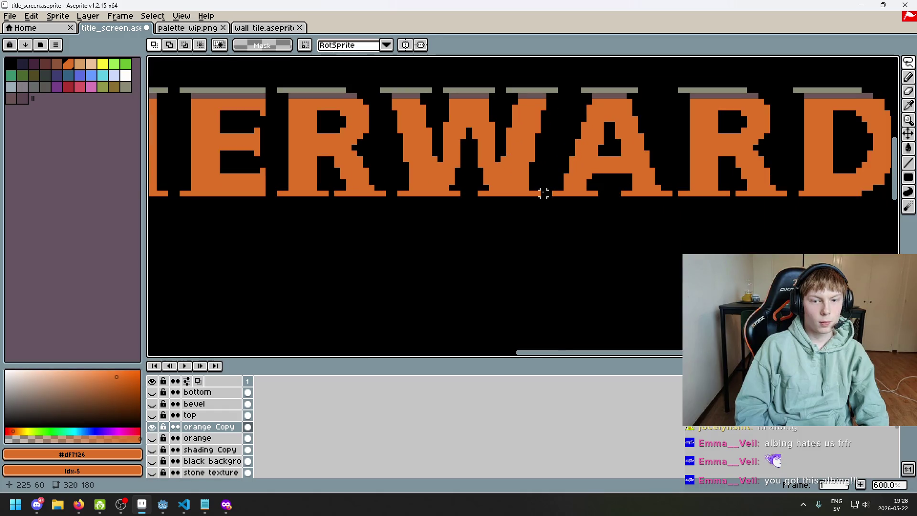
mouse_move(399, 256)
left_mouse_down()
mouse_move(368, 154)
mouse_move(481, 62)
mouse_move(208, 289)
mouse_move(557, 300)
left_mouse_up()
key("ctrl+d")
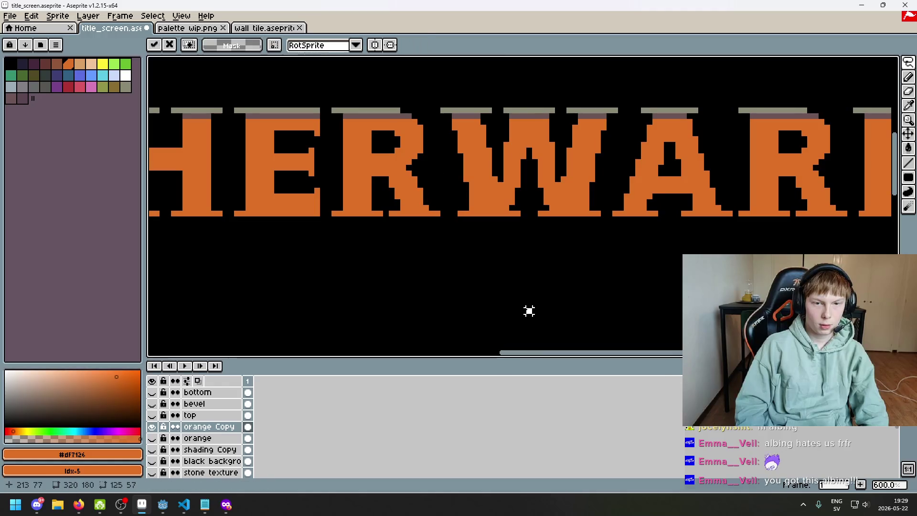
scroll(544, 283, "down", 4)
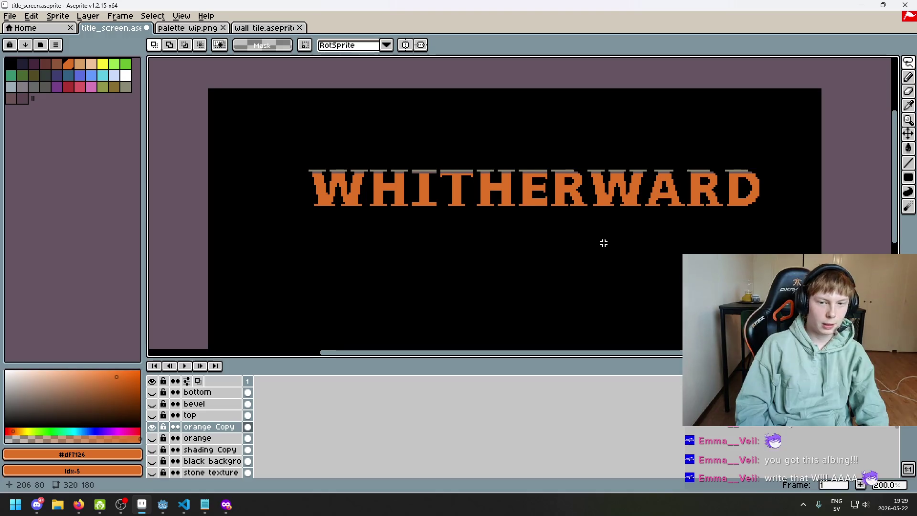
scroll(523, 227, "down", 1)
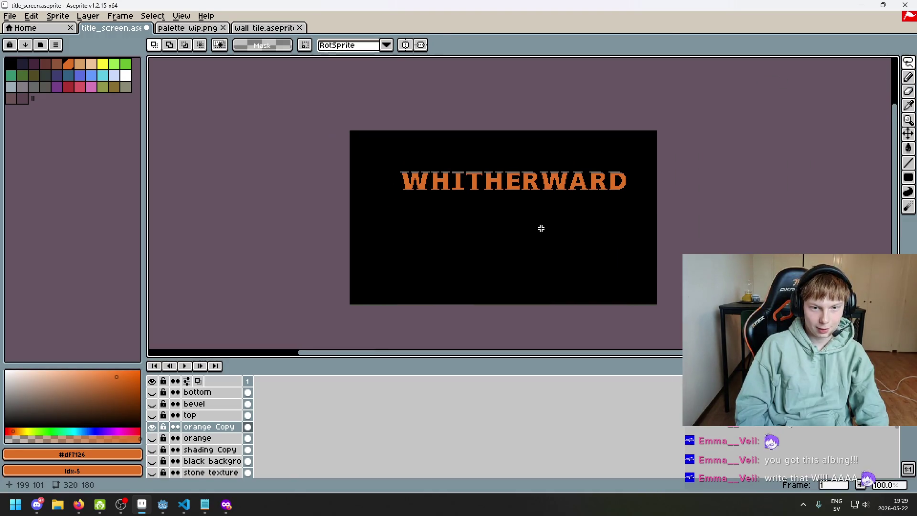
left_click_drag(561, 212, 583, 204)
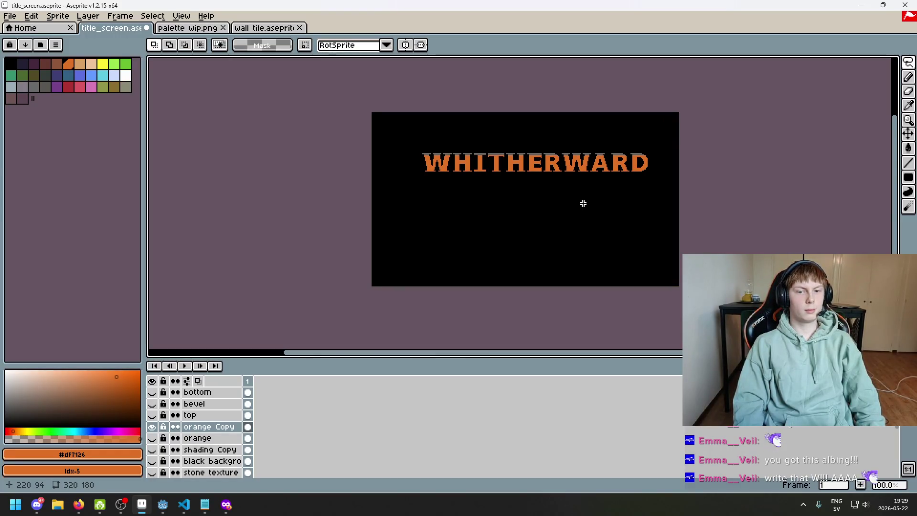
left_click_drag(583, 203, 542, 238)
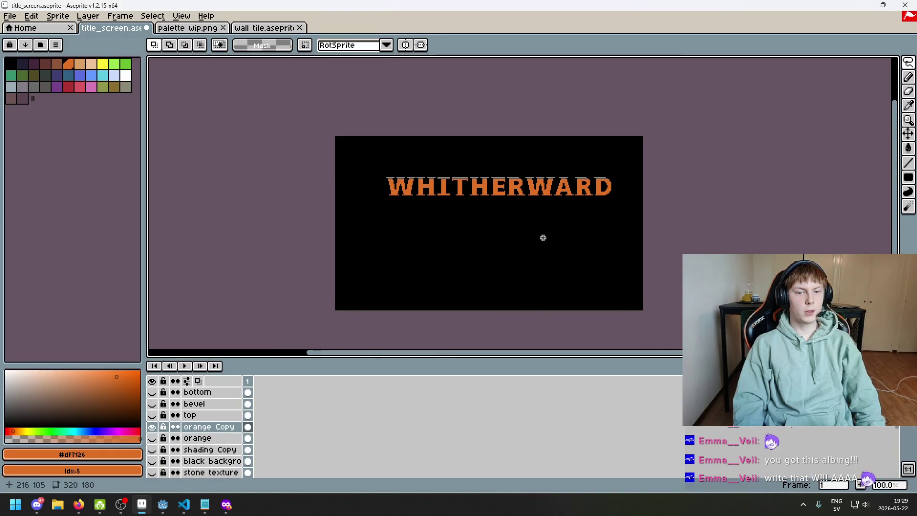
scroll(560, 207, "up", 2)
scroll(551, 179, "up", 2)
- Settle the ARD letters at their nudged position, slightly left, using undo and redo
mouse_move(537, 190)
left_mouse_down()
mouse_move(753, 76)
mouse_move(461, 231)
left_mouse_up()
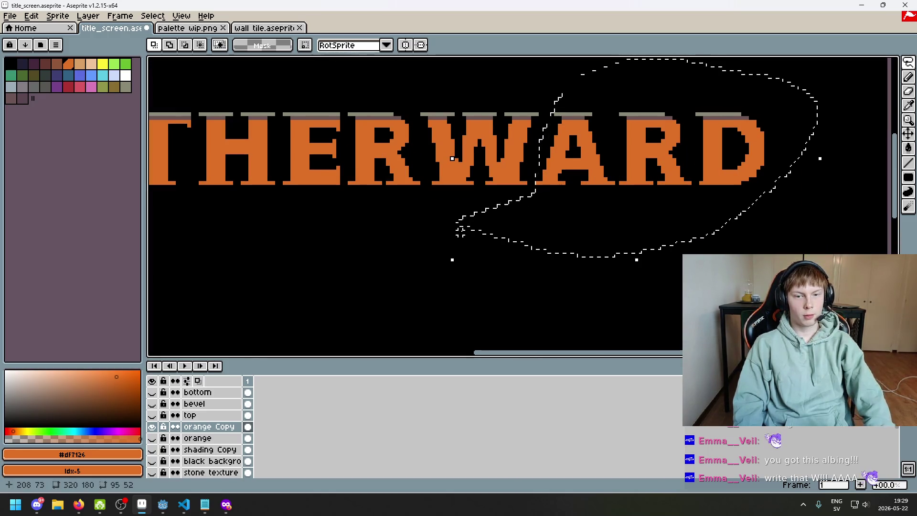
key("ctrl+d")
scroll(534, 221, "down", 2)
scroll(538, 223, "down", 1)
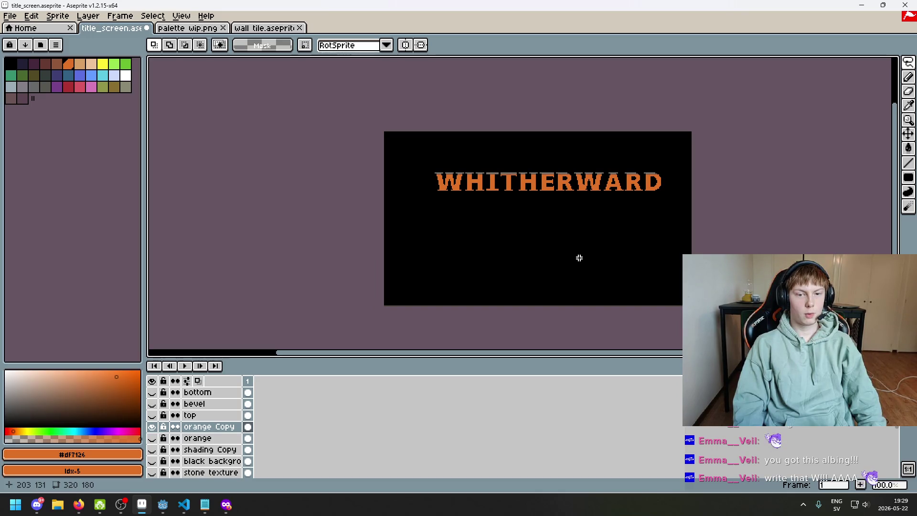
key("ctrl+z")
key("ctrl+z")
key("ctrl+y")
key("ctrl+z")
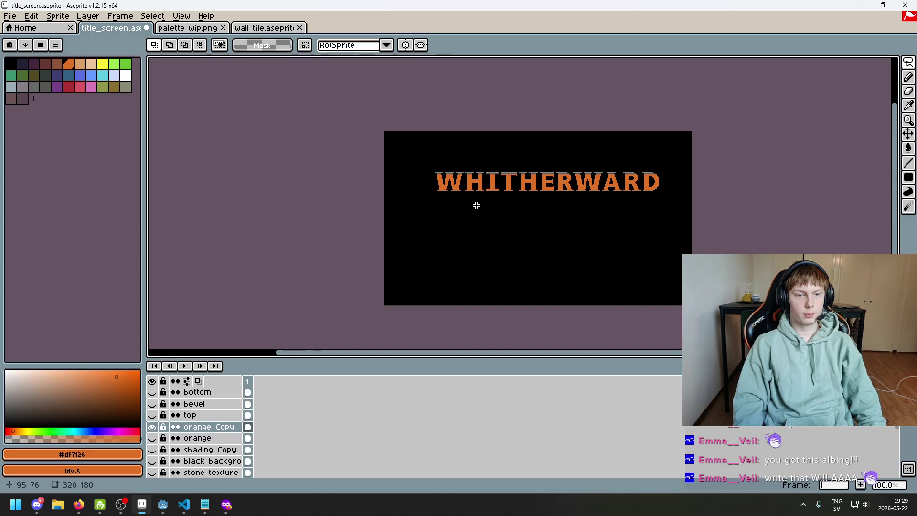
scroll(460, 179, "up", 4)
- Lasso the first W of the title and zoom in to inspect it
mouse_move(494, 127)
left_mouse_down()
mouse_move(291, 205)
mouse_move(471, 205)
mouse_move(487, 158)
left_mouse_up()
mouse_move(489, 102)
left_mouse_down()
mouse_move(344, 260)
mouse_move(482, 125)
mouse_move(487, 108)
left_mouse_up()
scroll(562, 236, "down", 3)
scroll(452, 196, "left", 2)
scroll(493, 214, "down", 1)
scroll(479, 221, "up", 1)
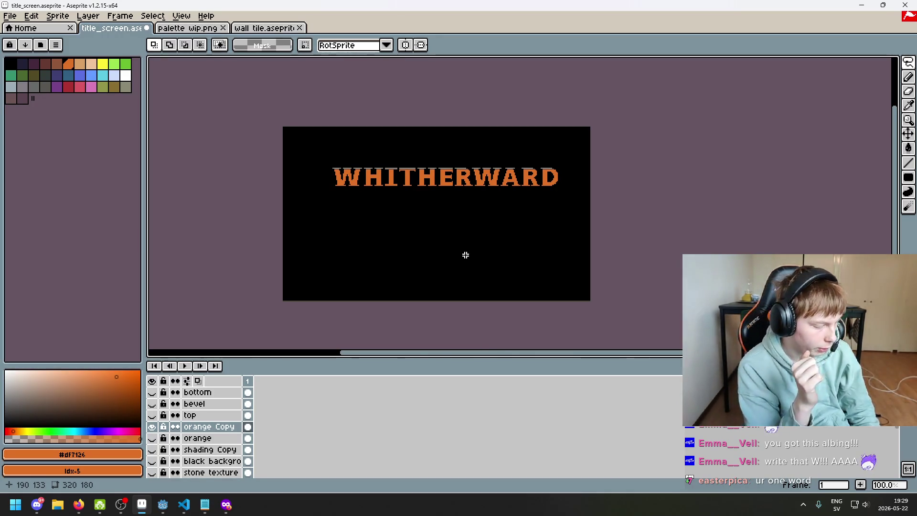
scroll(477, 227, "up", 1)
- Review the whole title, then hide the orange Copy layer to show the original orange
left_click_drag(477, 227, 505, 229)
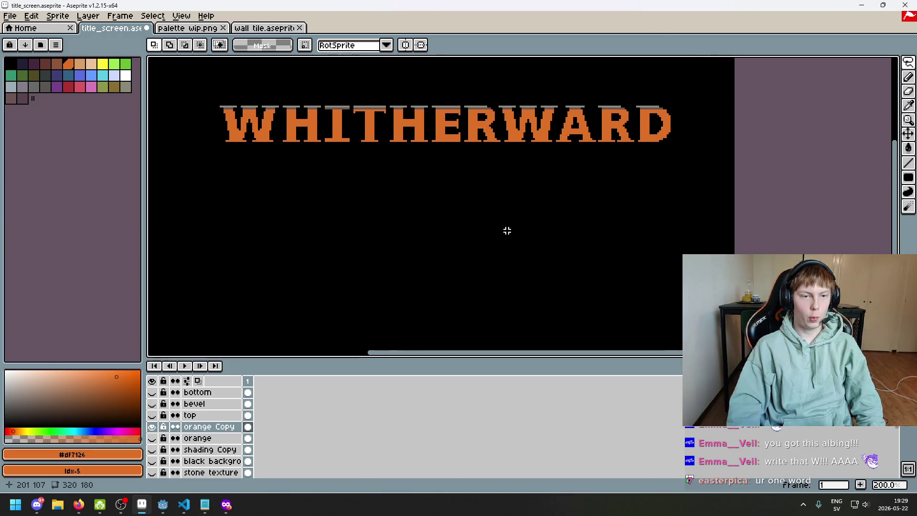
scroll(505, 230, "down", 1)
scroll(491, 200, "up", 1)
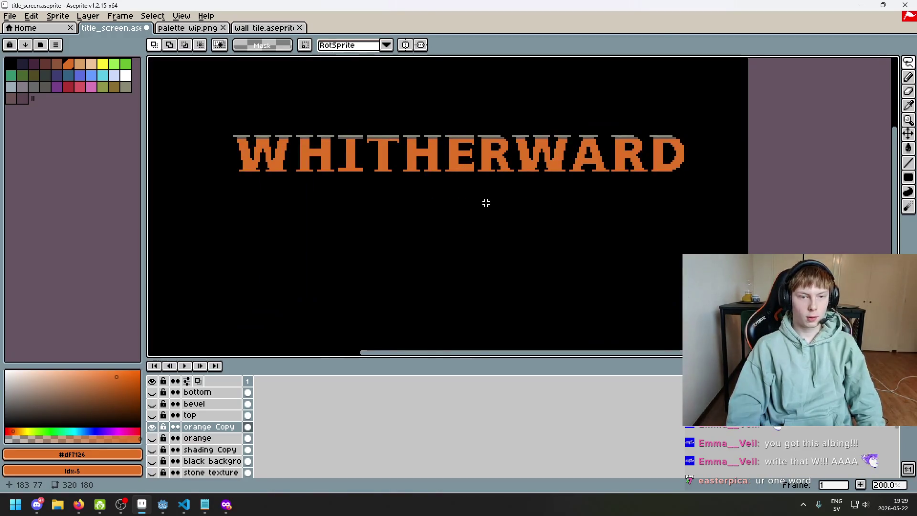
left_click_drag(486, 202, 479, 232)
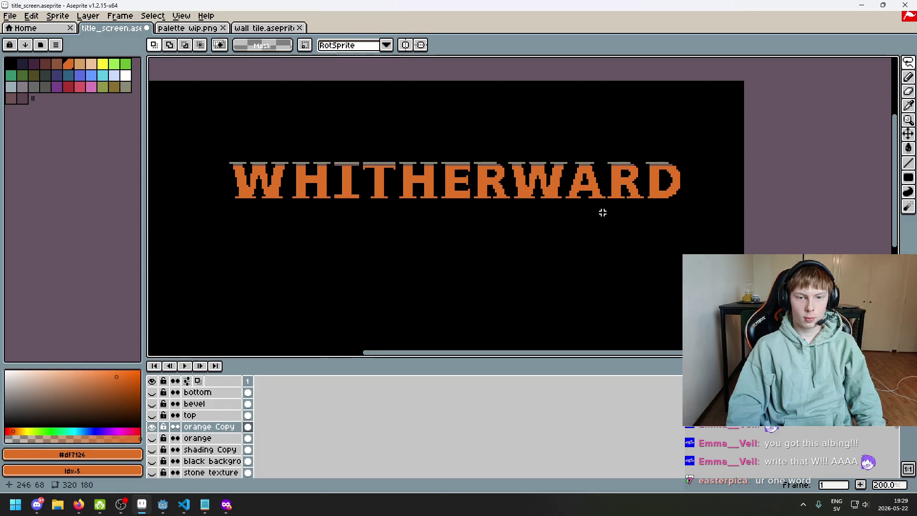
scroll(587, 224, "down", 1)
scroll(578, 227, "up", 1)
mouse_move(559, 221)
left_mouse_down()
mouse_move(528, 219)
mouse_move(559, 184)
mouse_move(577, 235)
left_mouse_up()
scroll(554, 186, "down", 1)
scroll(549, 191, "up", 1)
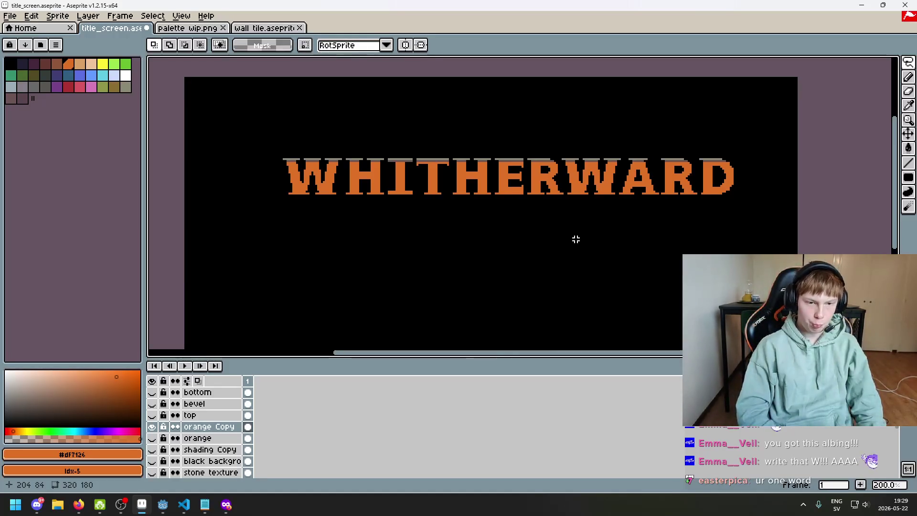
scroll(589, 239, "down", 1)
scroll(621, 234, "up", 1)
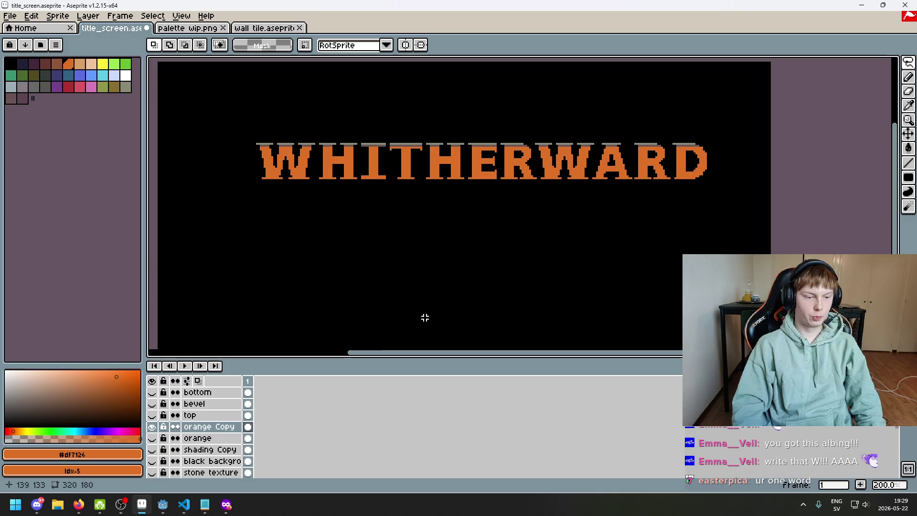
left_click(152, 426)
- Show and activate the orange layer, then delete the stray W below the title
left_click(152, 438)
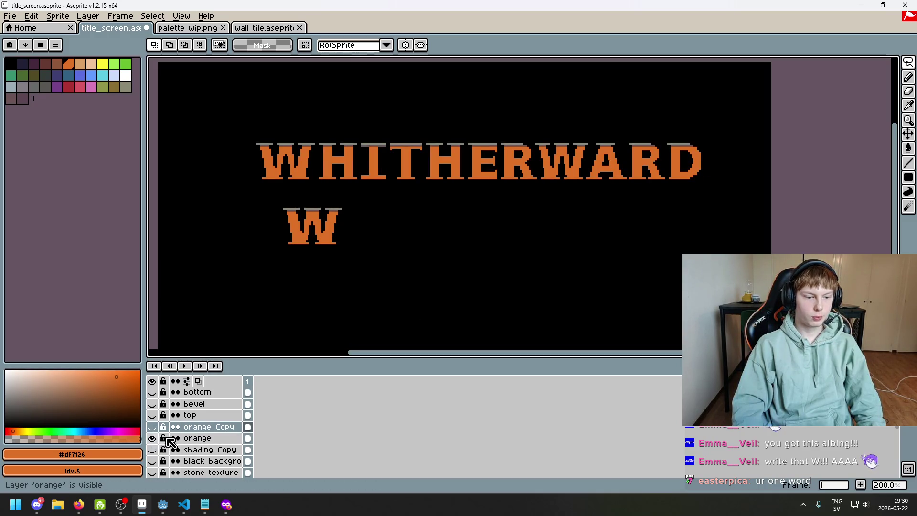
left_click(201, 438)
mouse_move(318, 280)
left_mouse_down()
mouse_move(231, 210)
mouse_move(281, 273)
left_mouse_up()
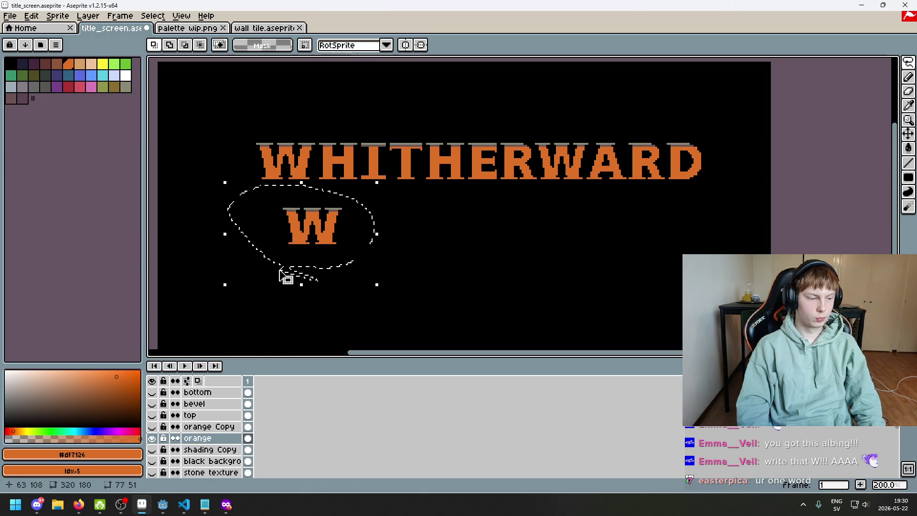
key("Delete")
- Lasso around the second W with freehand selection, then deselect it
key("q")
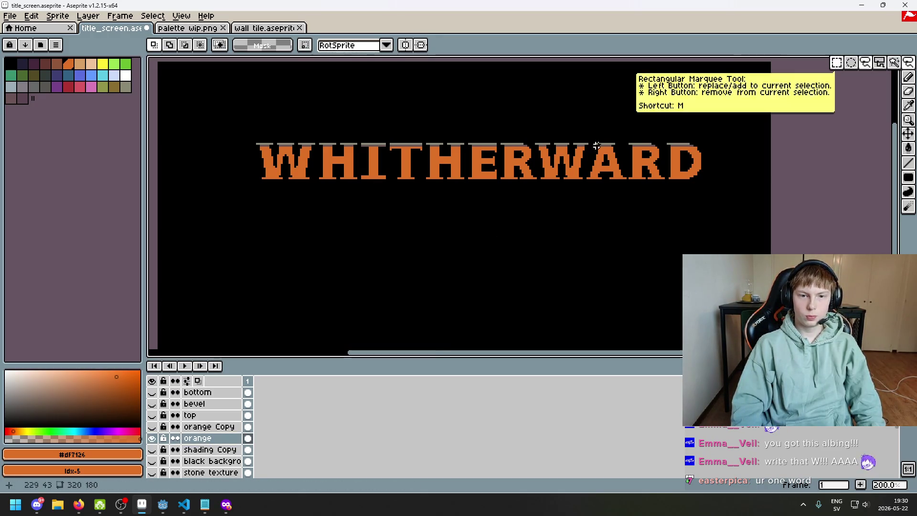
scroll(553, 141, "up", 3)
left_click_drag(505, 151, 625, 109)
mouse_move(648, 160)
left_mouse_down()
mouse_move(541, 106)
mouse_move(501, 161)
left_mouse_up()
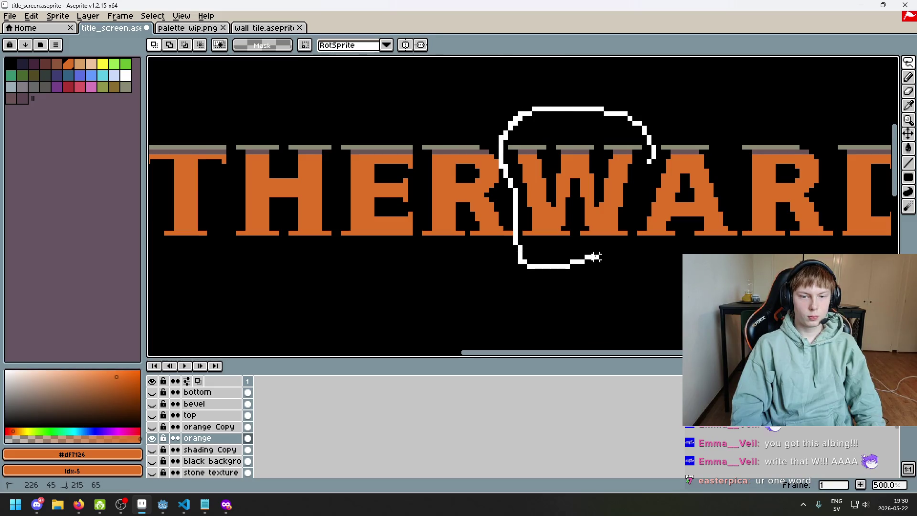
left_click_drag(648, 163, 649, 161)
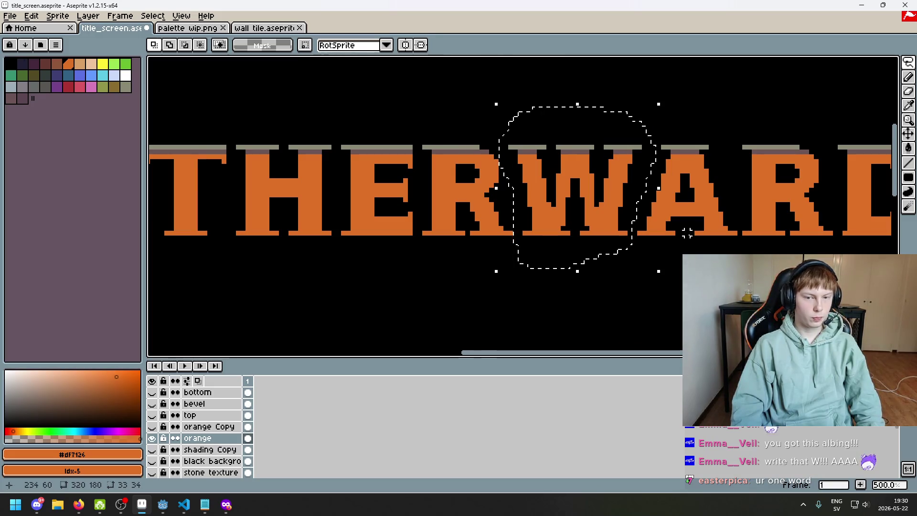
left_click(539, 250)
scroll(538, 250, "down", 1)
scroll(434, 241, "left", 5)
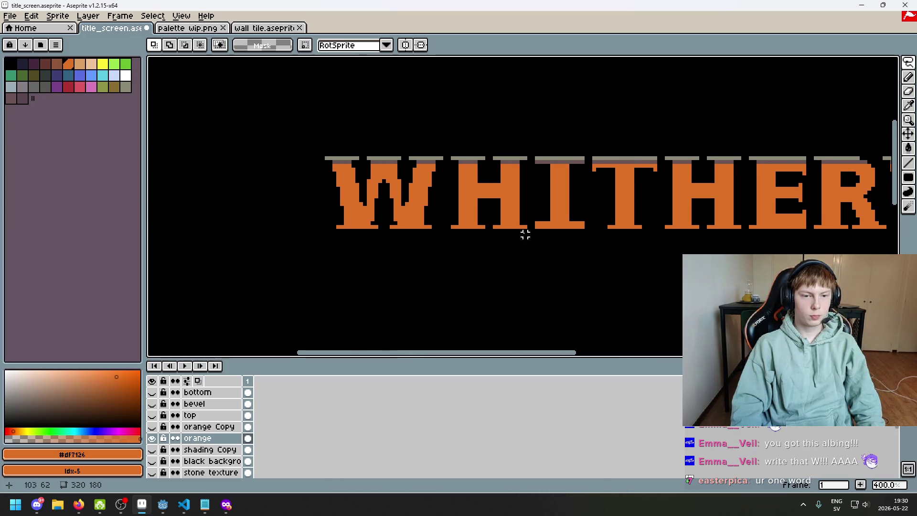
scroll(567, 219, "down", 1)
scroll(567, 220, "right", 3)
scroll(561, 215, "up", 4)
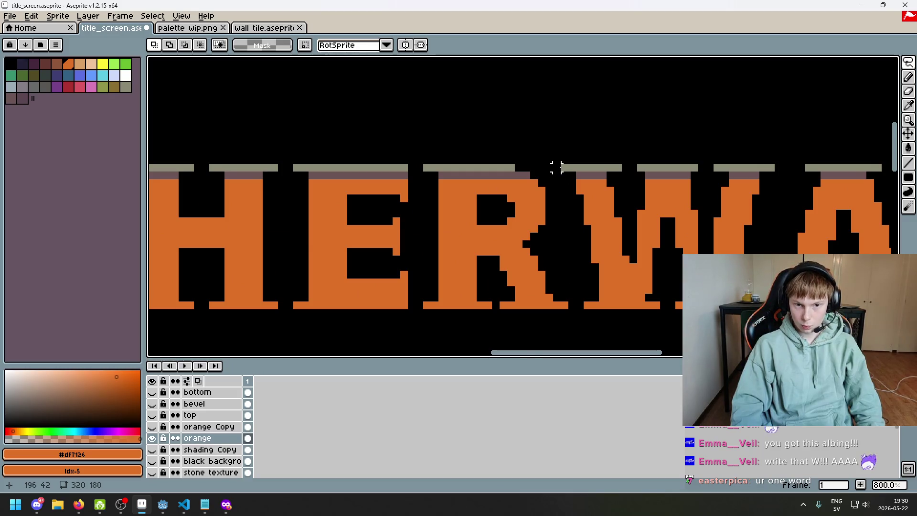
scroll(528, 317, "down", 2)
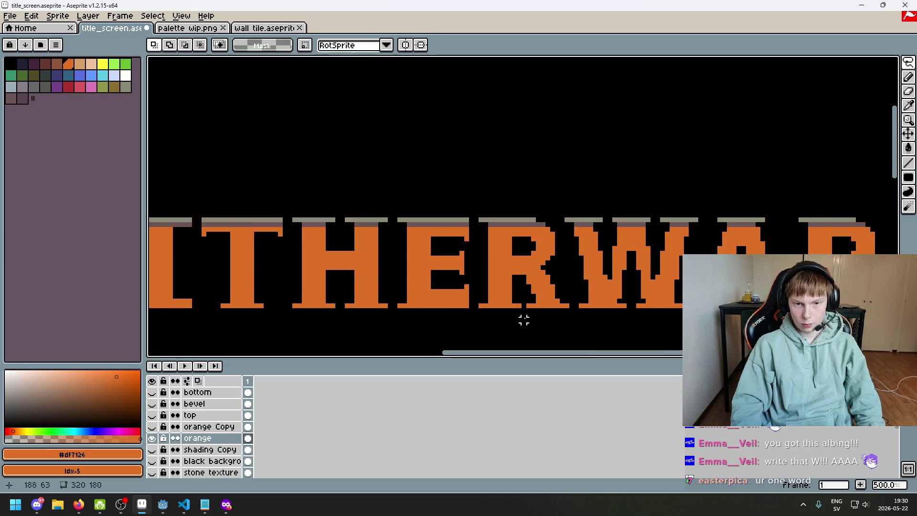
scroll(528, 317, "down", 2)
scroll(511, 203, "up", 1)
- Lasso the title's first W, cut it and paste it back as a floating piece
mouse_move(511, 203)
left_mouse_down()
mouse_move(487, 338)
mouse_move(513, 245)
mouse_move(583, 216)
left_mouse_up()
mouse_move(518, 193)
left_mouse_down()
mouse_move(474, 298)
mouse_move(514, 172)
mouse_move(313, 317)
mouse_move(497, 301)
mouse_move(519, 237)
mouse_move(439, 226)
left_mouse_up()
left_click(561, 233)
key("ctrl+x")
key("ctrl+v")
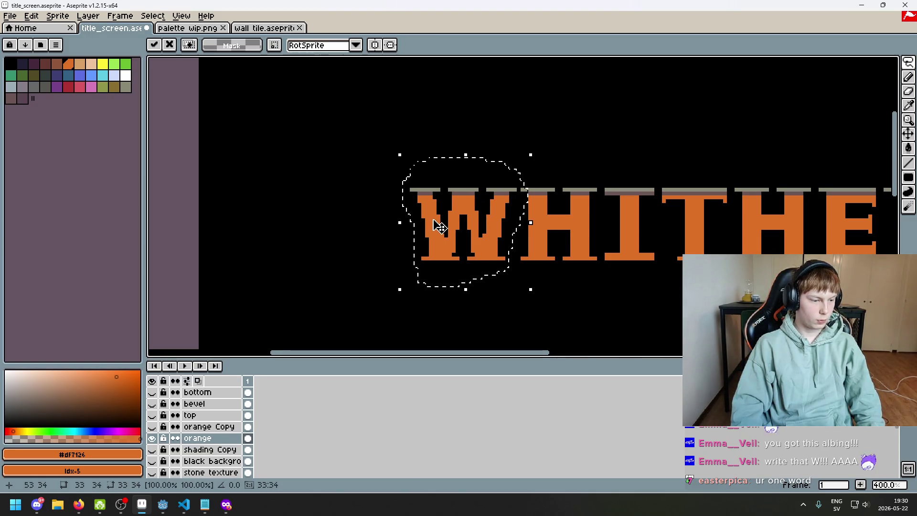
left_click(667, 282)
scroll(472, 262, "down", 1)
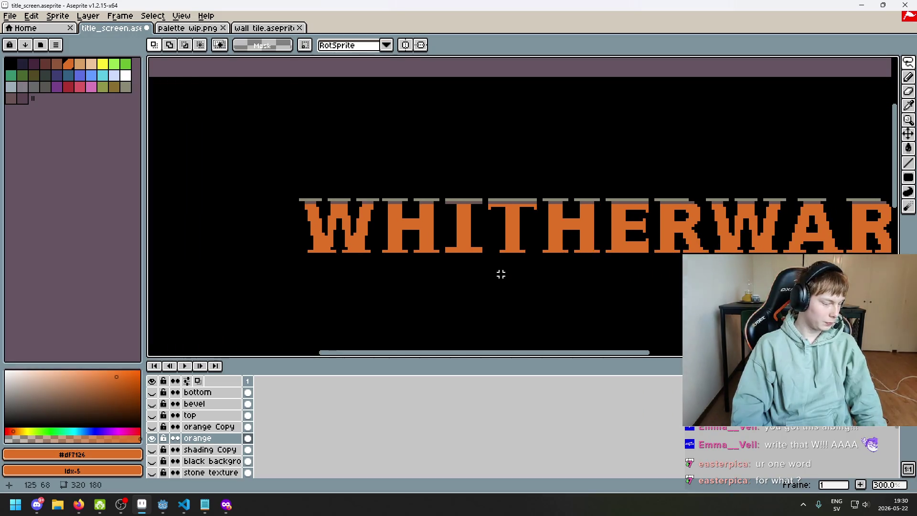
scroll(545, 272, "down", 1)
scroll(444, 256, "up", 3)
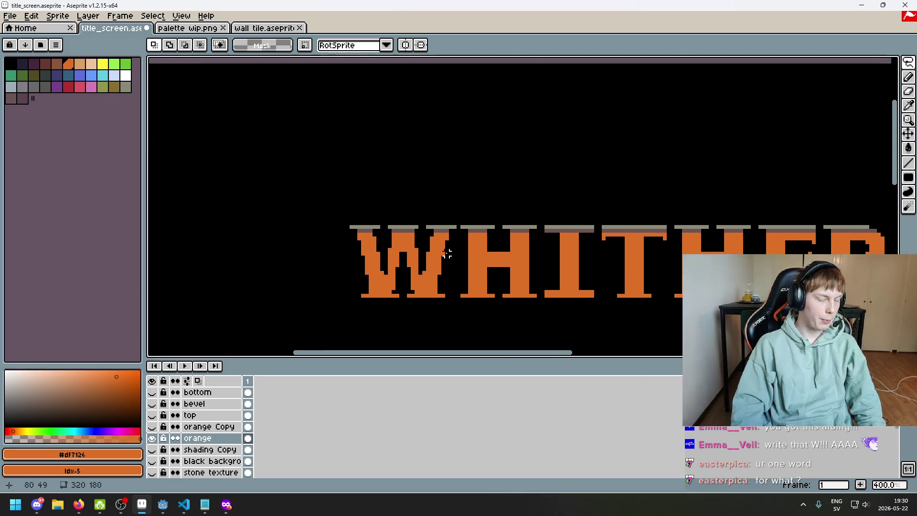
left_click_drag(458, 228, 388, 235)
scroll(506, 276, "down", 4)
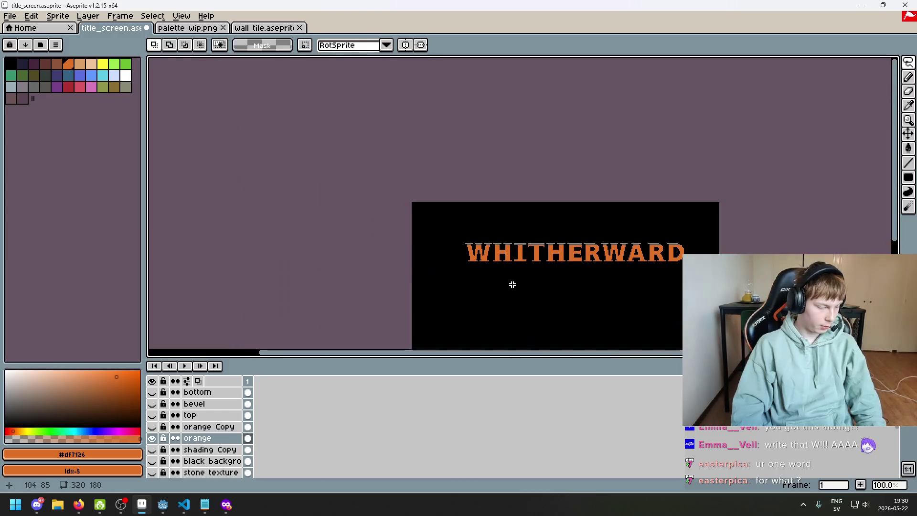
scroll(507, 256, "up", 4)
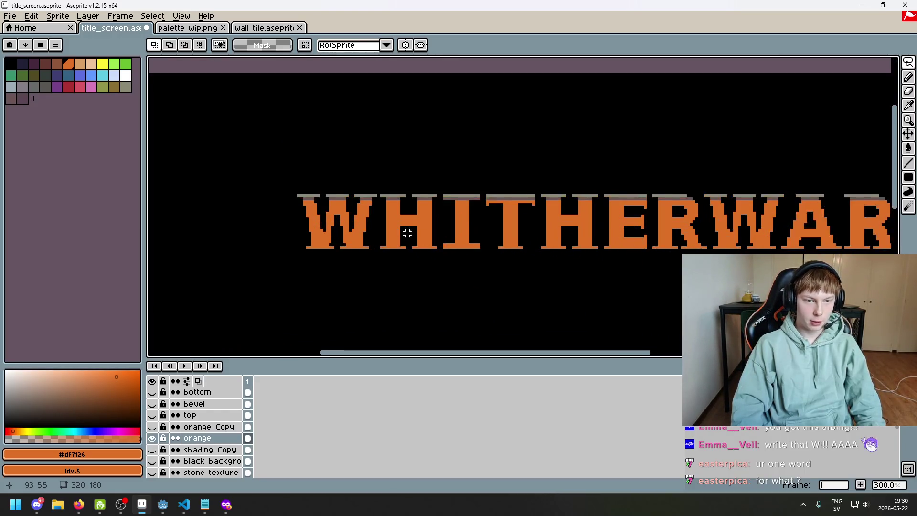
left_click_drag(438, 239, 358, 217)
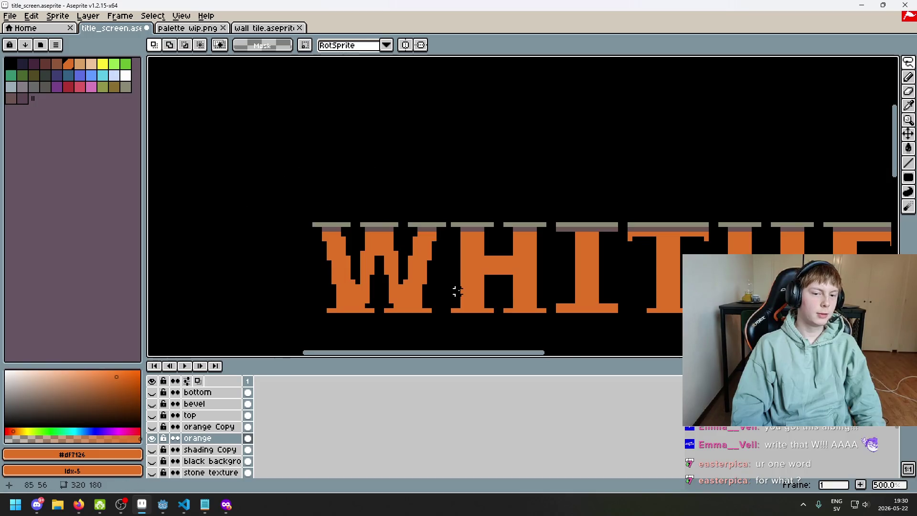
scroll(497, 291, "down", 3)
mouse_move(566, 296)
left_mouse_down()
mouse_move(460, 288)
mouse_move(500, 292)
left_mouse_up()
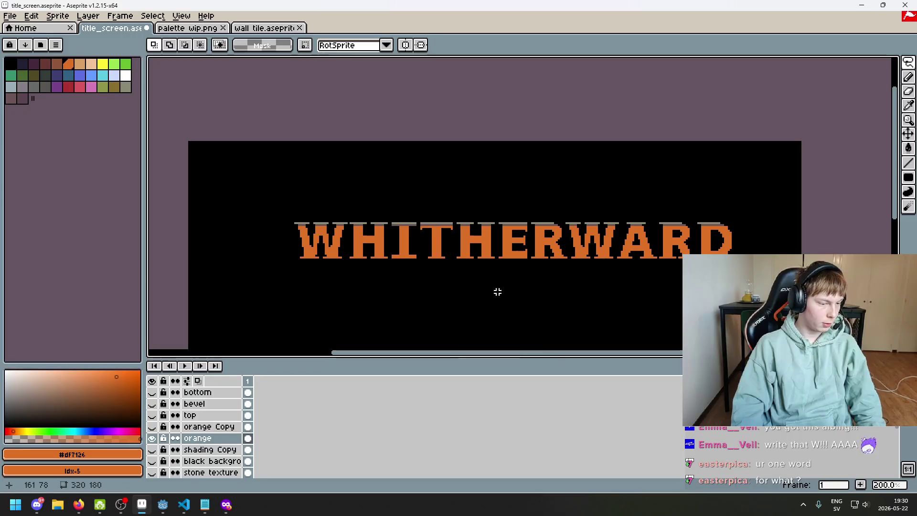
mouse_move(600, 260)
left_mouse_down()
mouse_move(606, 267)
mouse_move(509, 231)
mouse_move(508, 274)
left_mouse_up()
scroll(606, 268, "up", 1)
scroll(629, 266, "down", 1)
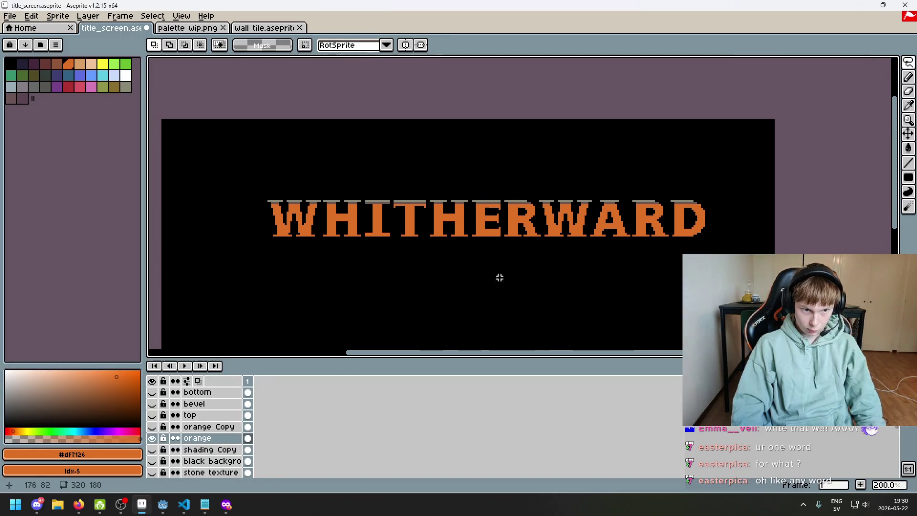
scroll(494, 283, "left", 3)
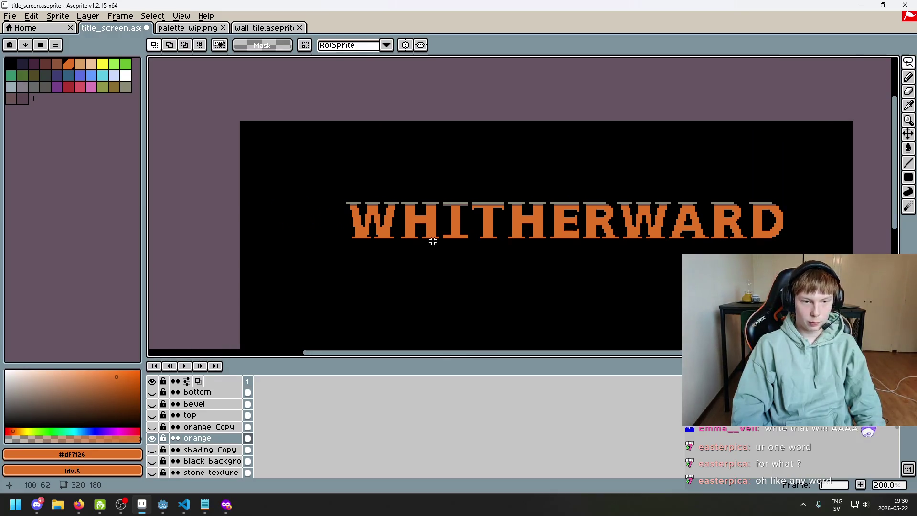
scroll(432, 242, "up", 1)
scroll(495, 256, "down", 1)
left_click_drag(496, 256, 406, 242)
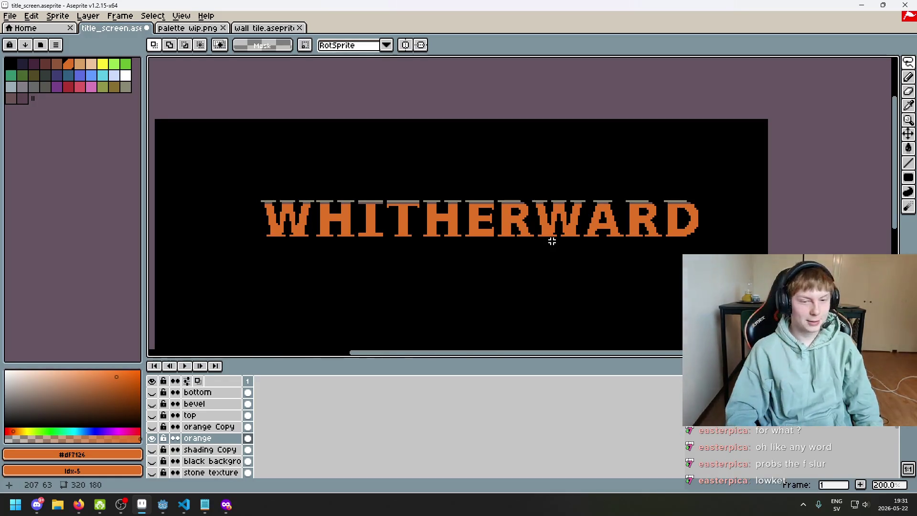
scroll(522, 227, "down", 1)
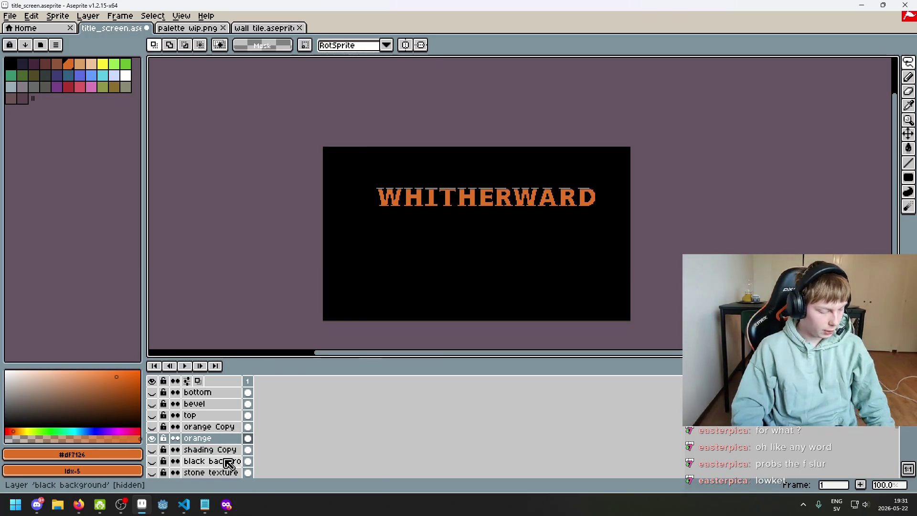
scroll(387, 291, "up", 1)
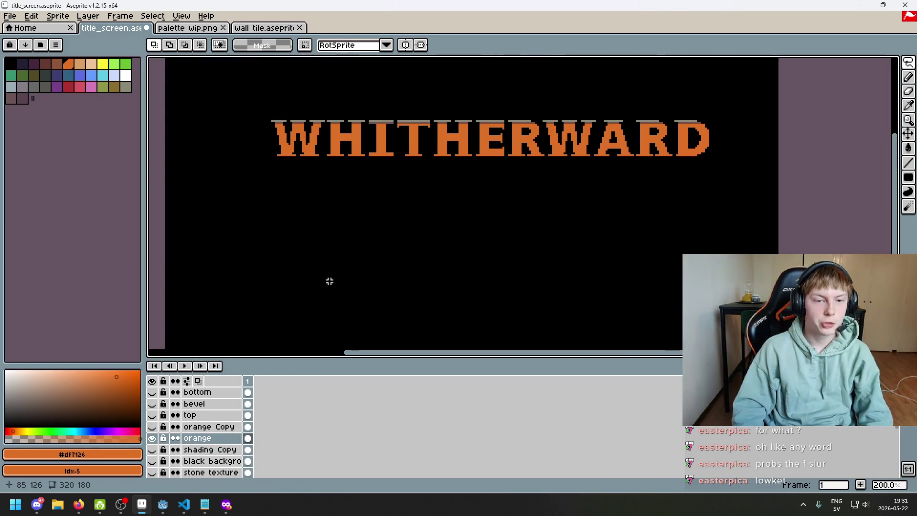
left_click(154, 426)
left_click(153, 427)
scroll(298, 287, "down", 1)
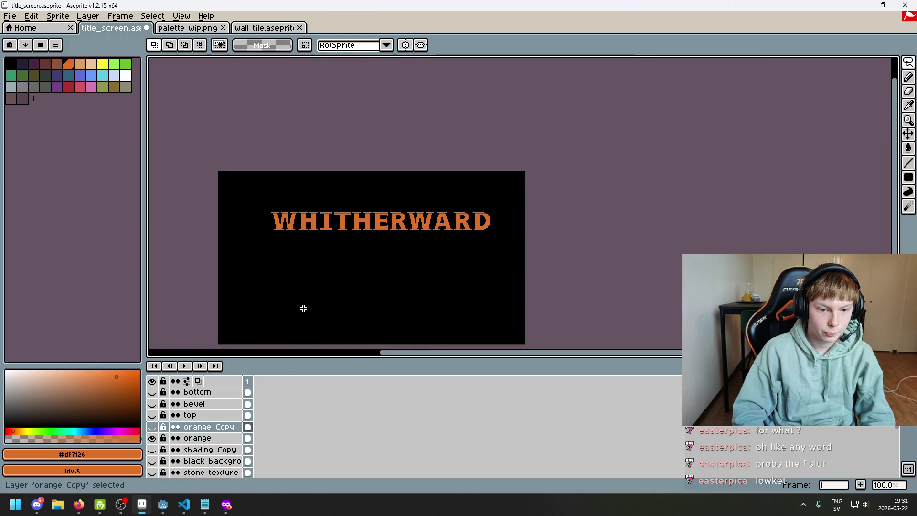
scroll(429, 195, "up", 1)
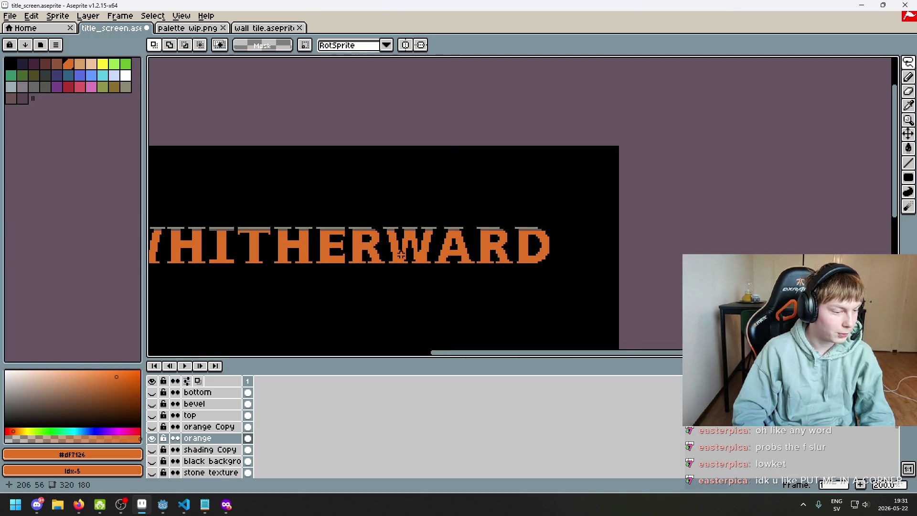
scroll(385, 231, "up", 1)
left_click_drag(384, 225, 658, 210)
left_click(465, 327)
scroll(466, 326, "down", 1)
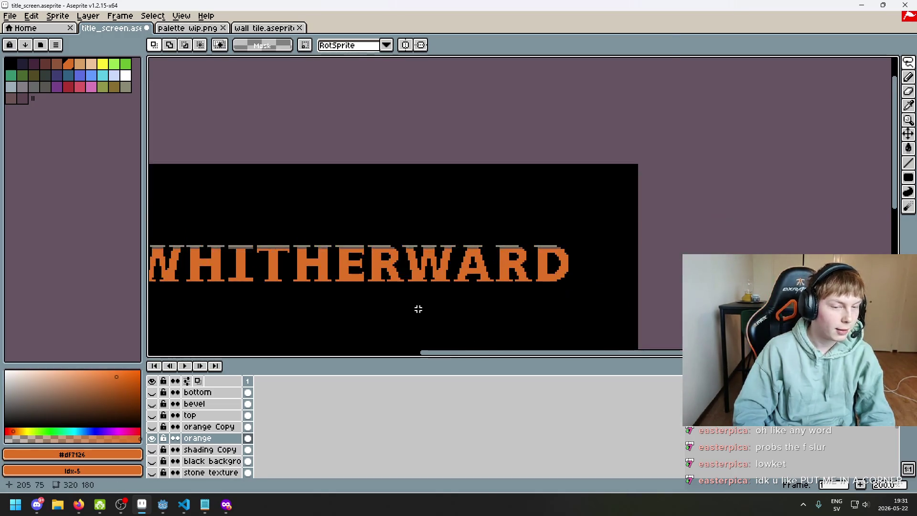
left_click_drag(417, 309, 468, 278)
scroll(472, 224, "up", 1)
scroll(497, 239, "down", 4)
scroll(487, 242, "up", 1)
scroll(490, 234, "up", 1)
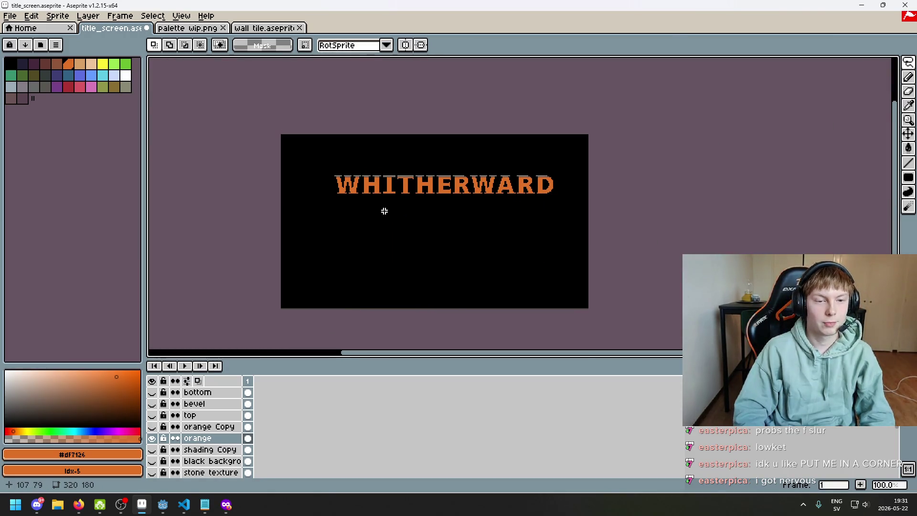
left_click(151, 438)
left_click(152, 427)
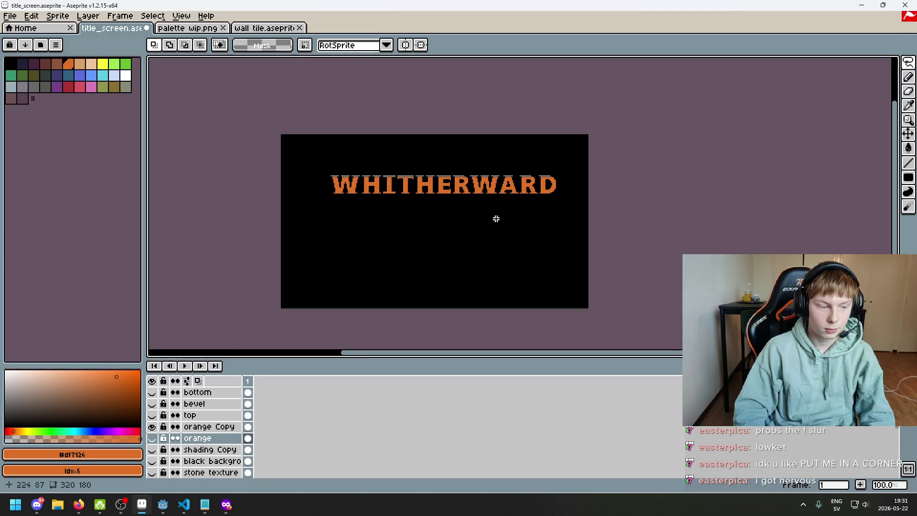
mouse_move(464, 200)
left_mouse_down()
mouse_move(427, 238)
mouse_move(444, 249)
left_mouse_up()
scroll(427, 238, "up", 1)
scroll(431, 256, "down", 1)
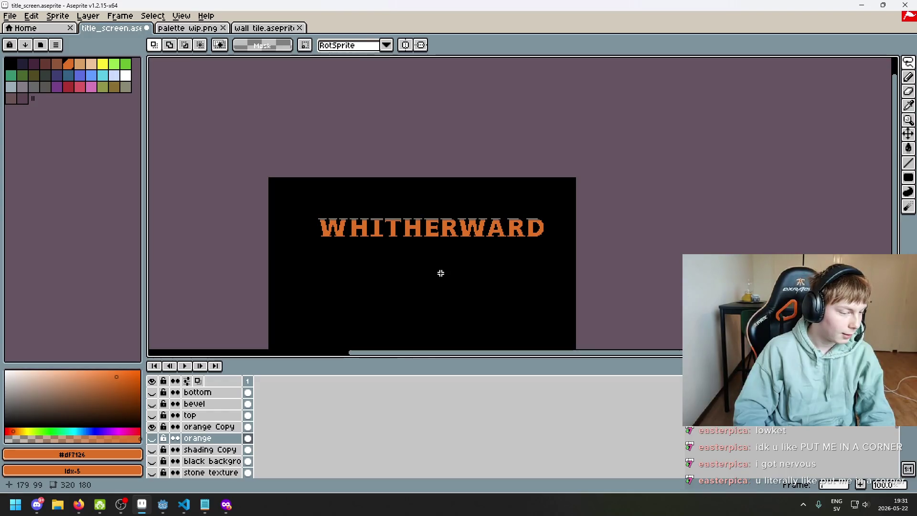
left_click_drag(477, 258, 425, 264)
left_click(151, 427)
left_click(151, 427)
double_click(153, 431)
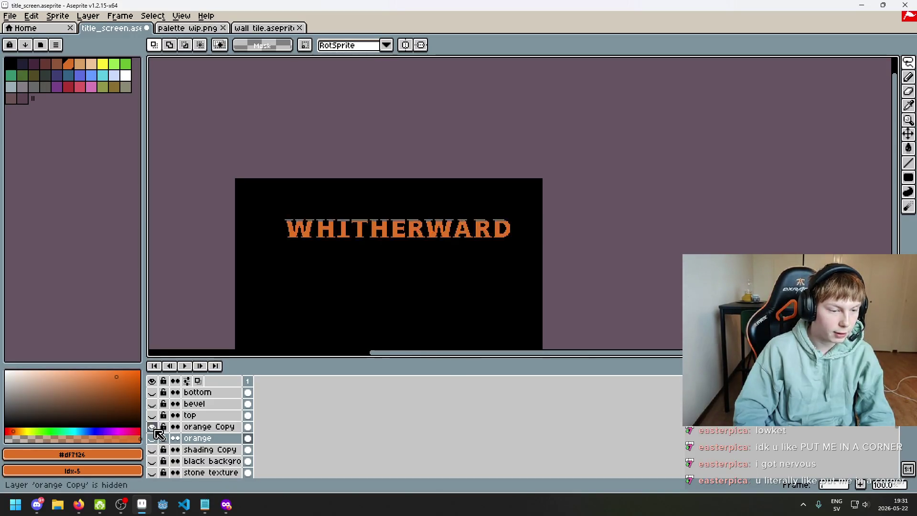
left_click(153, 438)
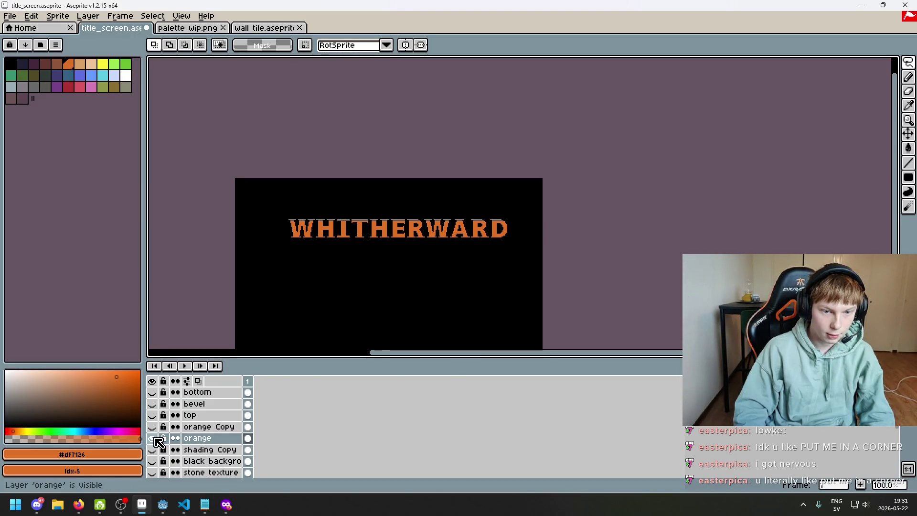
left_click(152, 427)
left_click(152, 427)
left_click(153, 438)
scroll(317, 180, "up", 2)
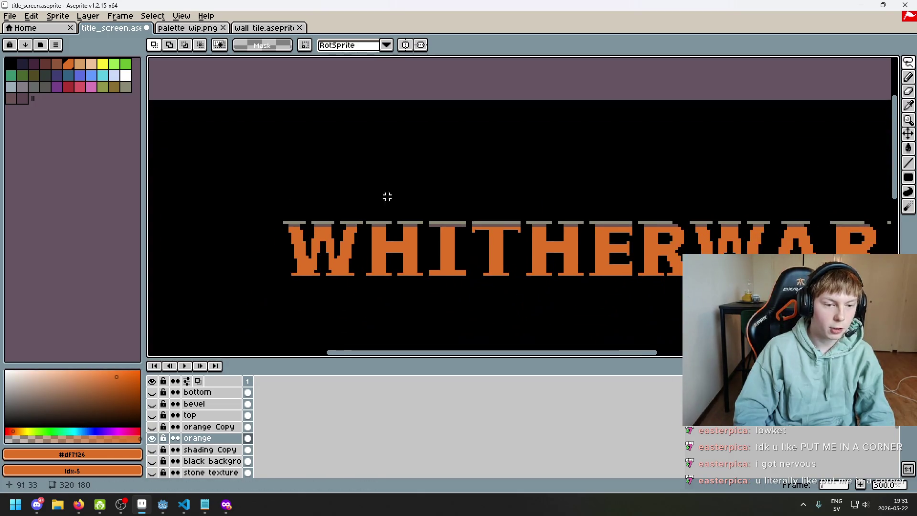
scroll(364, 214, "up", 2)
left_click_drag(368, 222, 383, 251)
scroll(384, 252, "down", 2)
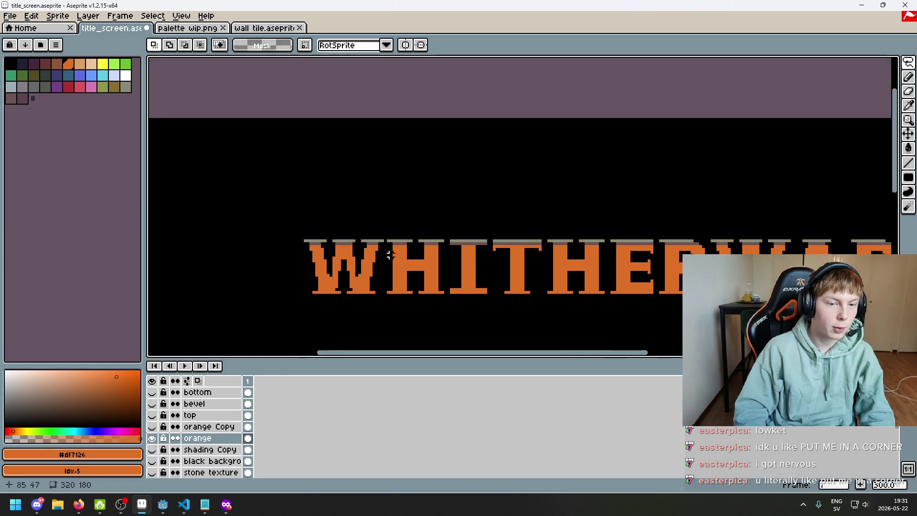
mouse_move(434, 201)
left_mouse_down()
mouse_move(307, 149)
mouse_move(426, 250)
left_mouse_up()
key("ctrl+d")
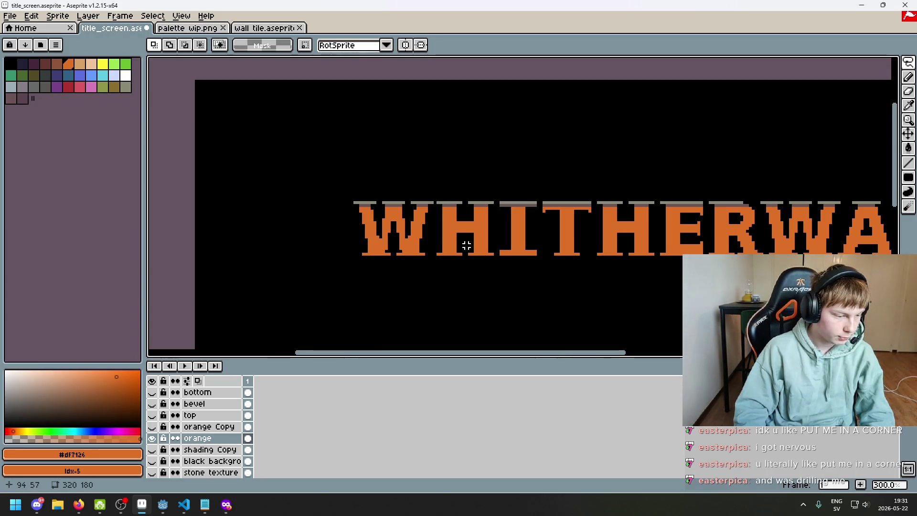
scroll(473, 260, "down", 2)
mouse_move(472, 260)
left_mouse_down()
mouse_move(377, 241)
mouse_move(384, 231)
left_mouse_up()
scroll(396, 233, "up", 1)
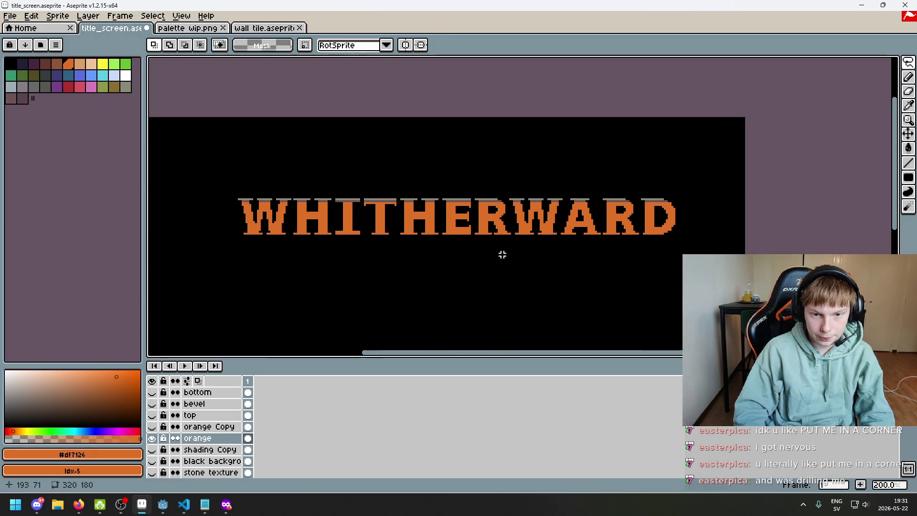
left_click_drag(506, 254, 419, 250)
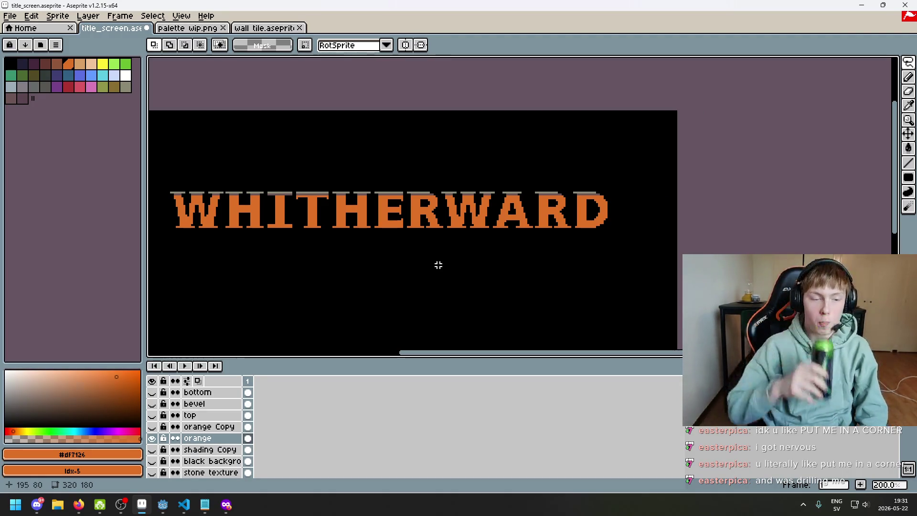
scroll(439, 265, "down", 1)
left_click_drag(420, 249, 422, 237)
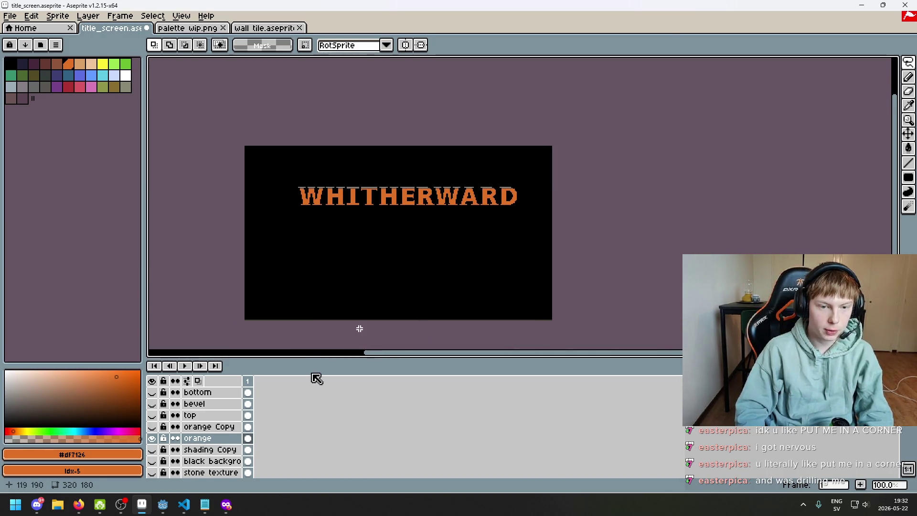
- Toggle the orange, orange Copy and shading Copy layers to compare the title versions
left_click(151, 437)
left_click(152, 450)
left_click(152, 449)
left_click(152, 449)
left_click(152, 449)
left_click(152, 438)
left_click(152, 426)
left_click(152, 438)
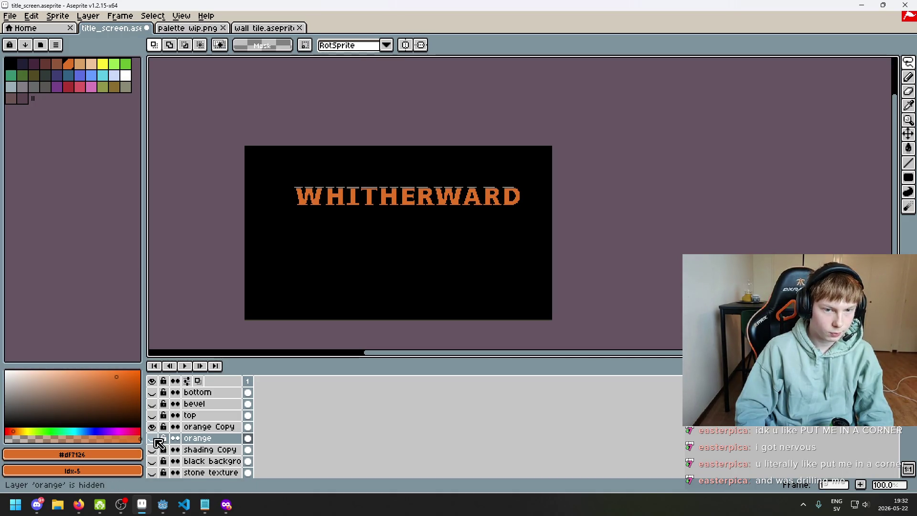
left_click(153, 438)
left_click(153, 438)
left_click(152, 438)
left_click(152, 426)
left_click(152, 438)
left_click(152, 438)
left_click(151, 438)
left_click(152, 426)
left_click(152, 426)
left_click(152, 427)
left_click(152, 426)
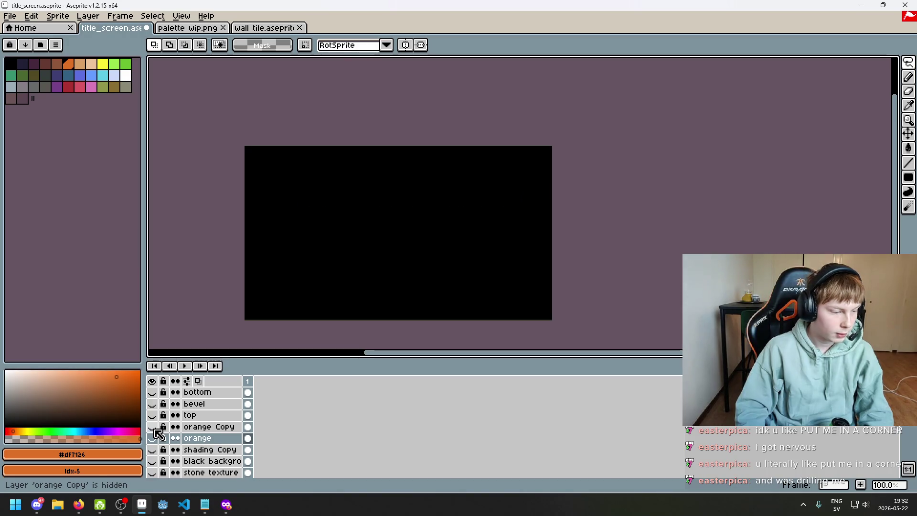
left_click(152, 427)
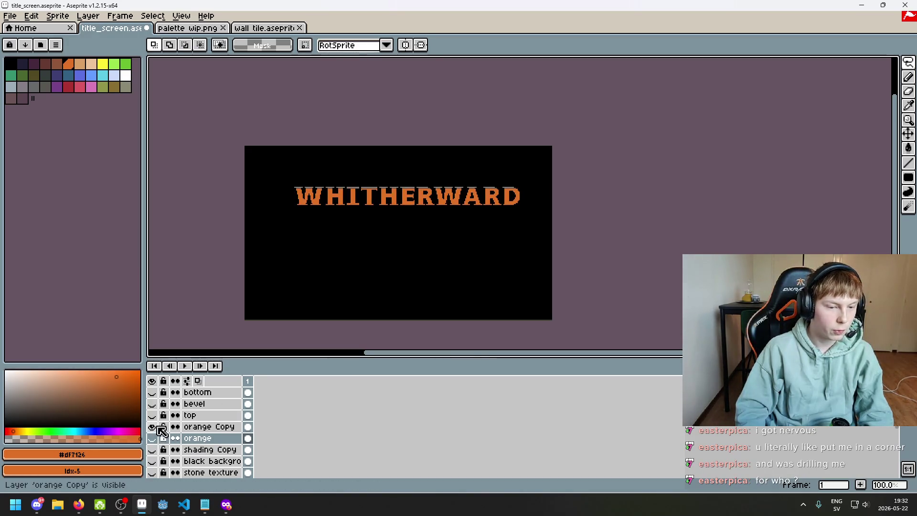
left_click(152, 427)
left_click(153, 438)
left_click(152, 438)
left_click(152, 427)
left_click(152, 427)
left_click(151, 427)
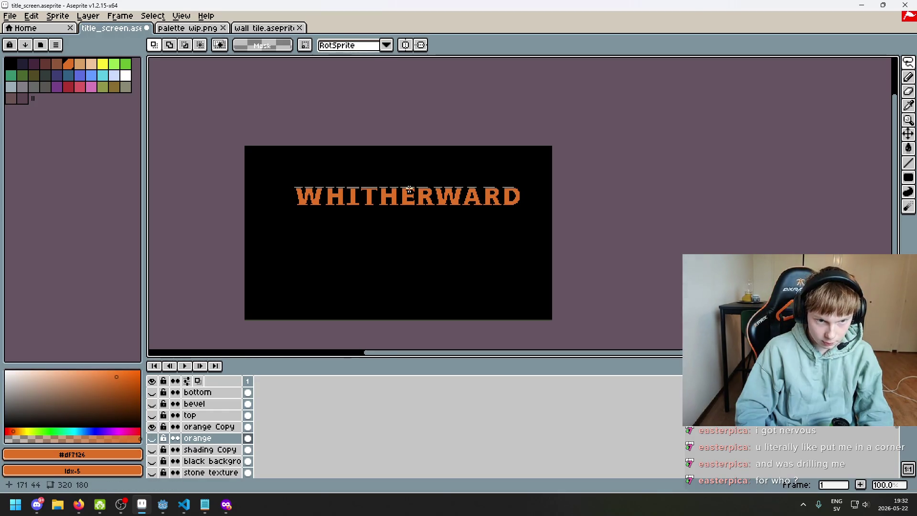
- Lasso then deselect the title's right half, and keep flipping between orange and orange Copy
scroll(408, 188, "up", 1)
mouse_move(458, 185)
left_mouse_down()
mouse_move(573, 280)
mouse_move(457, 188)
left_mouse_up()
left_click(406, 301)
left_click(152, 426)
left_click(152, 438)
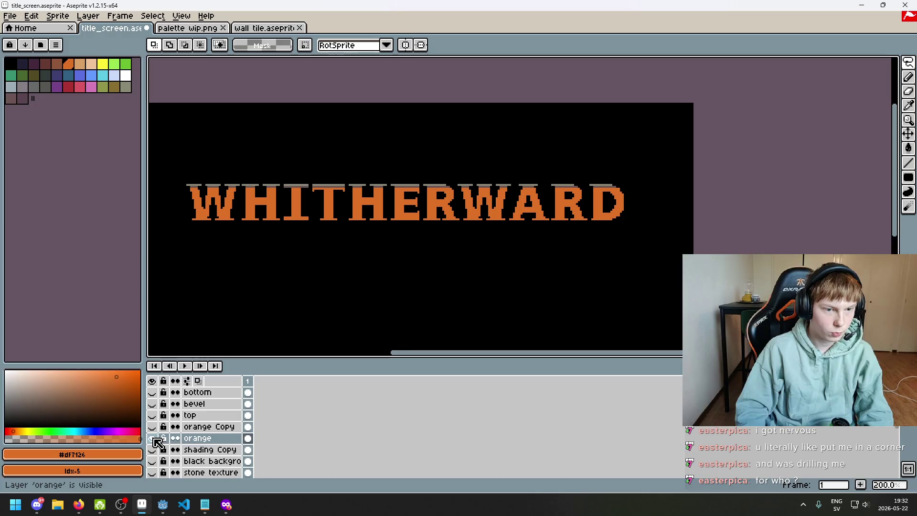
left_click(152, 427)
left_click(153, 438)
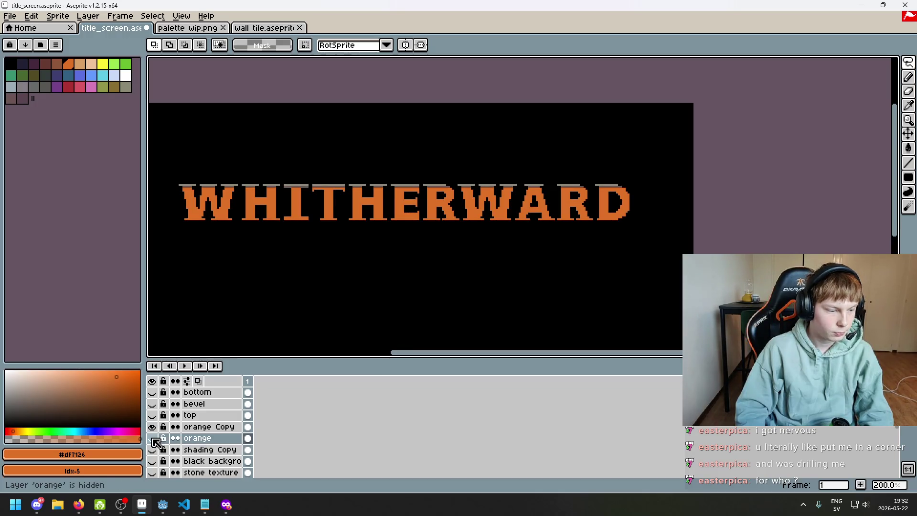
left_click(153, 427)
left_click(153, 438)
left_click(153, 438)
left_click(153, 427)
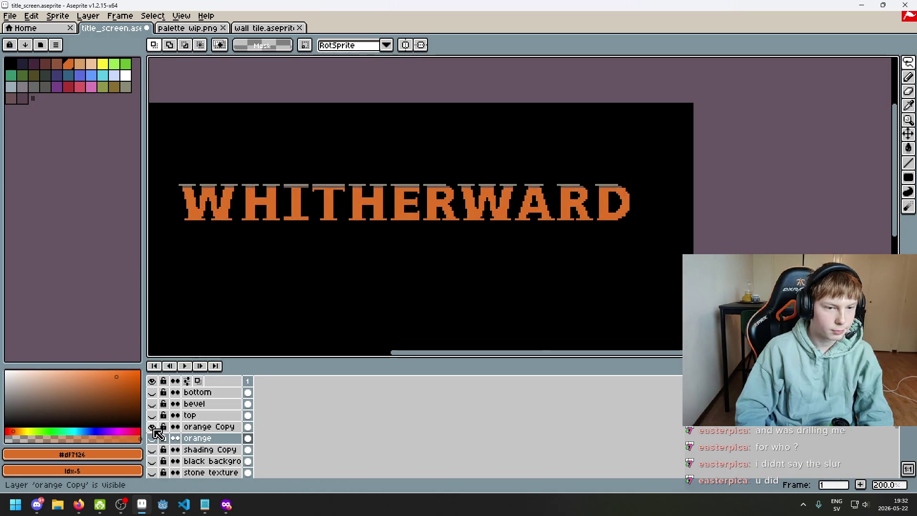
scroll(300, 253, "down", 1)
mouse_move(300, 253)
left_mouse_down()
mouse_move(379, 227)
mouse_move(350, 260)
left_mouse_up()
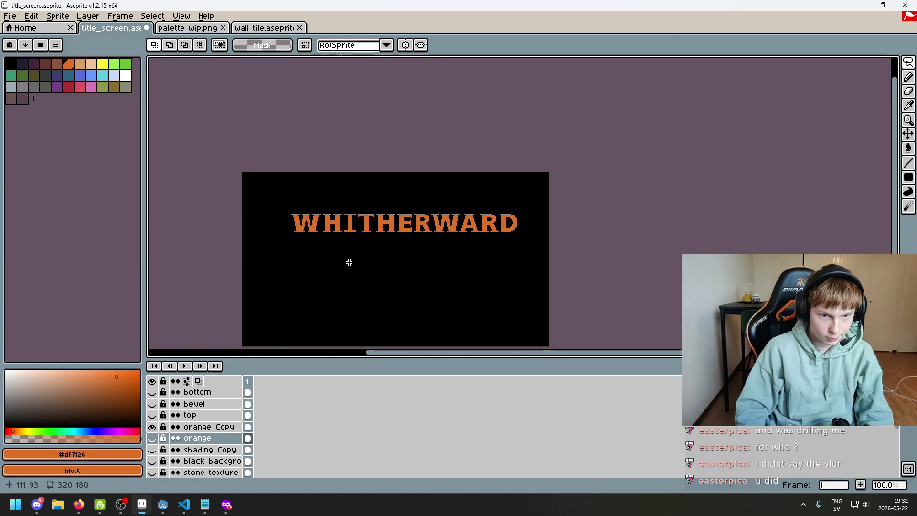
scroll(460, 213, "up", 1)
scroll(459, 210, "up", 1)
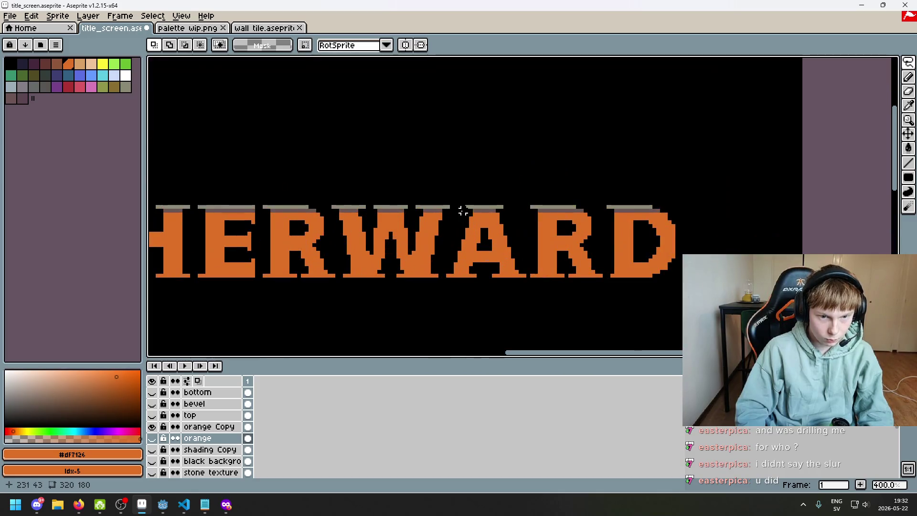
scroll(460, 210, "down", 4)
scroll(499, 200, "up", 1)
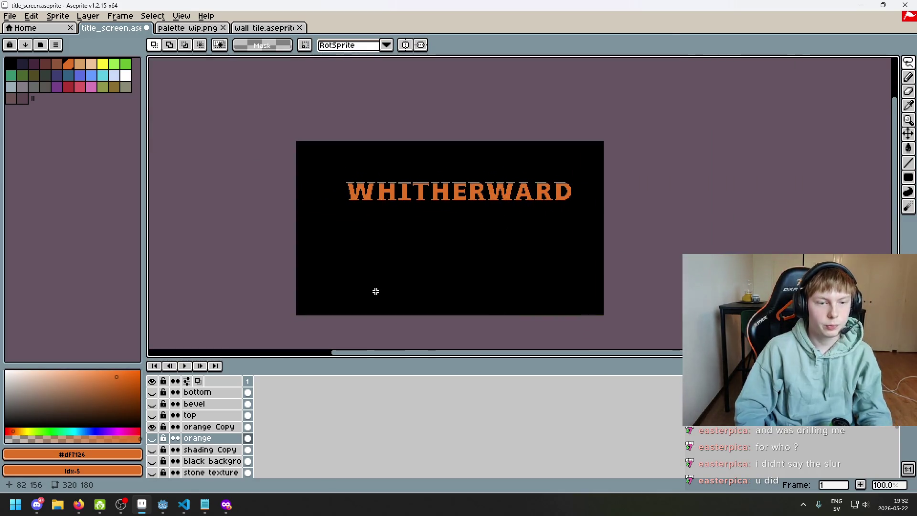
scroll(391, 246, "right", 2)
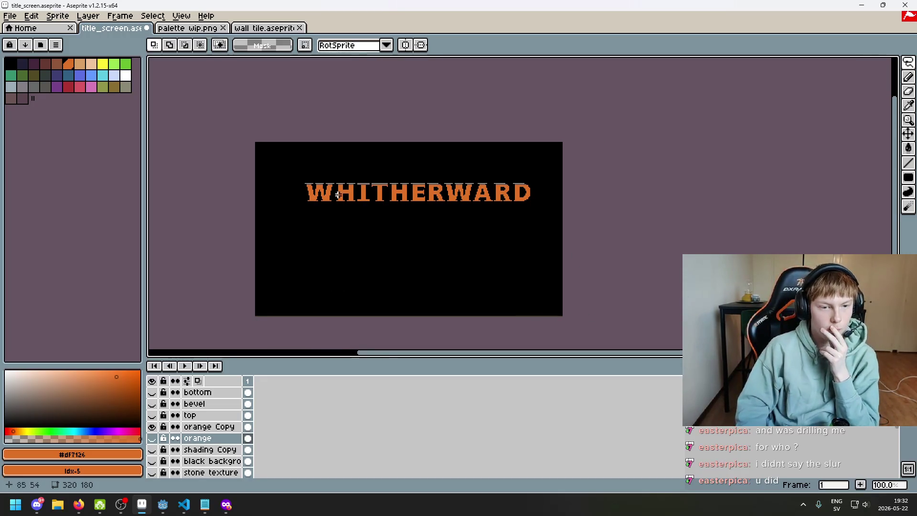
scroll(446, 213, "right", 1)
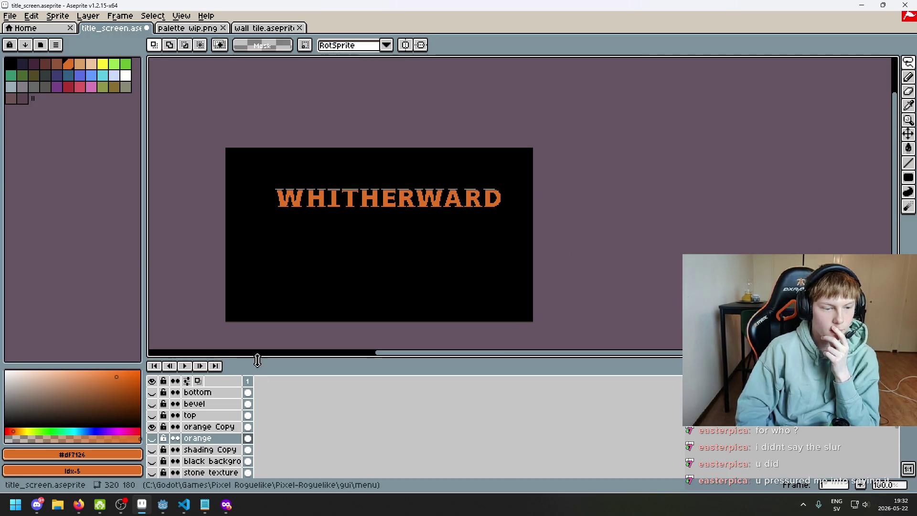
- Finish the comparison, leaving the wider orange Copy title visible and the original orange hidden
left_click(152, 427)
left_click(151, 438)
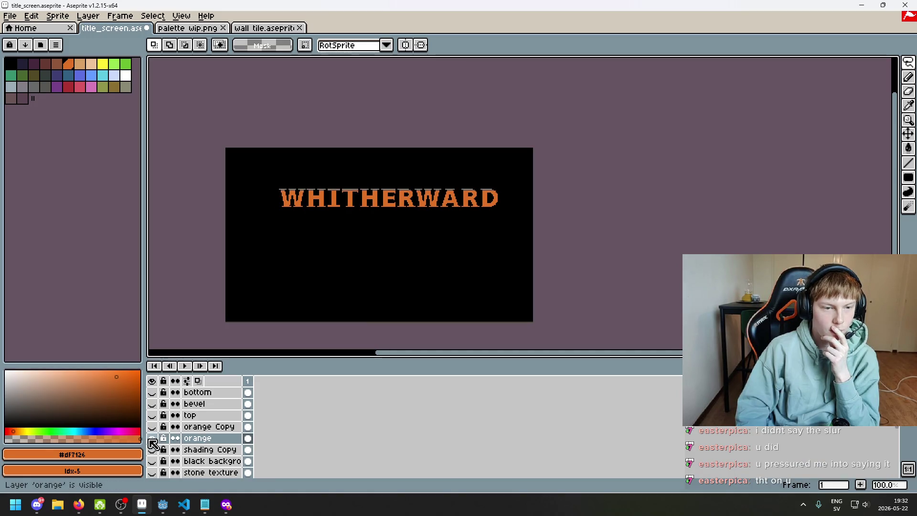
left_click(152, 438)
left_click(152, 438)
left_click(151, 438)
left_click(152, 439)
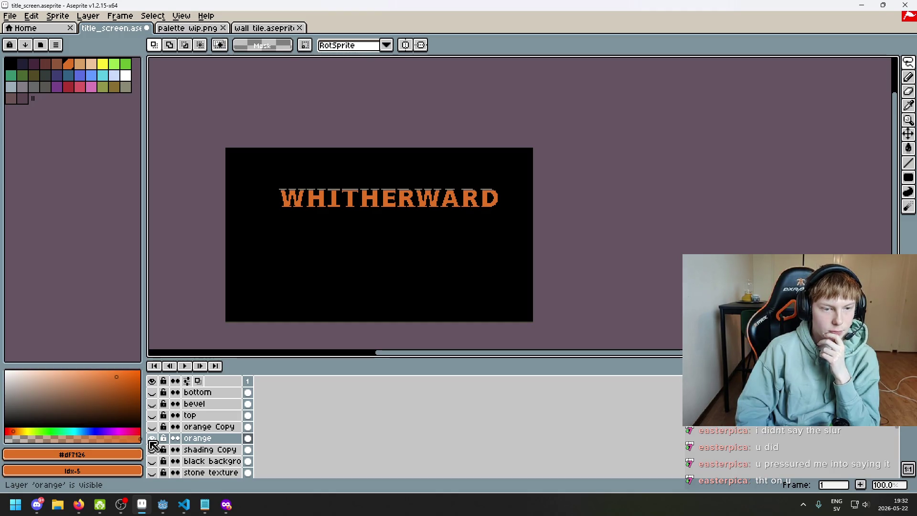
left_click(152, 438)
left_click(152, 427)
left_click(152, 426)
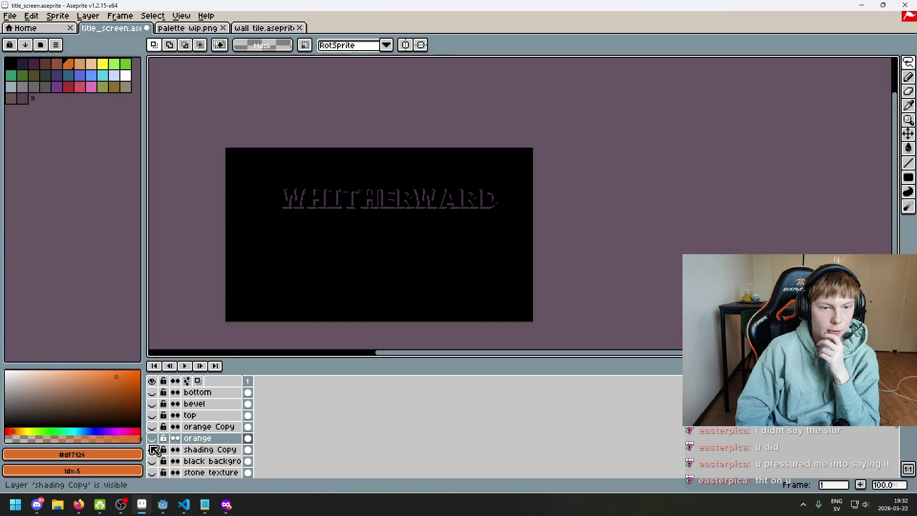
left_click(152, 438)
left_click(152, 427)
left_click(151, 427)
left_click(152, 428)
left_click(152, 429)
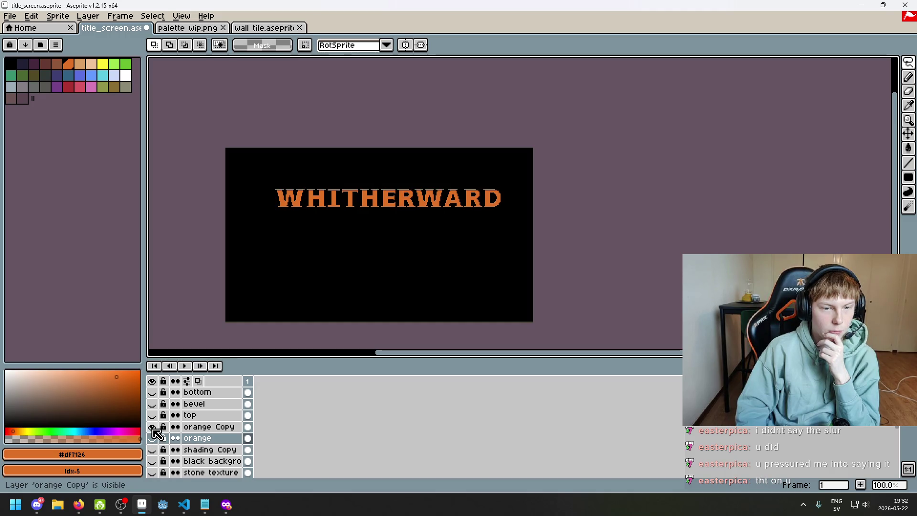
left_click(152, 428)
left_click(153, 438)
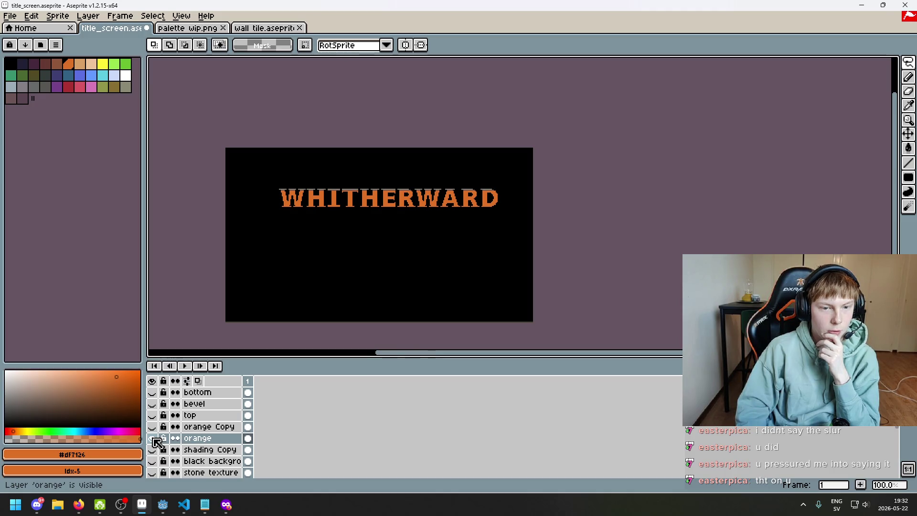
left_click(153, 438)
left_click(152, 427)
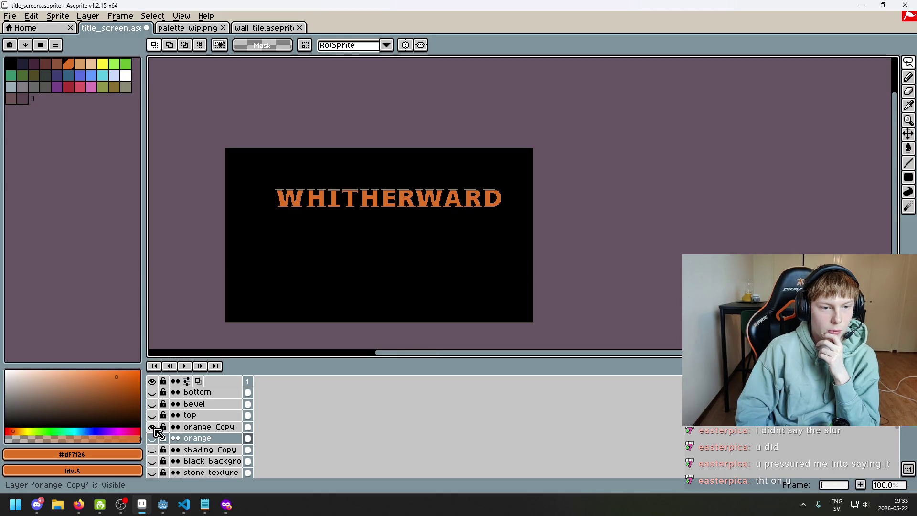
left_click_drag(426, 231, 416, 240)
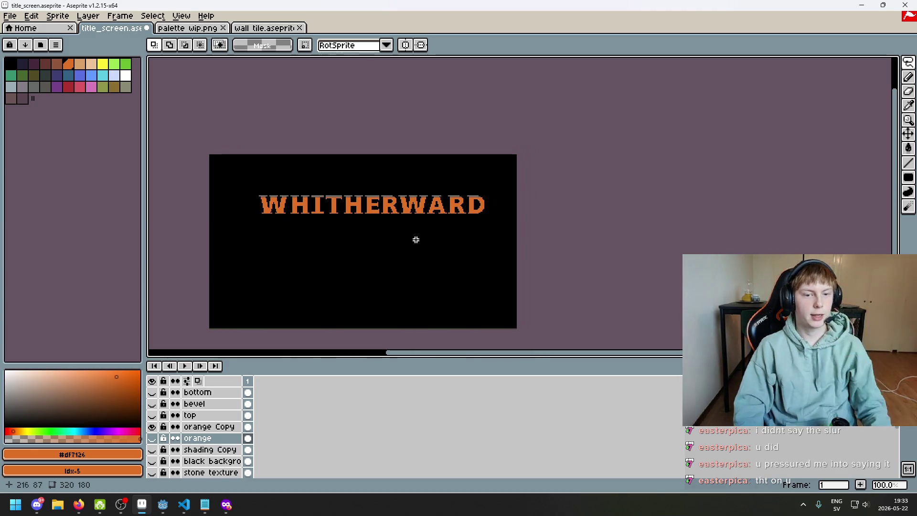
scroll(413, 234, "up", 2)
scroll(427, 241, "up", 2)
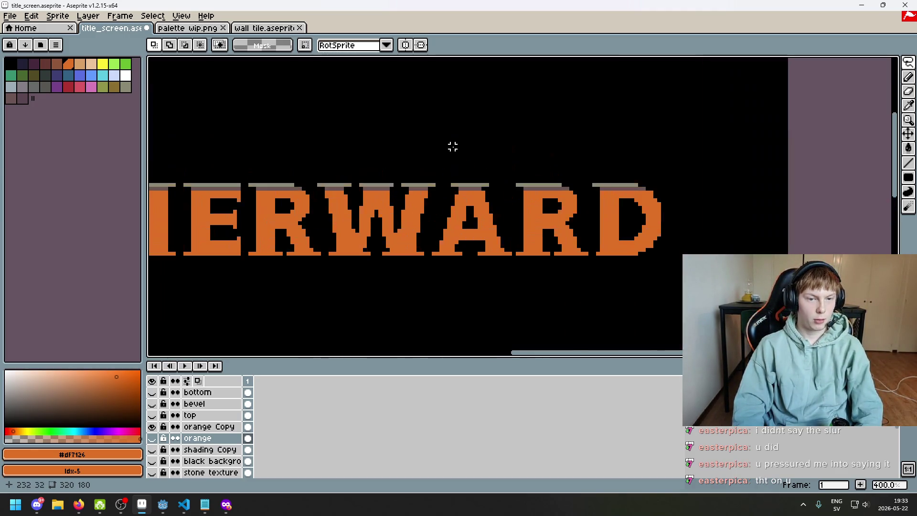
scroll(423, 253, "down", 3)
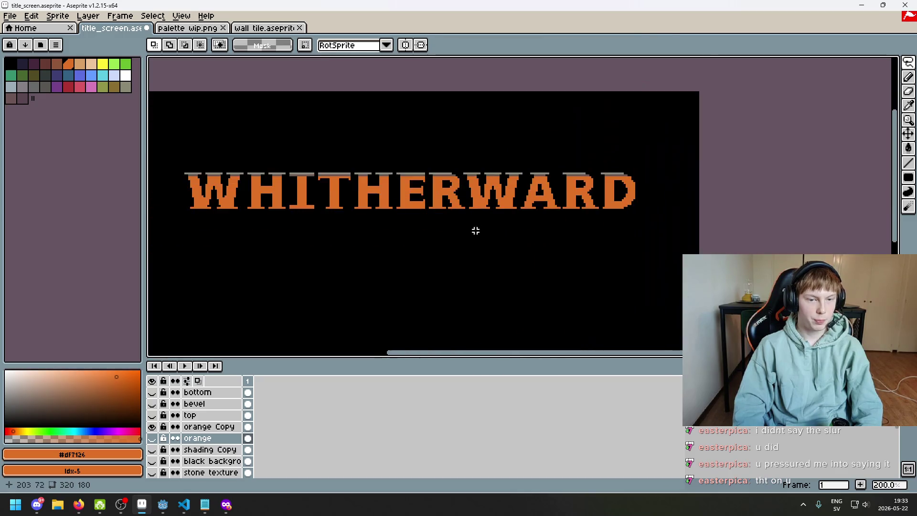
scroll(477, 229, "down", 1)
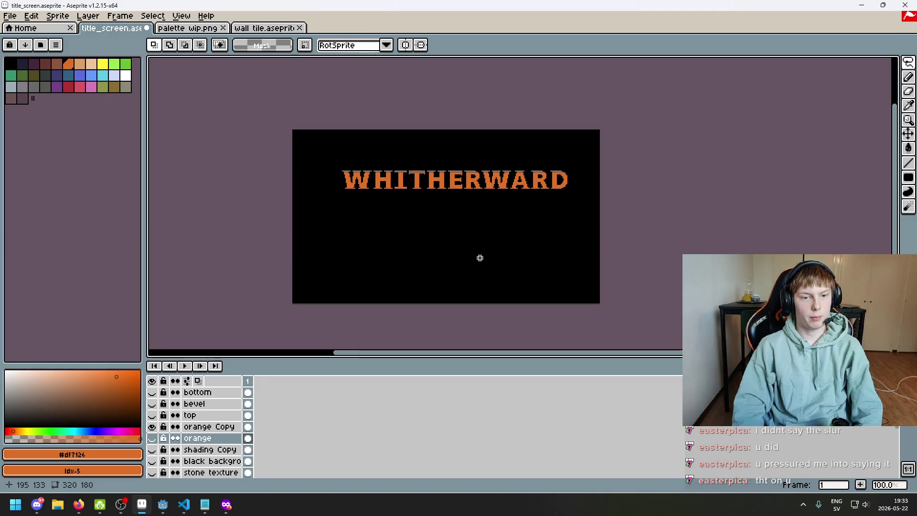
scroll(591, 239, "up", 2)
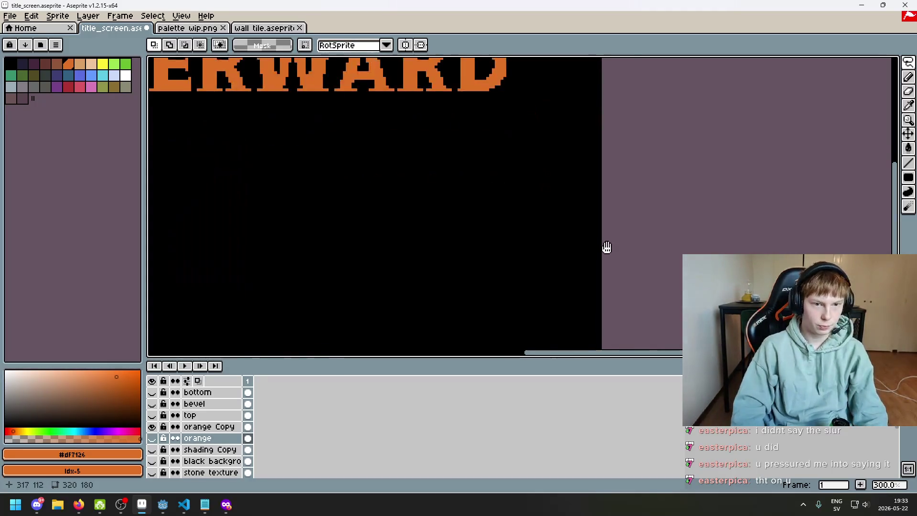
key("F8")
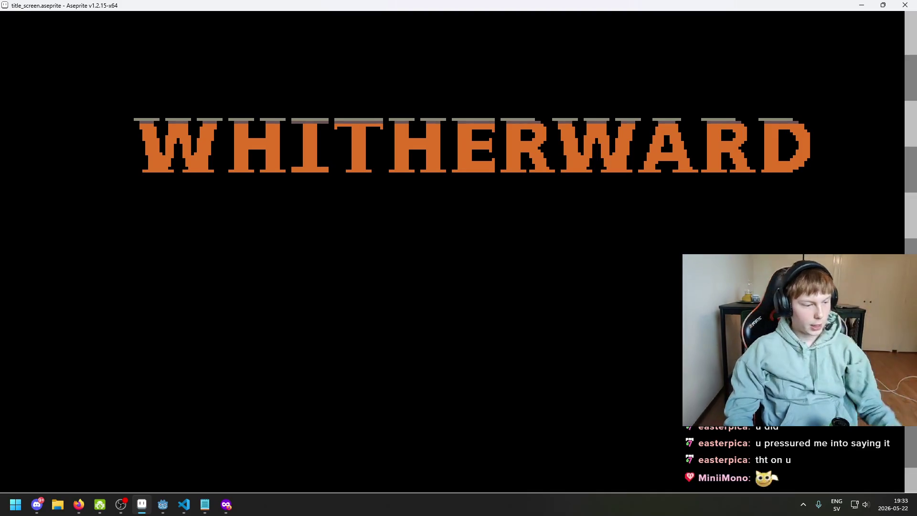
key("Escape")
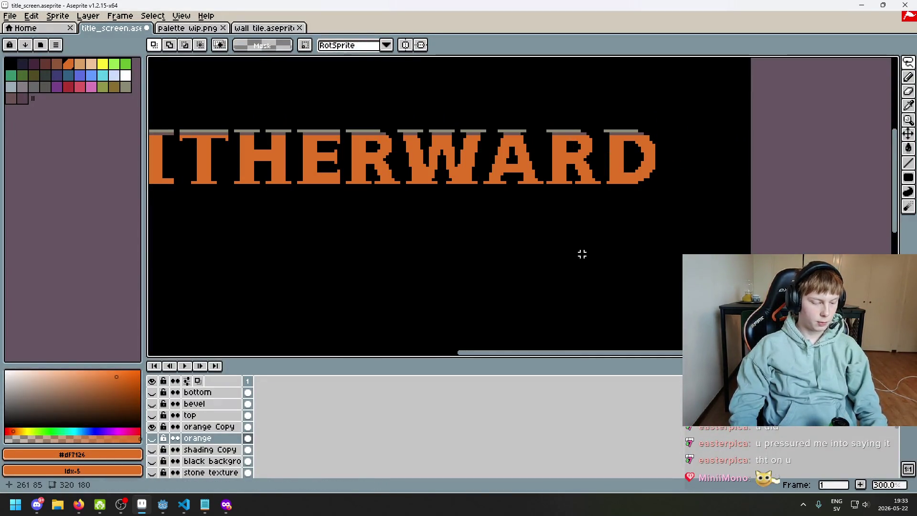
key("F8")
key("Escape")
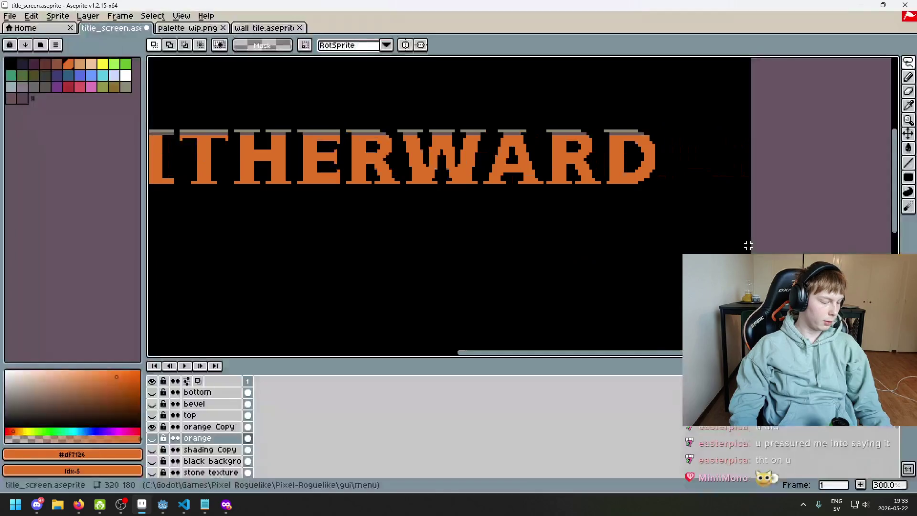
key("F8")
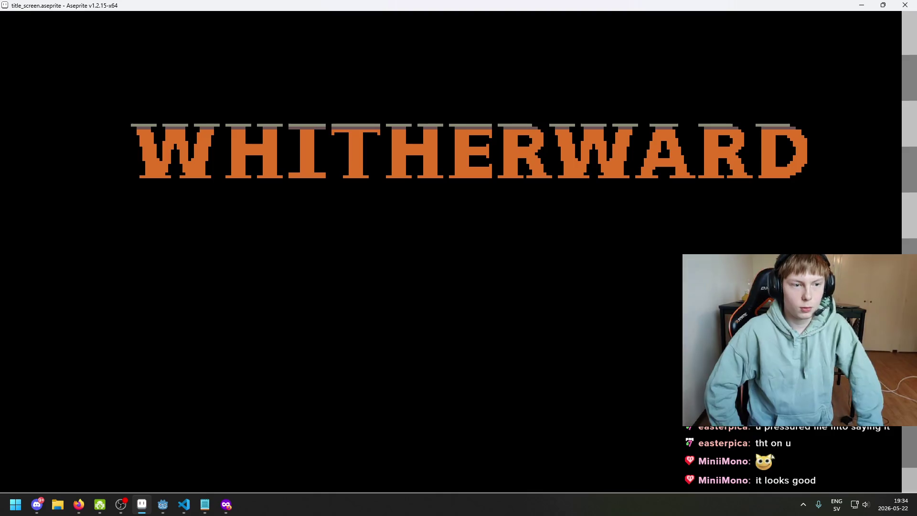
key("Escape")
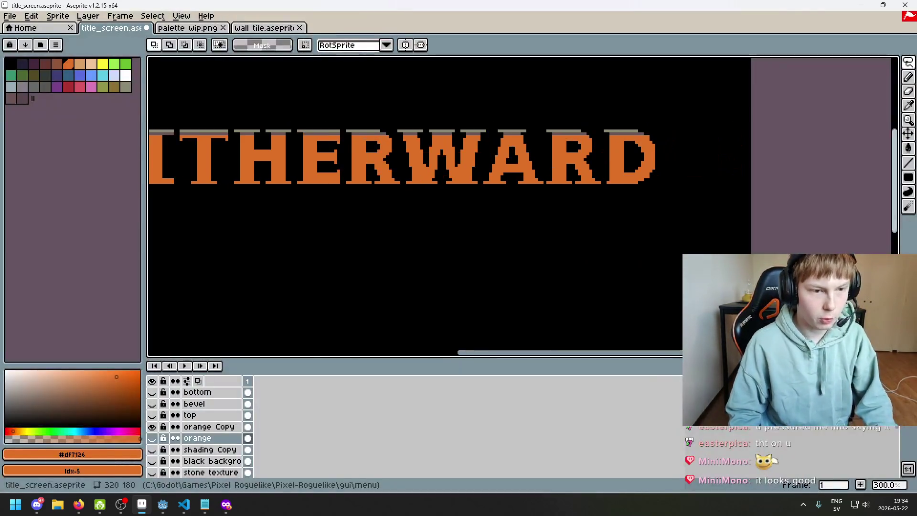
- Sample the letter-top grey #8a8975 as the pencil colour and select the orange Copy layer
scroll(385, 162, "up", 4)
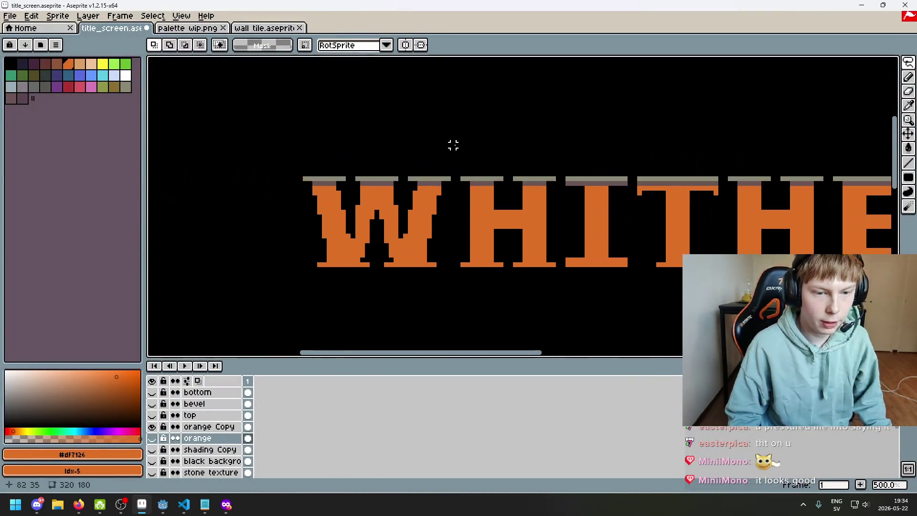
left_click(395, 179, "alt")
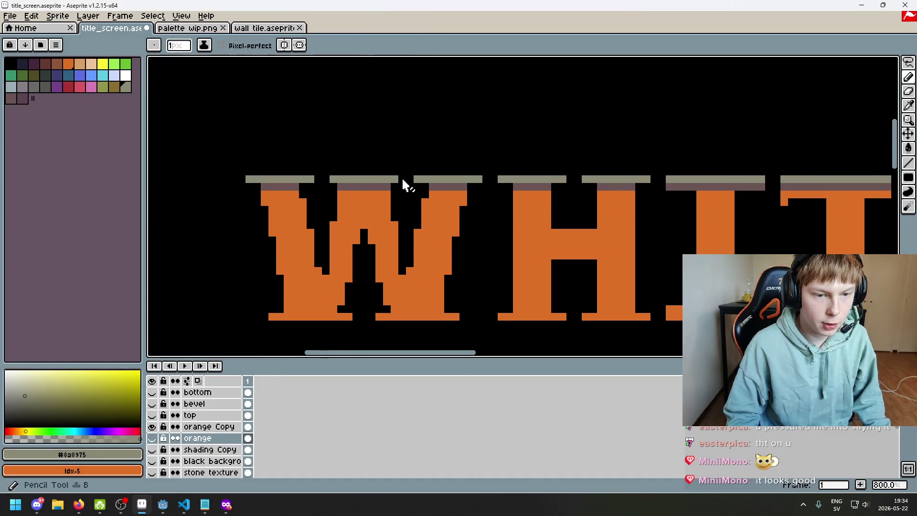
left_click(217, 431)
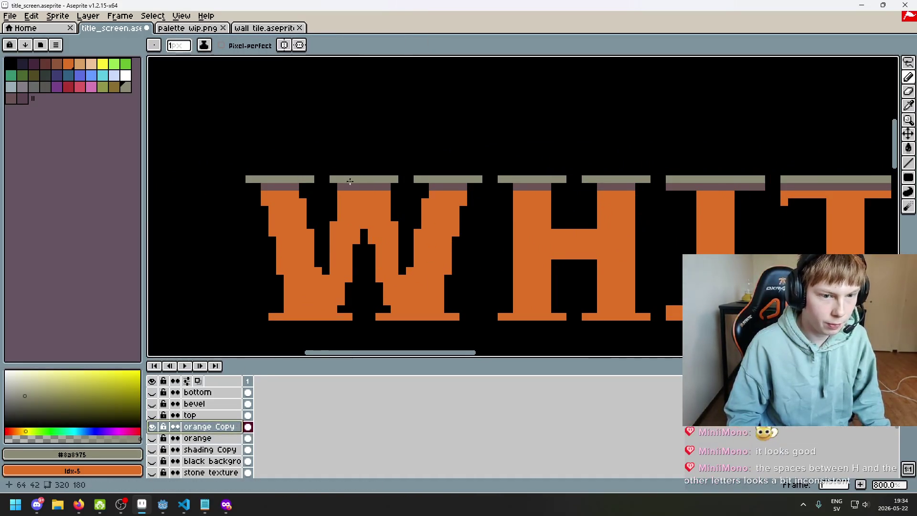
scroll(437, 217, "down", 4)
scroll(438, 218, "down", 3)
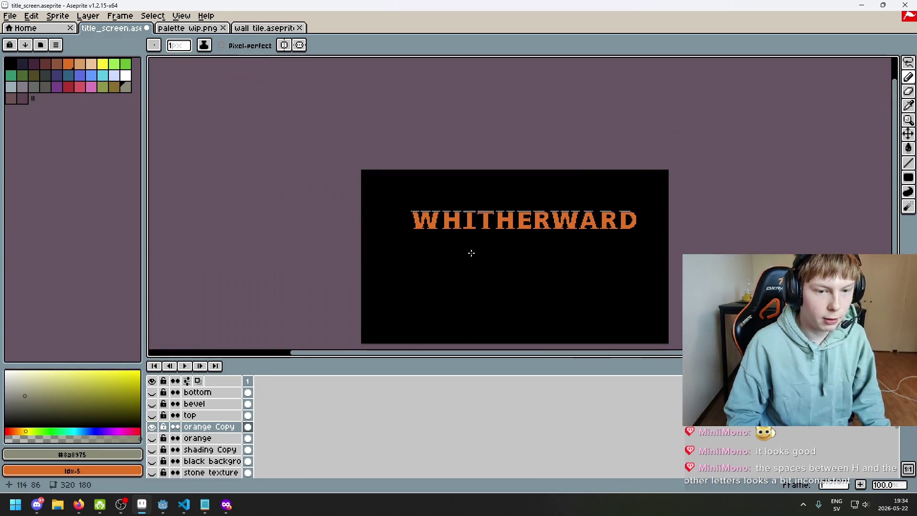
scroll(471, 253, "up", 1)
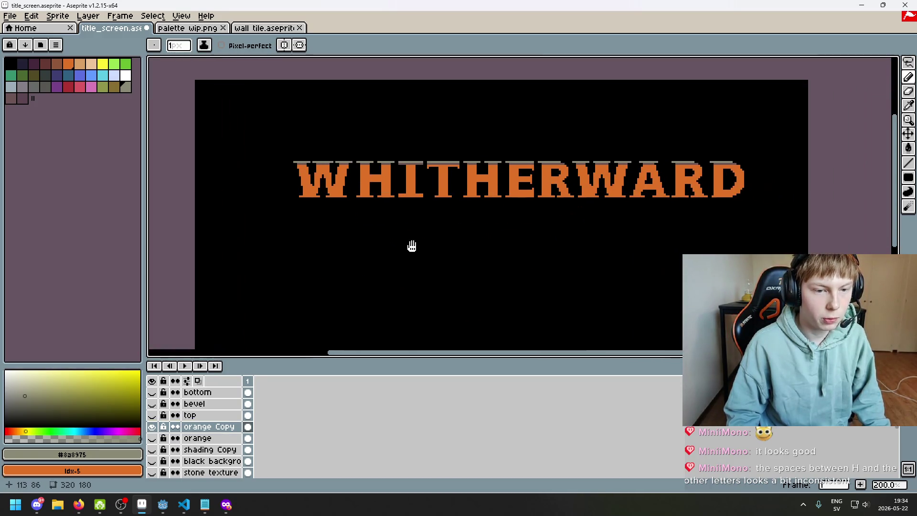
scroll(335, 162, "up", 6)
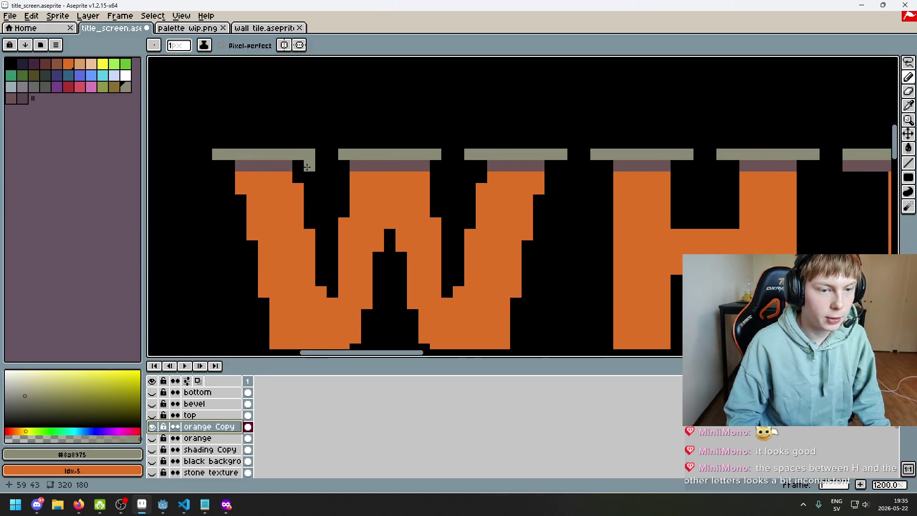
scroll(424, 225, "down", 6)
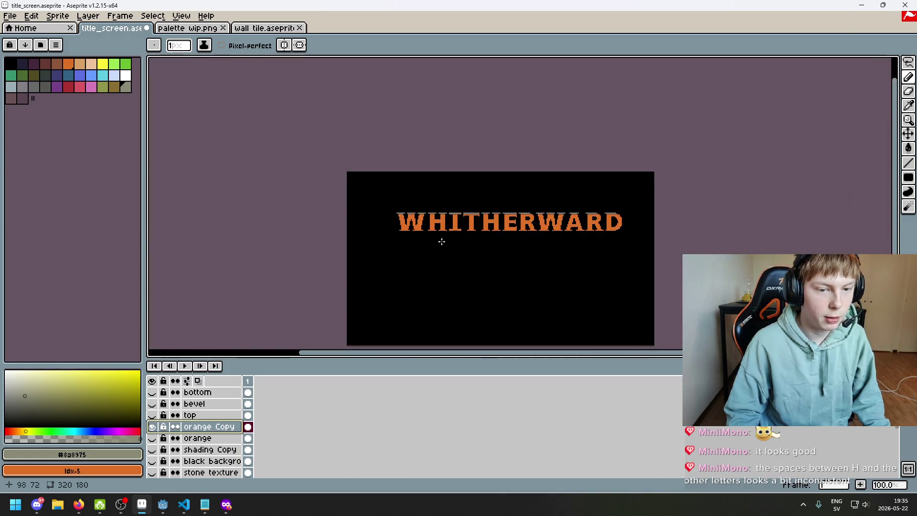
scroll(373, 212, "up", 1)
scroll(373, 213, "right", 5)
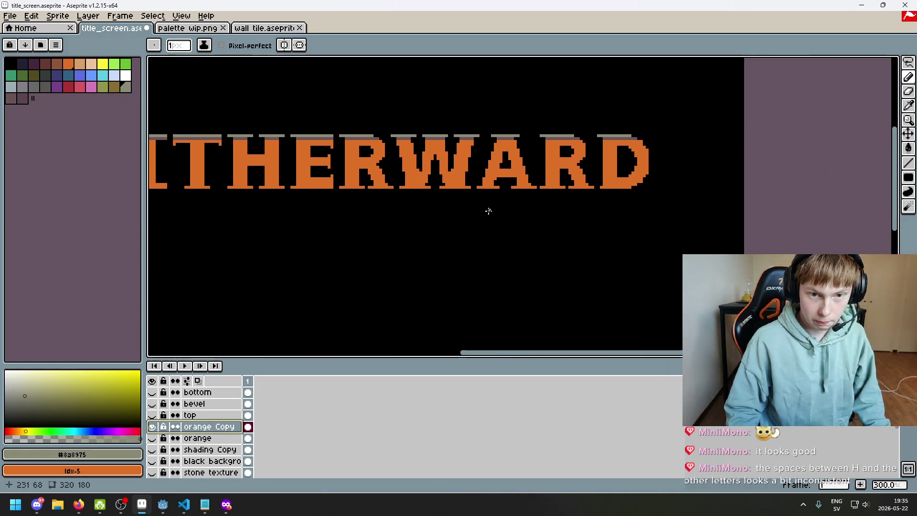
scroll(479, 210, "up", 2)
scroll(506, 139, "up", 4)
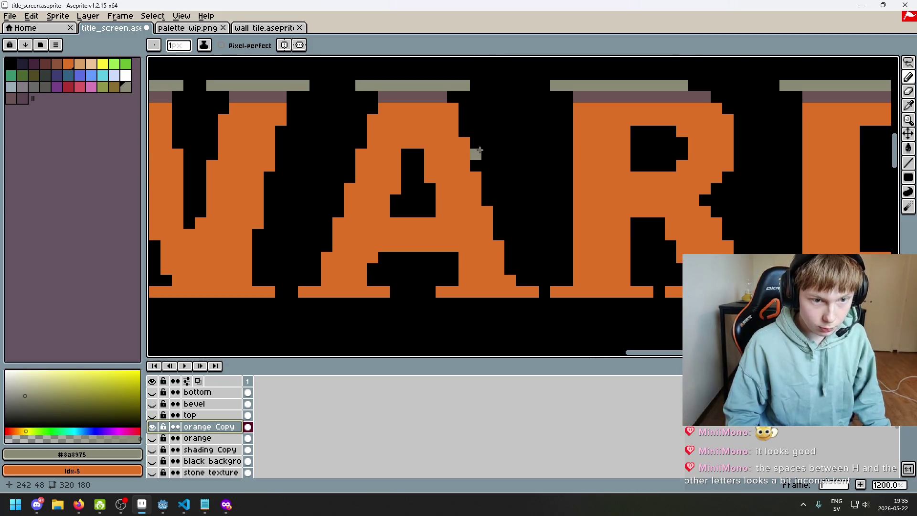
scroll(465, 110, "down", 5)
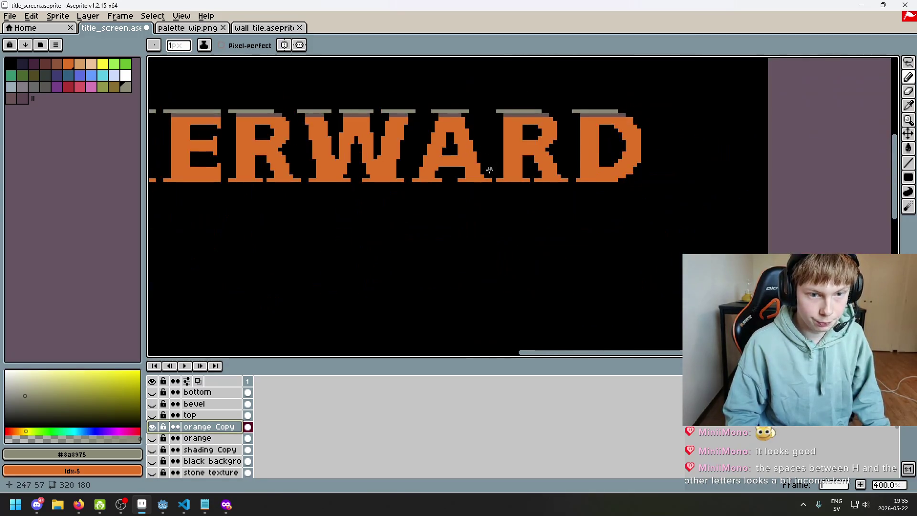
left_click_drag(483, 192, 478, 233)
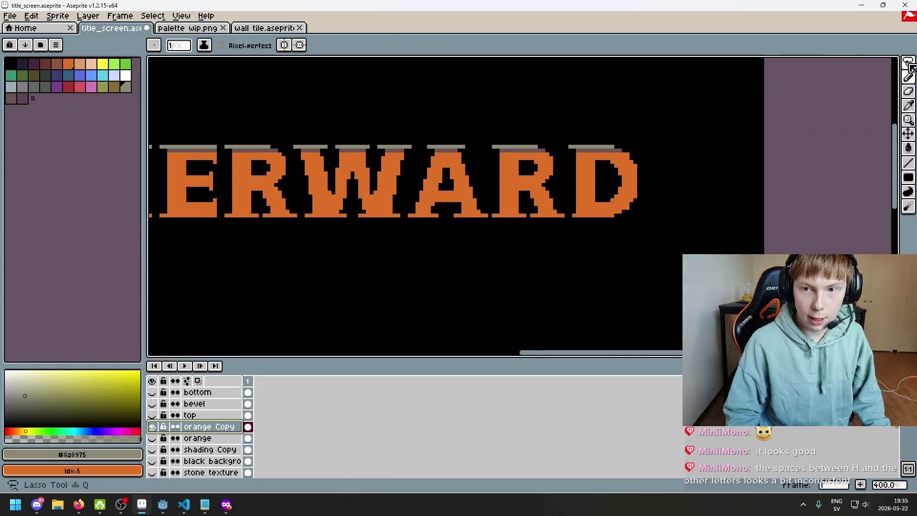
- Move the A's left half below the title and add a horizontally mirrored copy of it
key("m")
scroll(430, 224, "up", 1)
mouse_move(448, 213)
left_mouse_down()
mouse_move(415, 92)
mouse_move(398, 90)
left_mouse_up()
left_click_drag(437, 165, 432, 296)
scroll(522, 206, "down", 2)
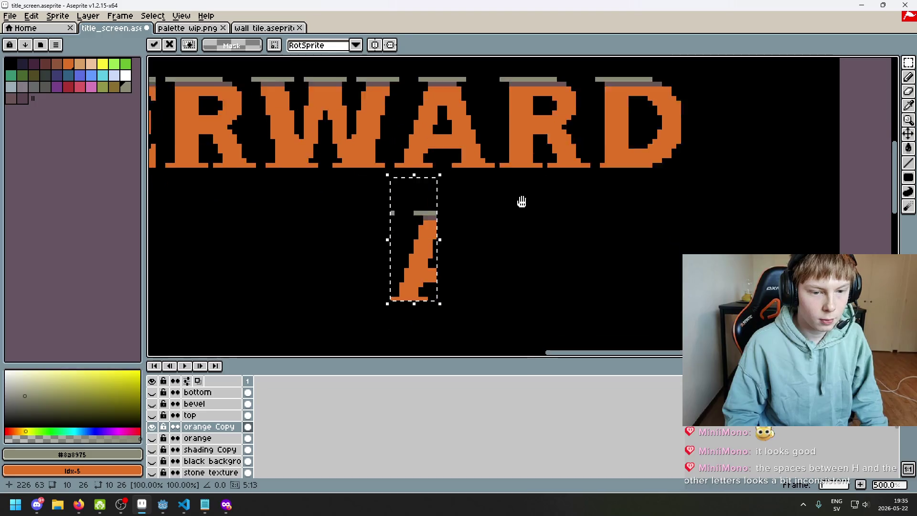
key("Return")
left_click_drag(420, 229, 467, 229)
key("shift+h")
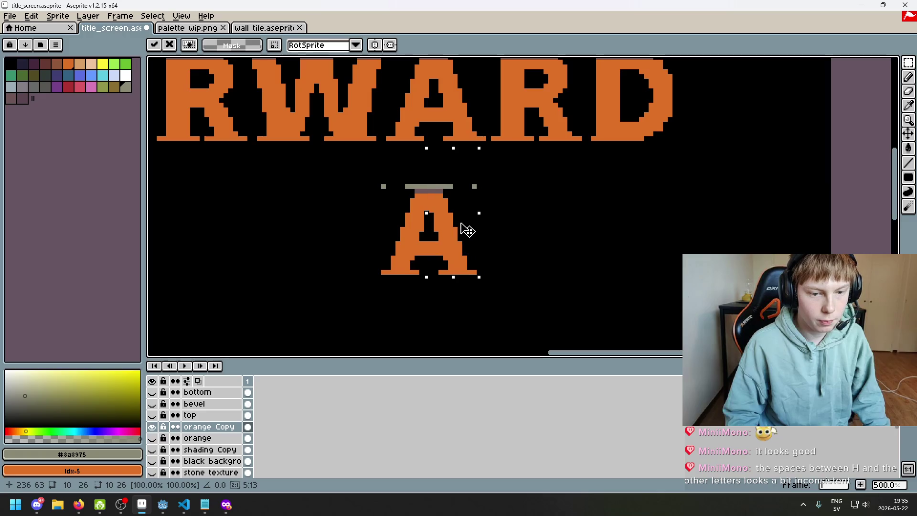
key("Return")
- Shift the left half so it rejoins the right half into one whole A
scroll(550, 206, "up", 1)
left_click_drag(480, 180, 424, 79)
scroll(536, 180, "down", 1)
mouse_move(546, 151)
left_mouse_down()
mouse_move(512, 286)
mouse_move(577, 203)
mouse_move(566, 240)
left_mouse_up()
scroll(577, 203, "down", 3)
key("Return")
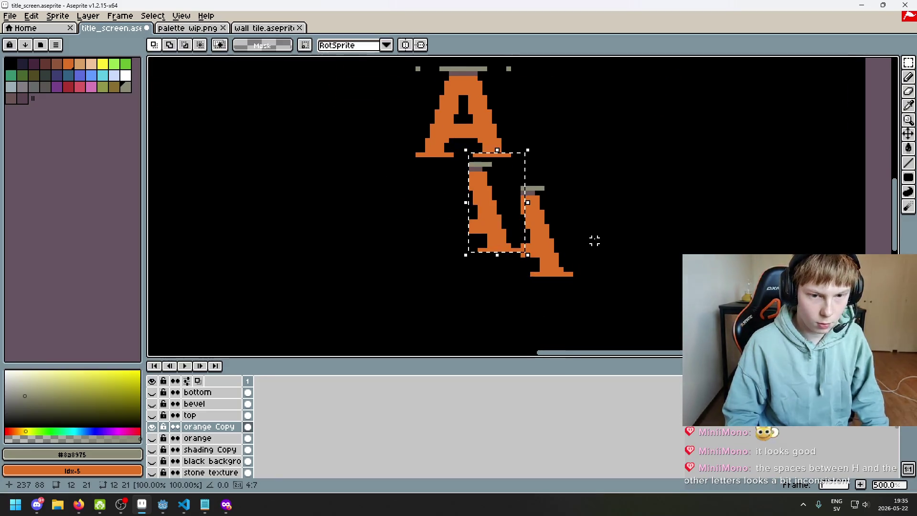
mouse_move(506, 220)
left_mouse_down()
mouse_move(520, 243)
mouse_move(535, 244)
left_mouse_up()
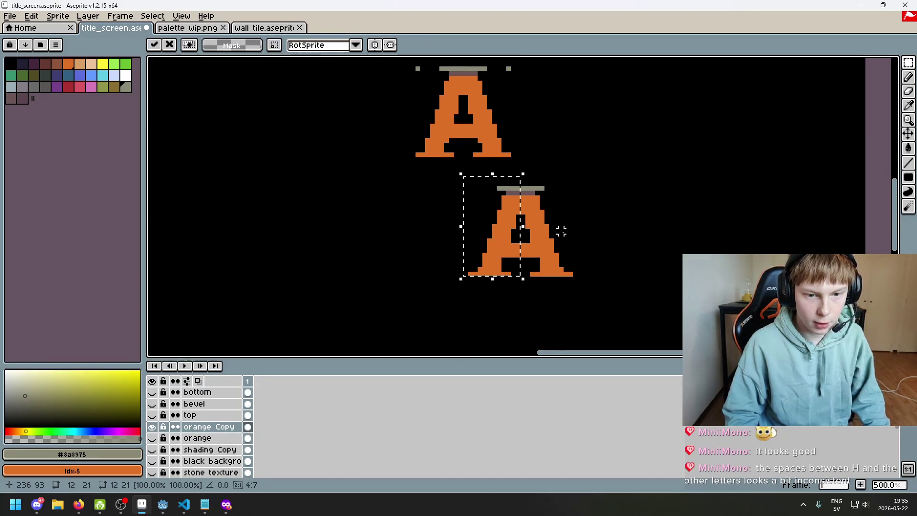
left_click(609, 221)
- Move the rebuilt lower A up beside the other A
scroll(604, 221, "down", 1)
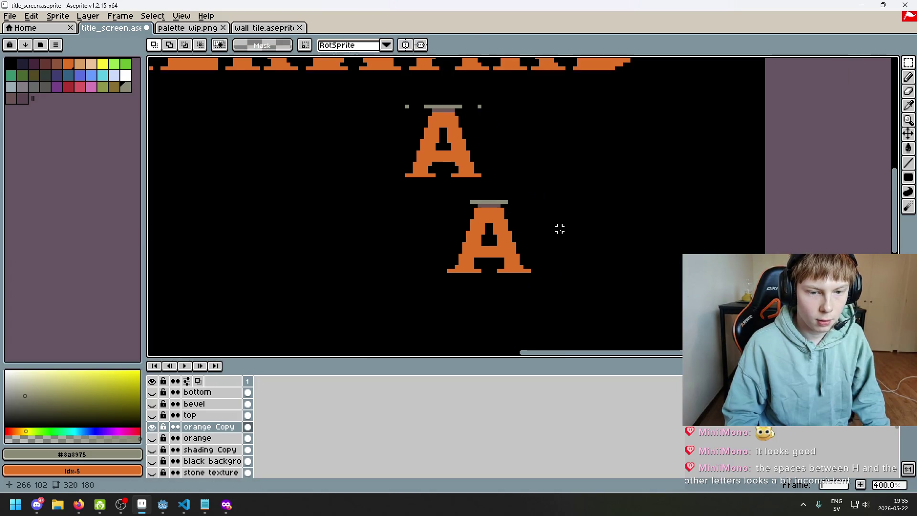
left_click_drag(567, 233, 572, 242)
left_click_drag(577, 310, 432, 208)
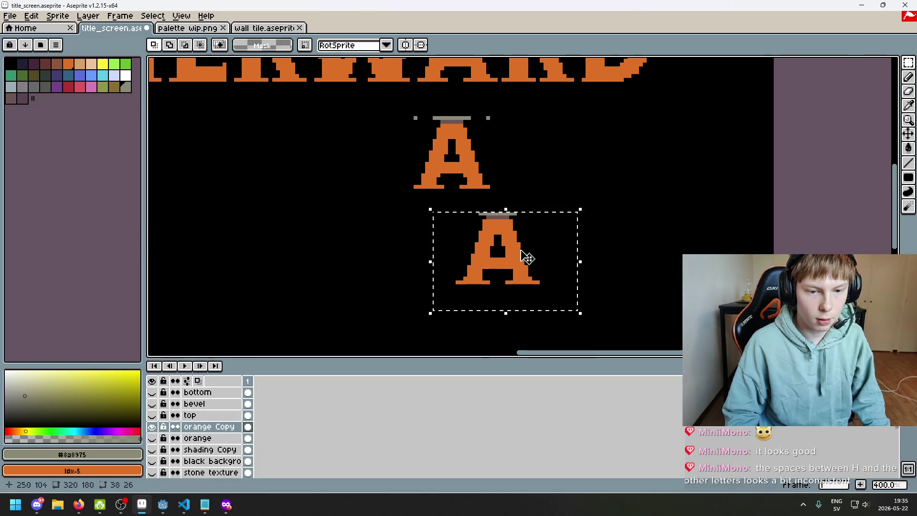
left_click_drag(522, 254, 590, 171)
scroll(548, 262, "up", 1)
left_click(509, 182)
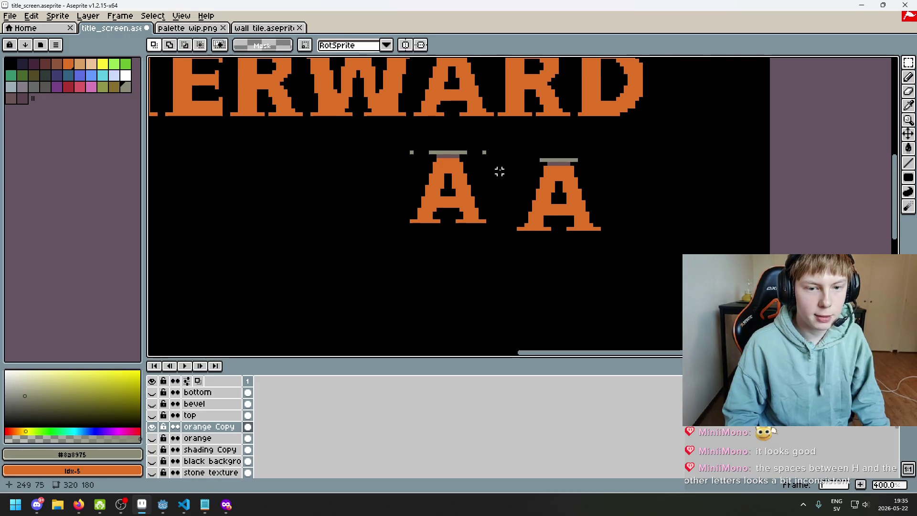
- Select the second A and slide it left alongside the first
key("b")
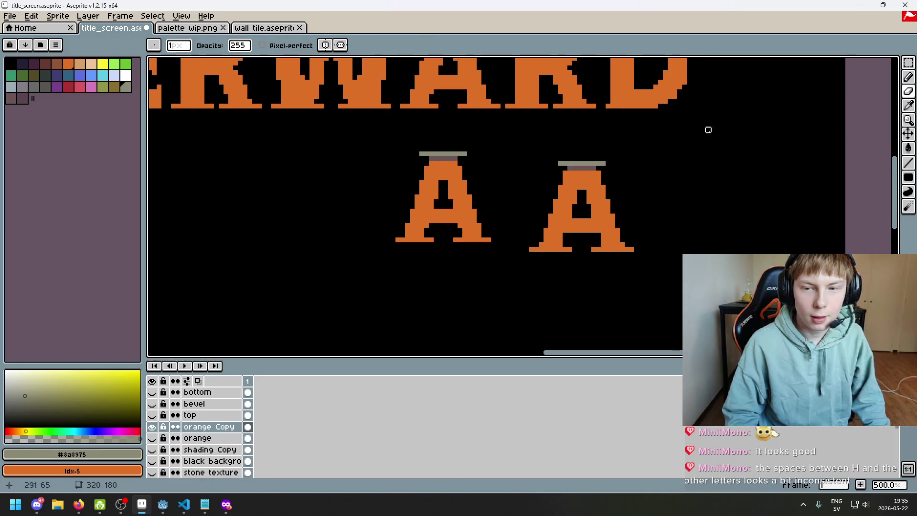
left_click(908, 62)
left_click_drag(755, 296, 507, 149)
left_click_drag(620, 215, 592, 205)
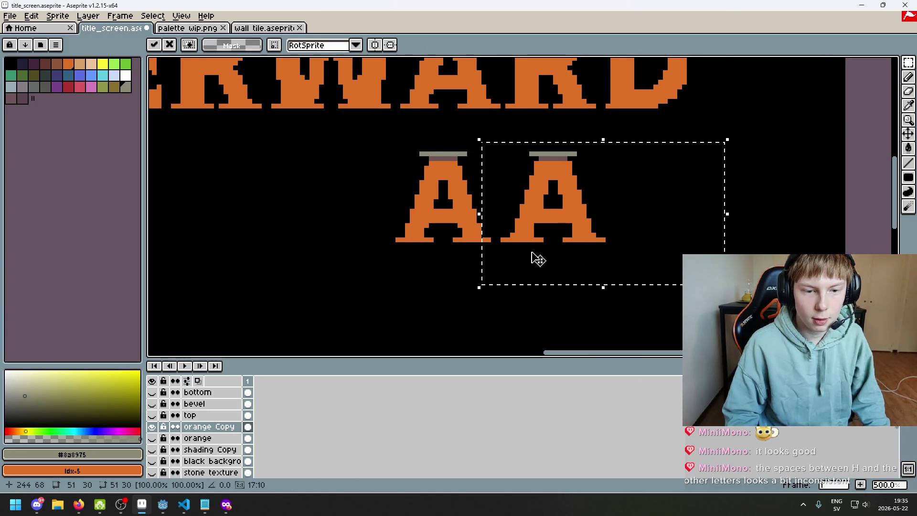
left_click(407, 283)
- Reframe the title and delete the spare second A copy
scroll(408, 282, "down", 2)
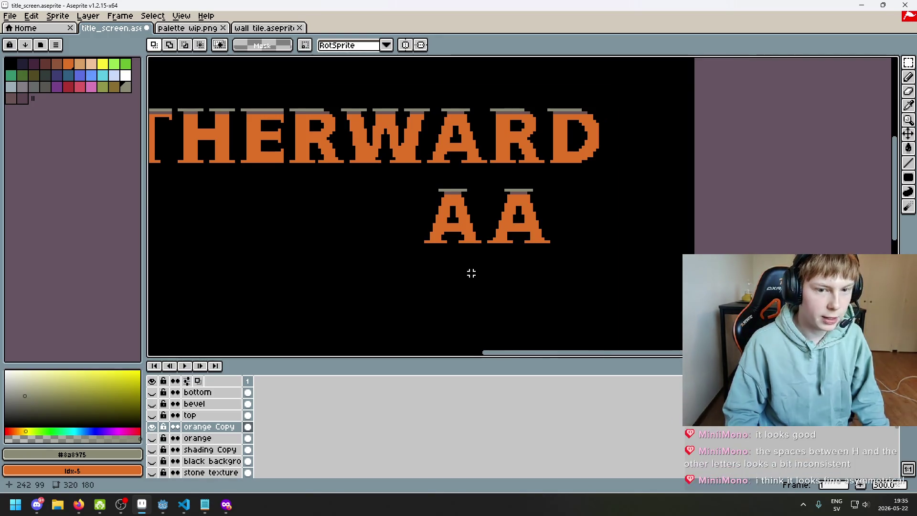
scroll(473, 272, "down", 1)
mouse_move(474, 272)
left_mouse_down()
mouse_move(514, 262)
mouse_move(592, 216)
left_mouse_up()
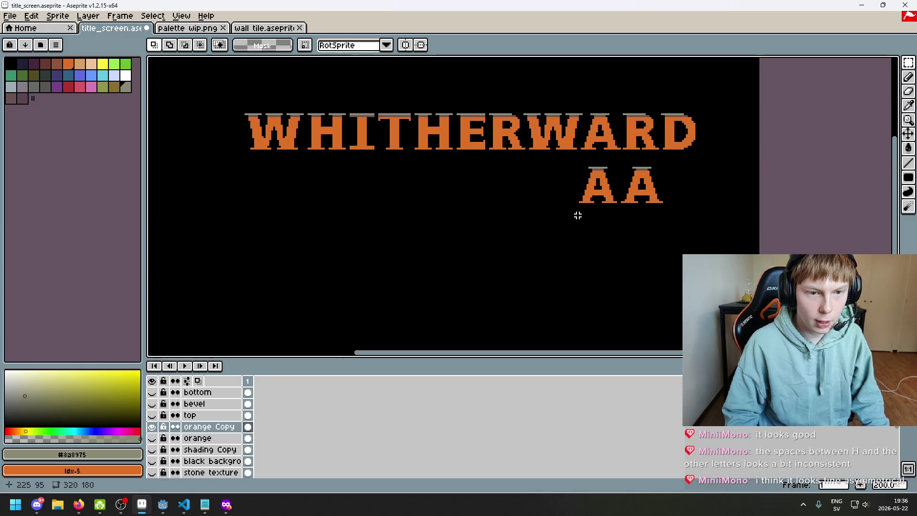
left_click_drag(577, 215, 533, 239)
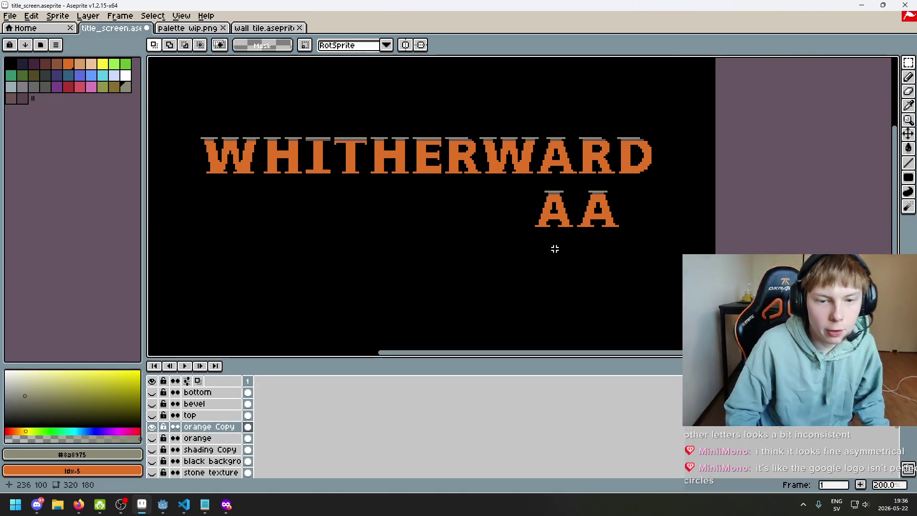
scroll(581, 226, "up", 2)
mouse_move(638, 267)
left_mouse_down()
mouse_move(544, 172)
mouse_move(514, 161)
left_mouse_up()
mouse_move(587, 263)
left_mouse_down()
mouse_move(642, 281)
mouse_move(593, 209)
mouse_move(518, 160)
mouse_move(557, 227)
mouse_move(485, 144)
left_mouse_up()
key("Delete")
left_click(561, 307)
left_click(908, 63)
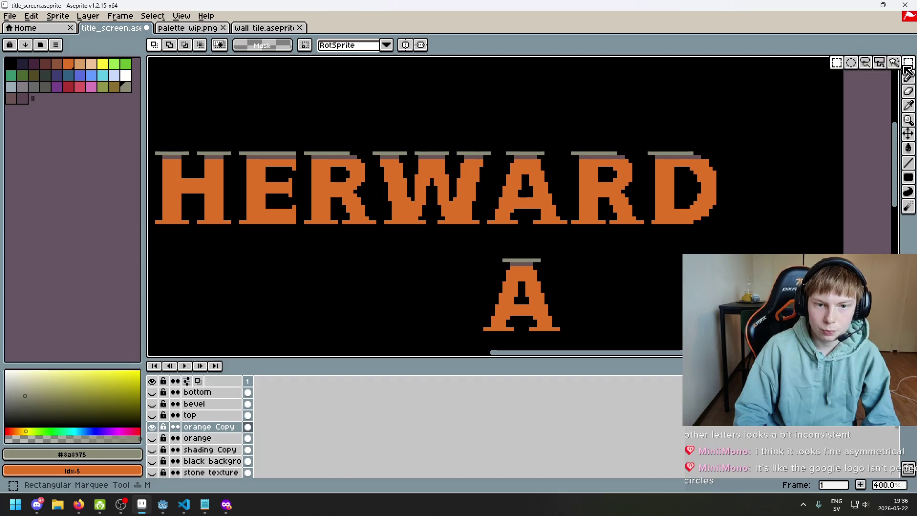
- Try replacing the title's A with the lower copy, then undo both changes
left_click(864, 64)
left_click_drag(565, 221, 557, 150)
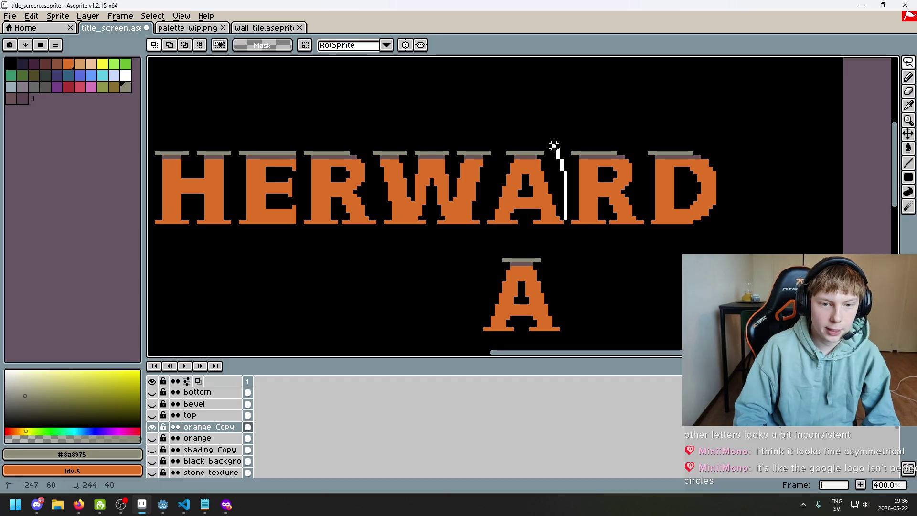
left_click_drag(545, 229, 549, 228)
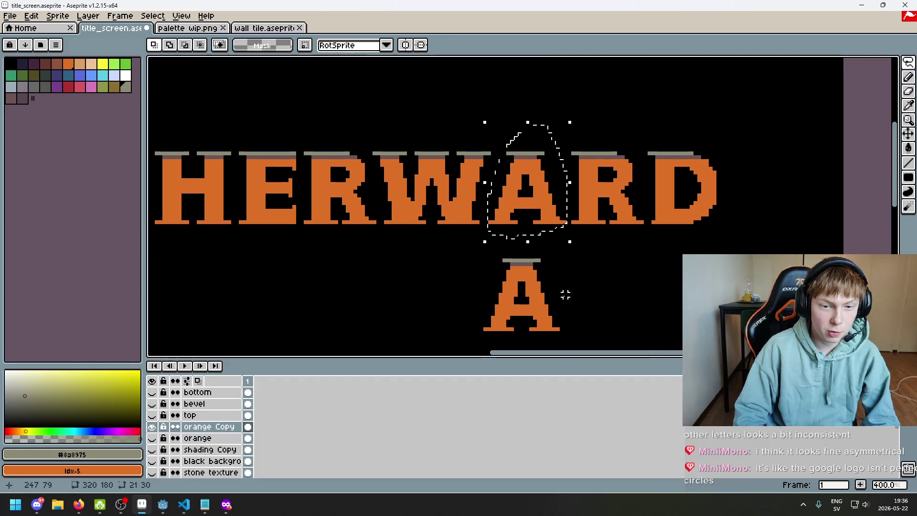
key("Delete")
mouse_move(592, 322)
left_mouse_down()
mouse_move(580, 258)
mouse_move(590, 319)
left_mouse_up()
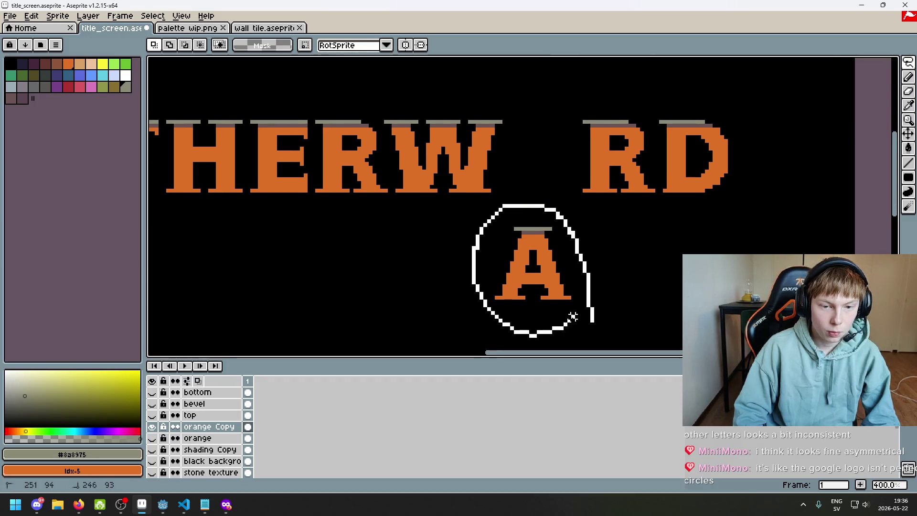
left_click_drag(553, 245, 553, 179)
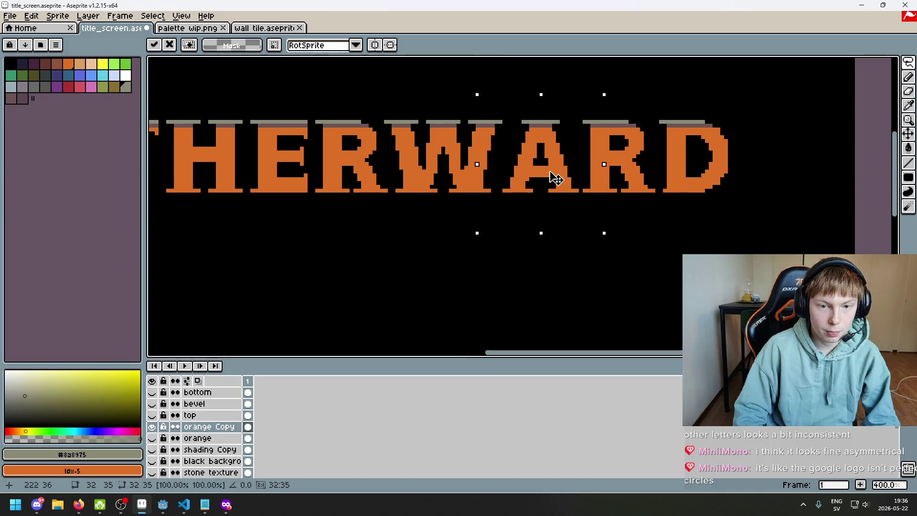
scroll(553, 179, "down", 2)
key("ctrl+z")
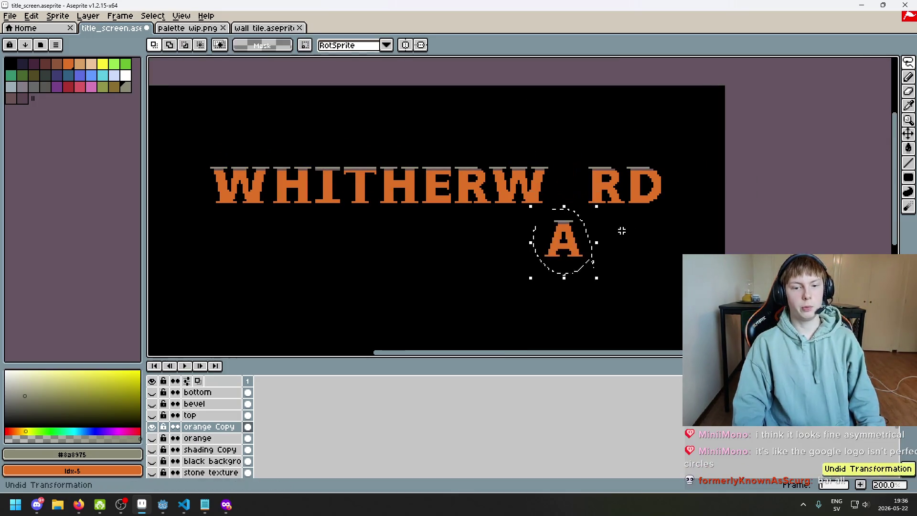
key("ctrl+z")
- Lasso the spare A below the title and move it slightly higher
scroll(598, 211, "up", 2)
scroll(597, 211, "up", 3)
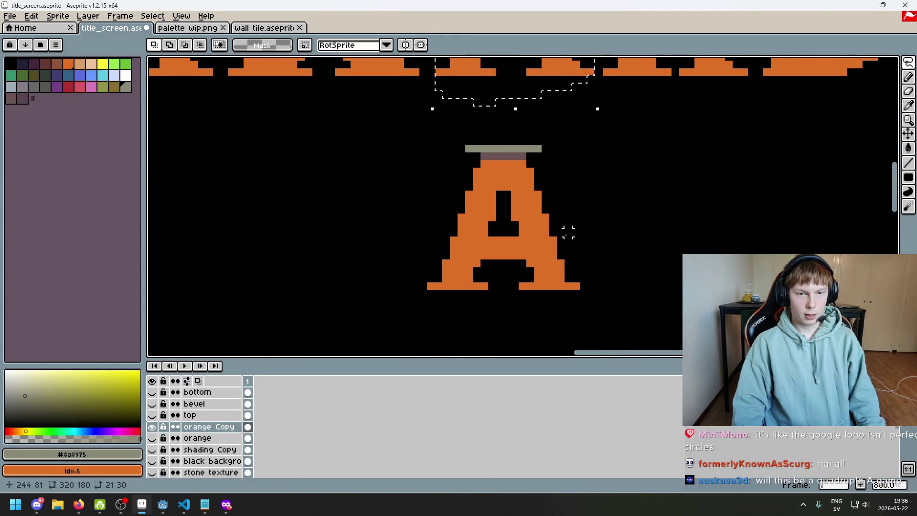
scroll(545, 231, "down", 2)
mouse_move(581, 313)
left_mouse_down()
mouse_move(439, 205)
mouse_move(587, 265)
left_mouse_up()
mouse_move(578, 220)
left_mouse_down()
mouse_move(403, 276)
mouse_move(584, 165)
mouse_move(552, 239)
mouse_move(544, 138)
mouse_move(552, 267)
mouse_move(545, 53)
left_mouse_up()
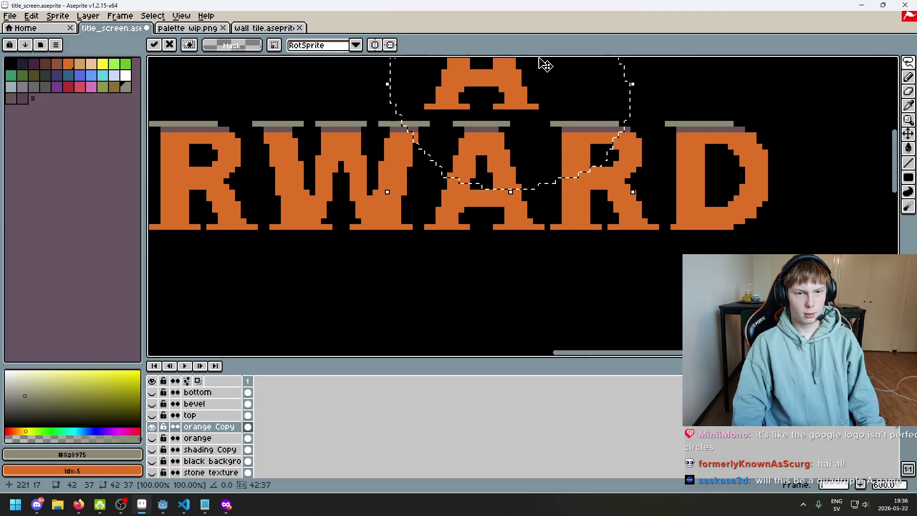
scroll(573, 229, "up", 3)
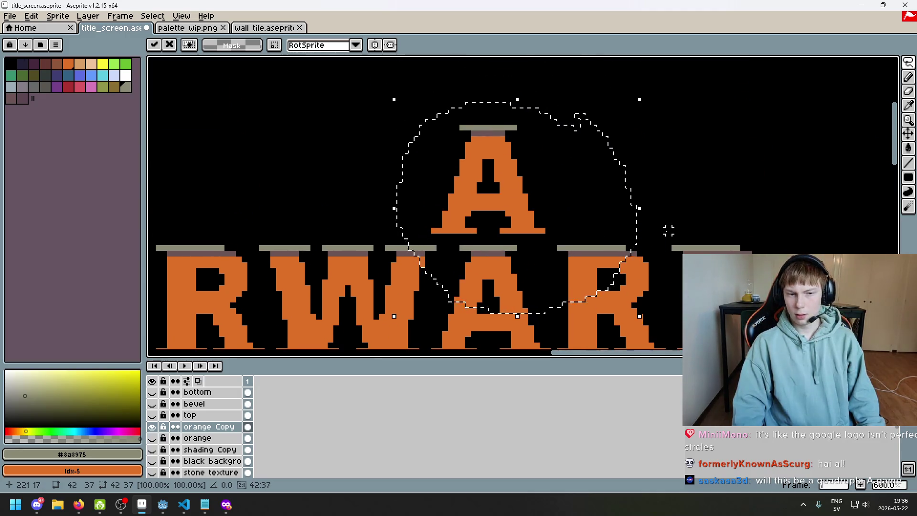
scroll(654, 143, "down", 2)
scroll(654, 190, "up", 2)
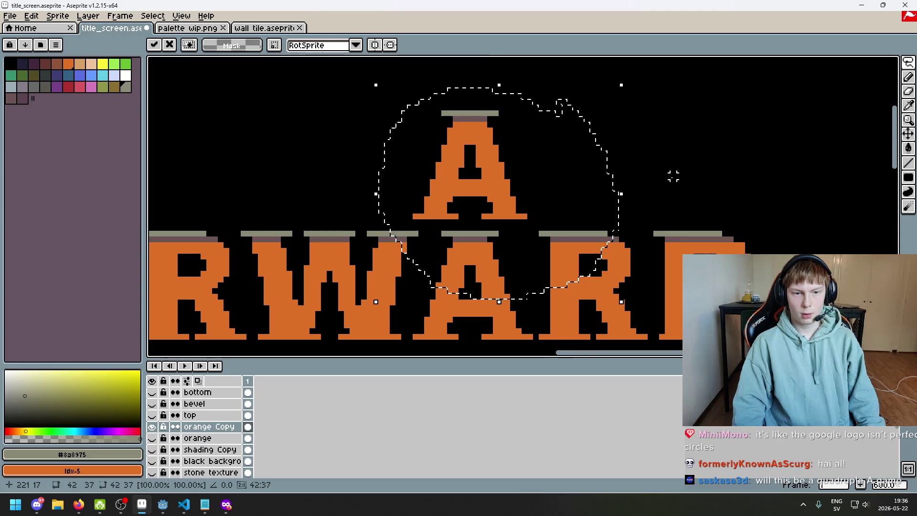
key("ctrl+d")
key("q")
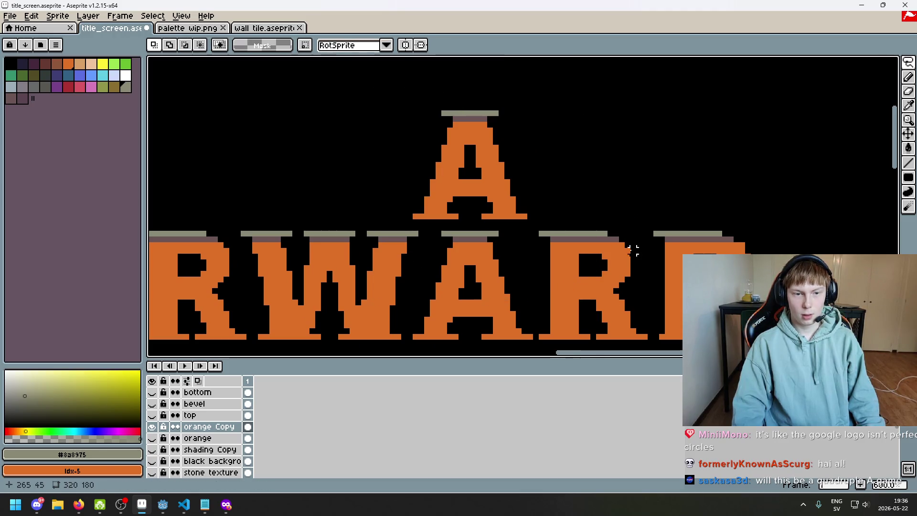
scroll(606, 157, "down", 2)
key("ctrl+z")
key("ctrl+z")
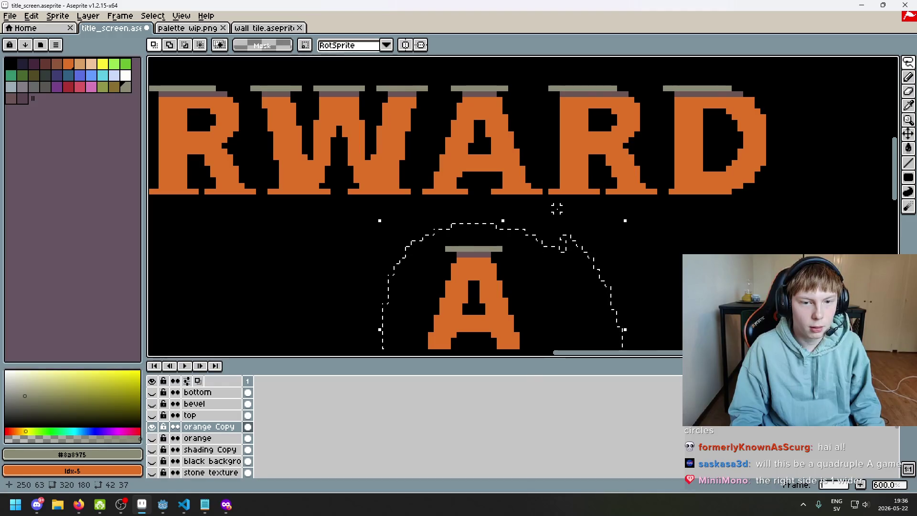
- Erase two orange pixels from the foot of the A's left leg
key("ctrl+d")
scroll(519, 178, "up", 3)
key("e")
scroll(515, 146, "up", 3)
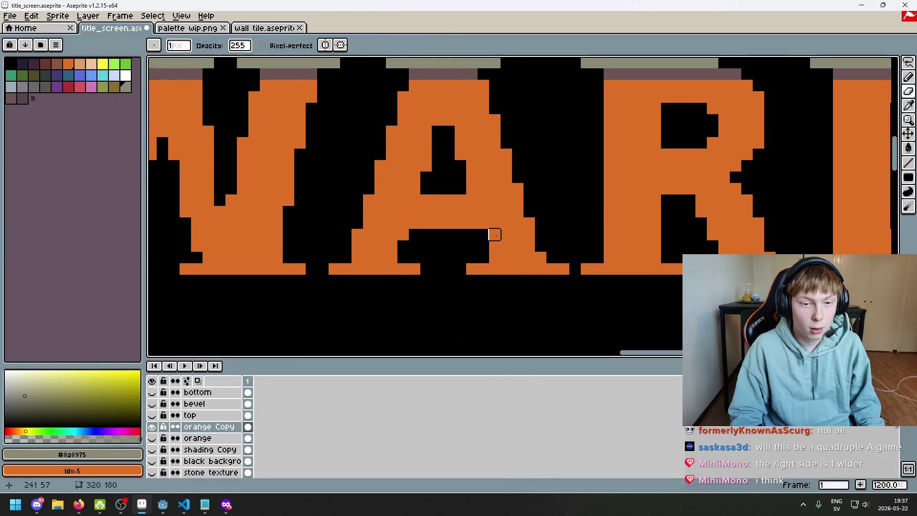
left_click_drag(357, 234, 357, 246)
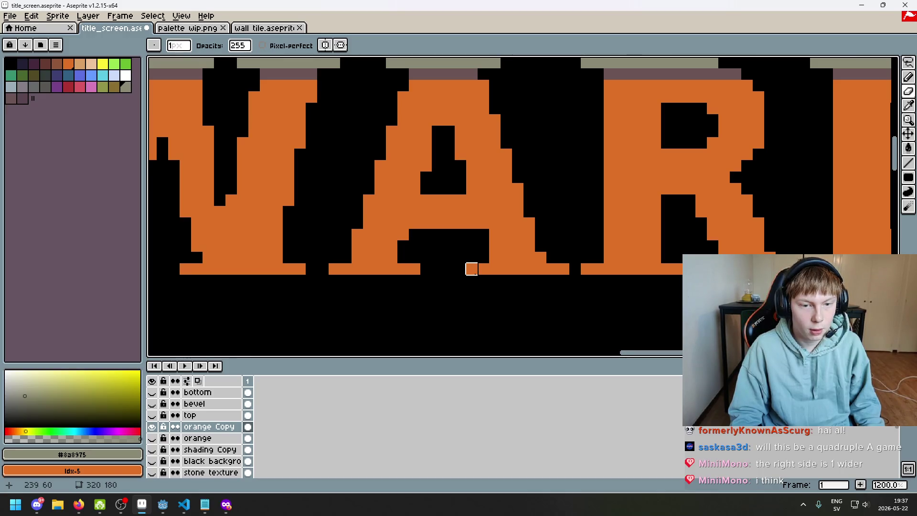
- Add one grey pixel to extend the A's top bar
scroll(471, 268, "up", 1)
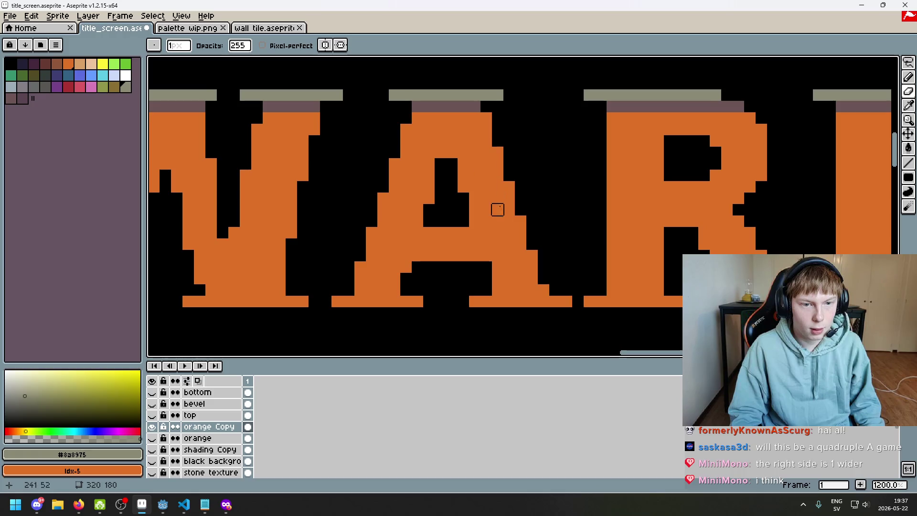
scroll(507, 196, "down", 4)
scroll(477, 177, "up", 1)
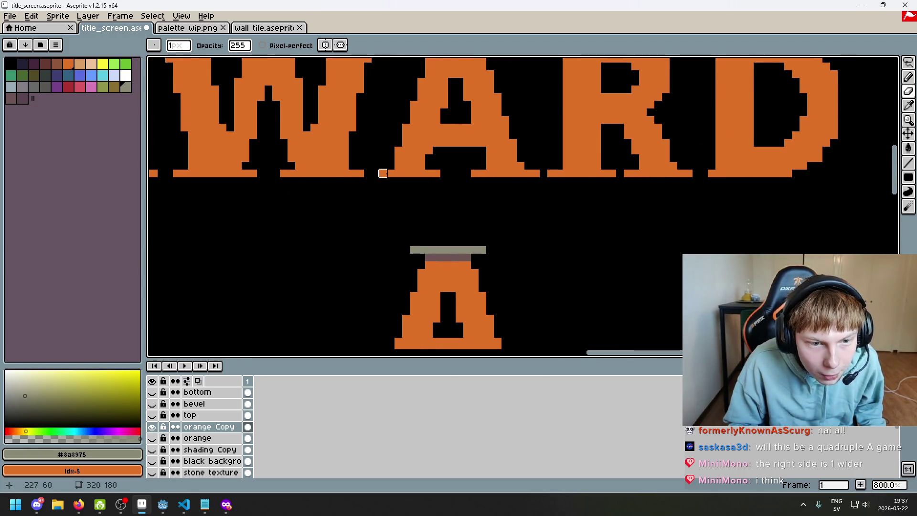
scroll(470, 219, "up", 1)
scroll(494, 204, "up", 1)
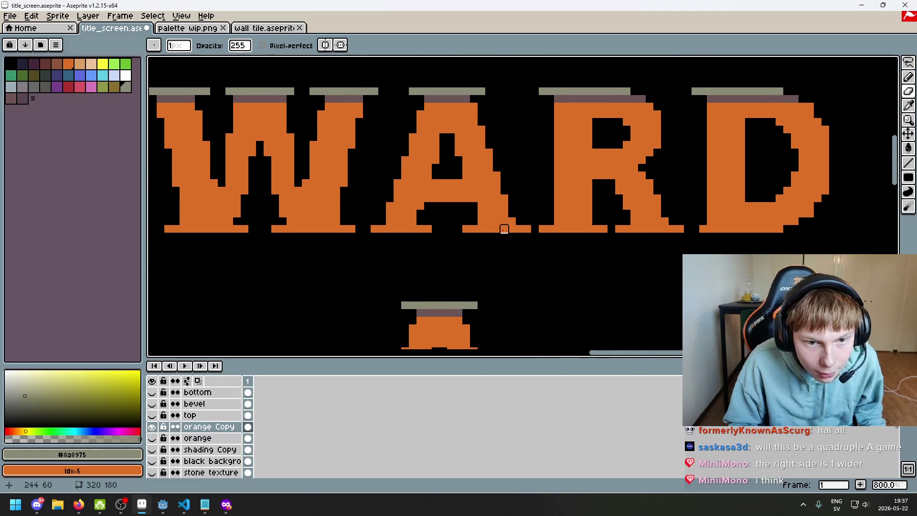
scroll(454, 210, "up", 3)
scroll(460, 178, "up", 2)
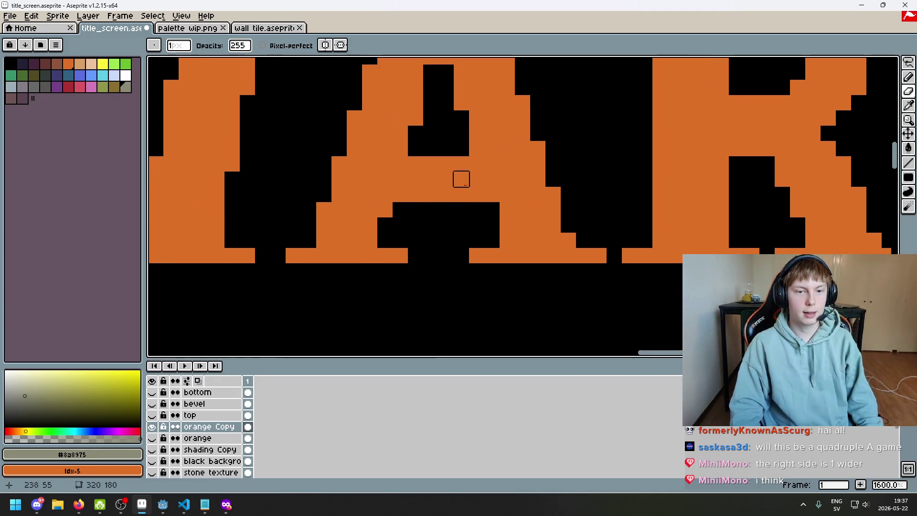
scroll(466, 241, "down", 1)
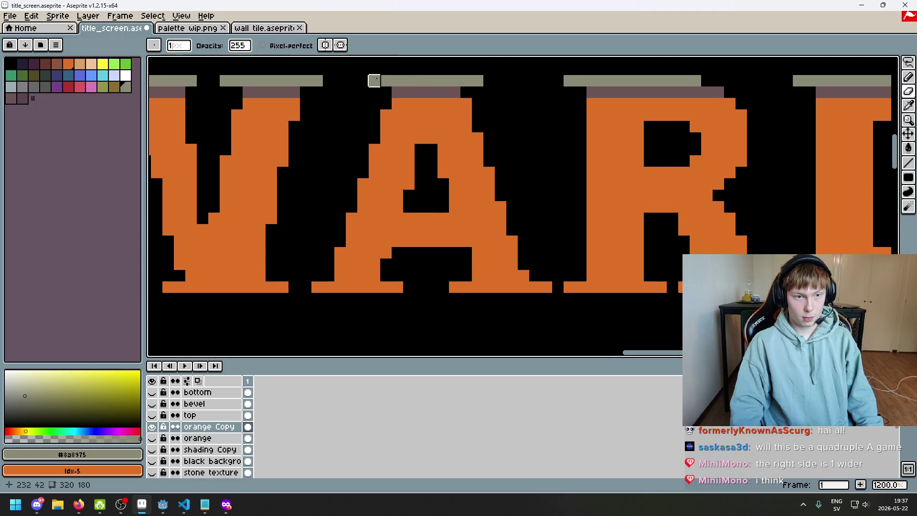
left_click(374, 80)
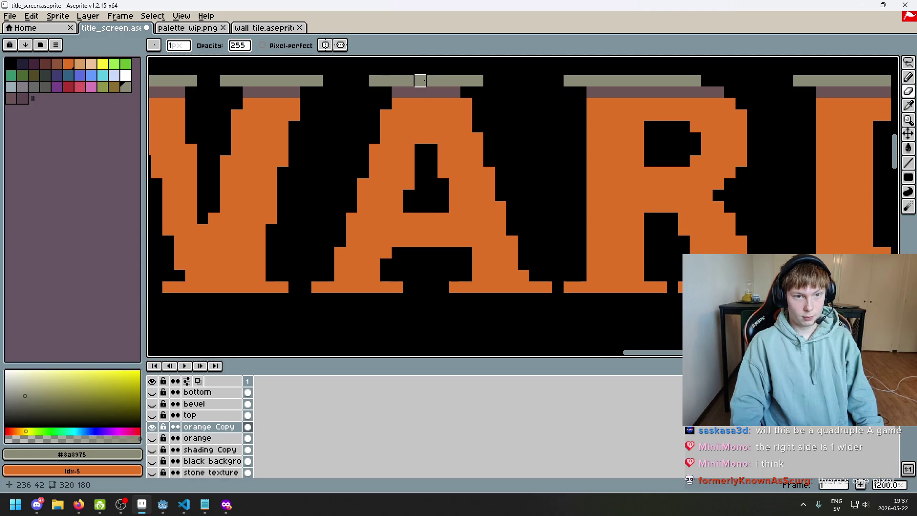
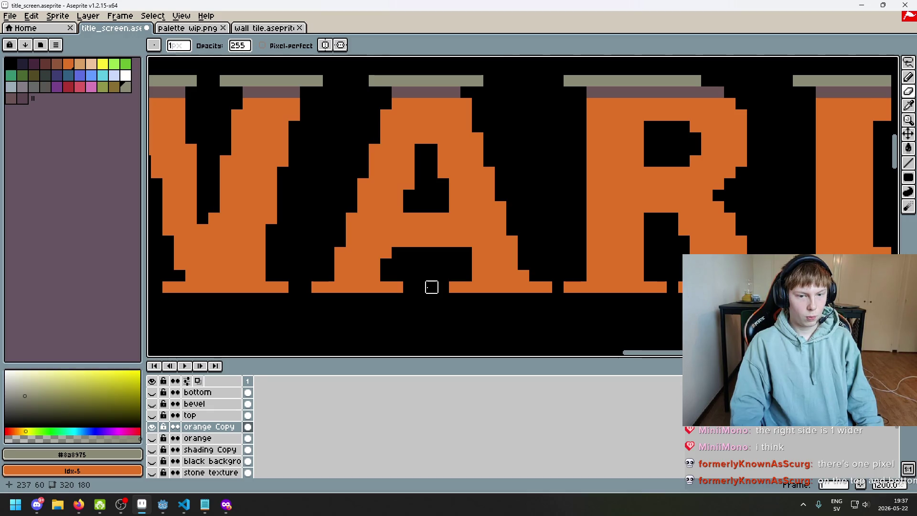
- Touch up the standalone A with orange pixels on its right edge and inner corner
left_click(511, 241)
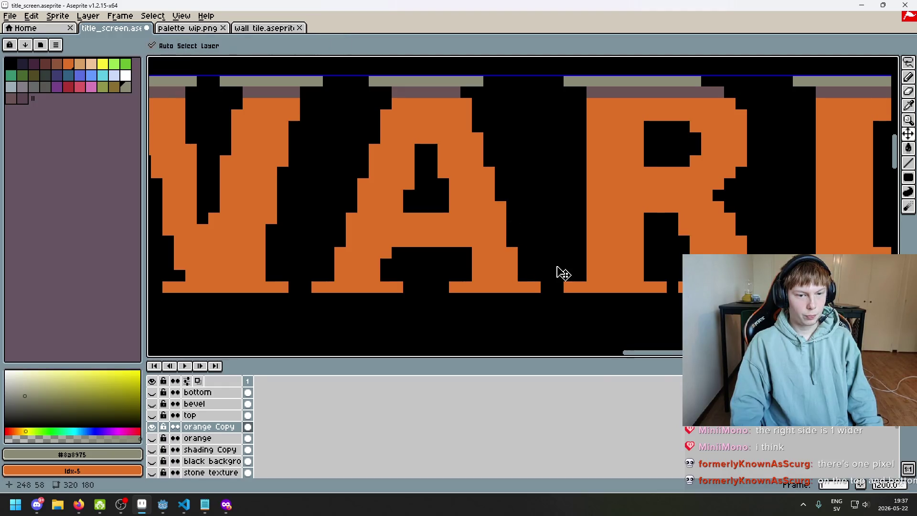
left_click(483, 264, "alt")
left_click(466, 253)
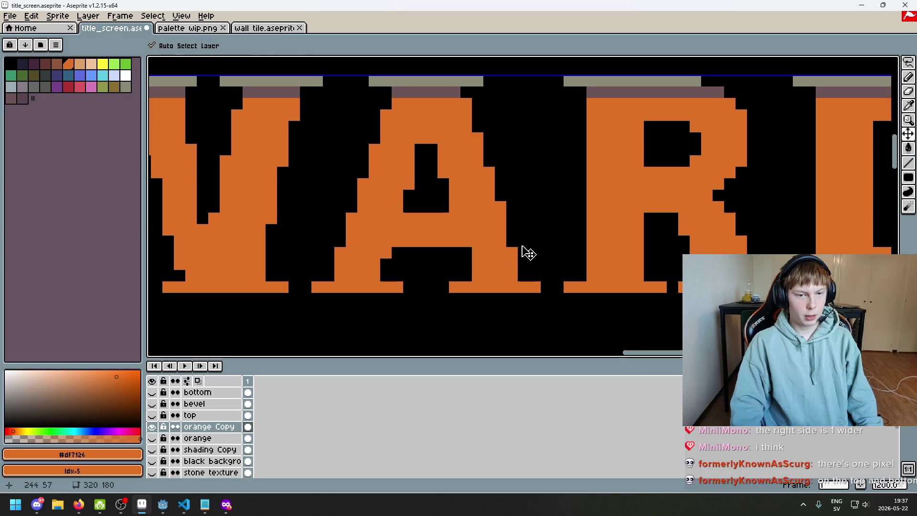
scroll(543, 241, "down", 3)
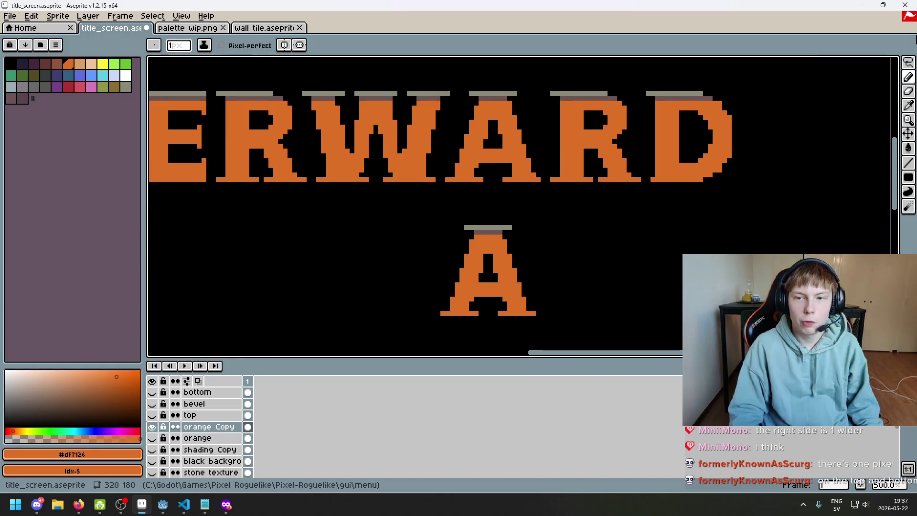
- Select the standalone A below the title, move it slightly higher, and commit
key("m")
left_click_drag(633, 208, 578, 192)
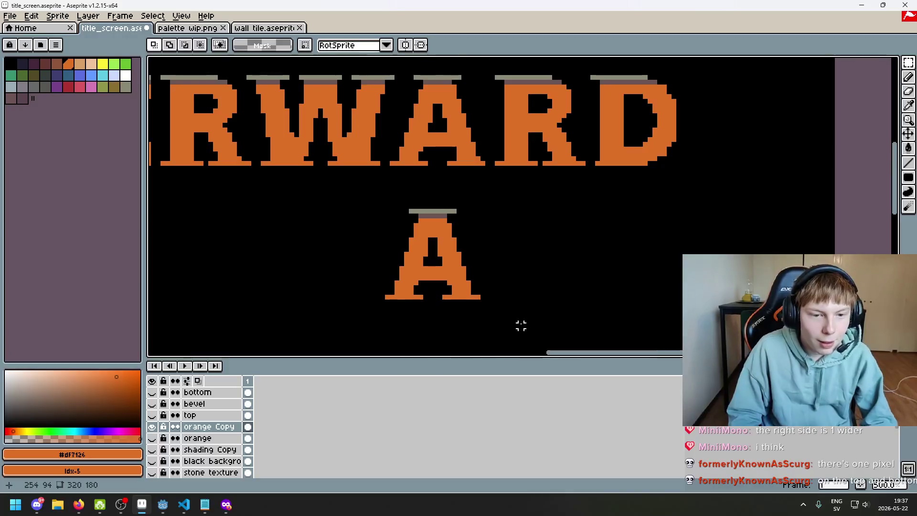
left_click_drag(359, 197, 540, 330)
mouse_move(498, 295)
left_mouse_down()
mouse_move(504, 143)
mouse_move(495, 273)
left_mouse_up()
scroll(500, 279, "down", 4)
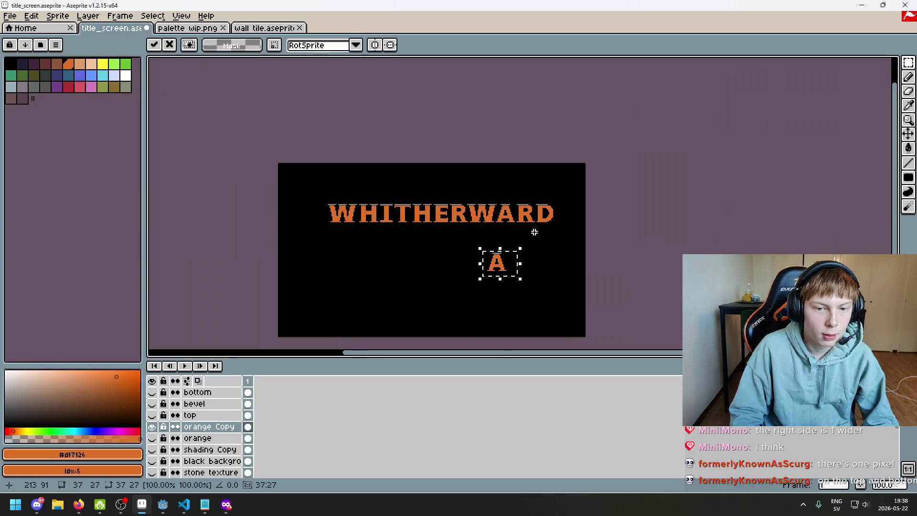
key("ctrl+d")
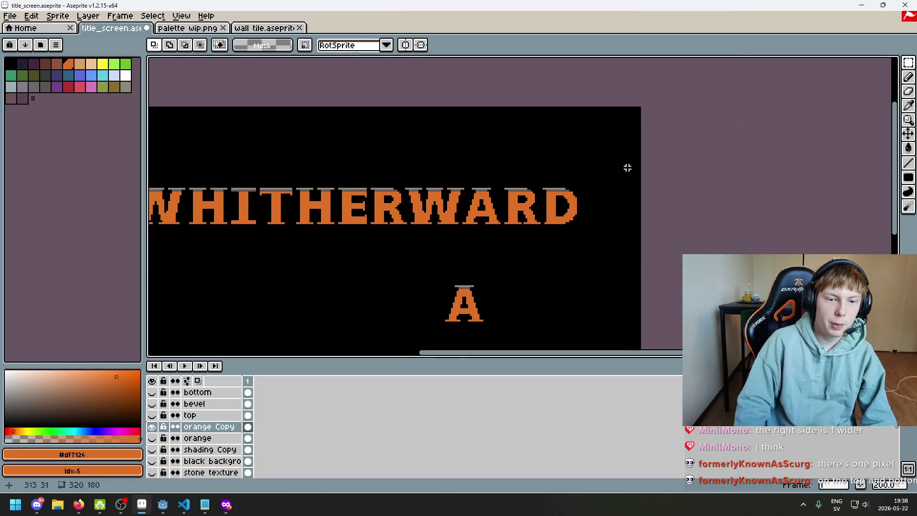
- Lasso the old A inside WHITHERWARD and delete it
key("q")
scroll(521, 215, "up", 2)
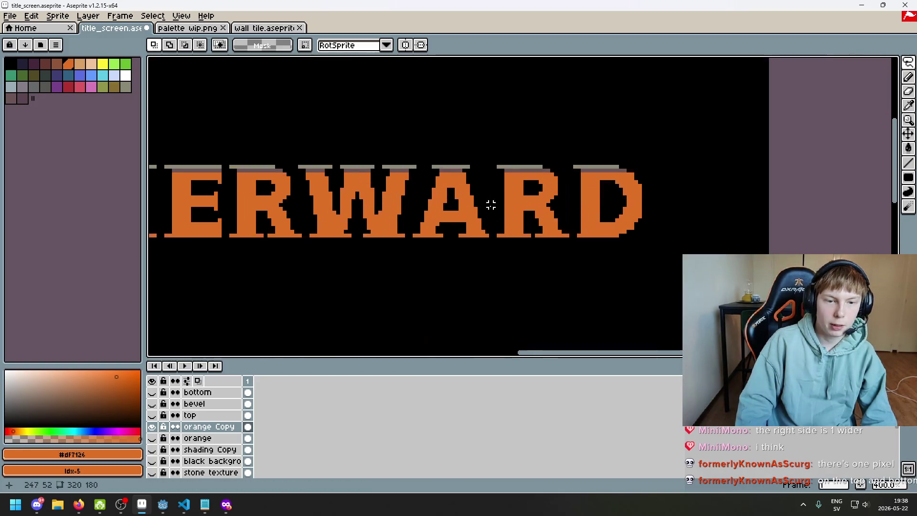
left_click_drag(487, 207, 445, 147)
left_click_drag(484, 240, 497, 207)
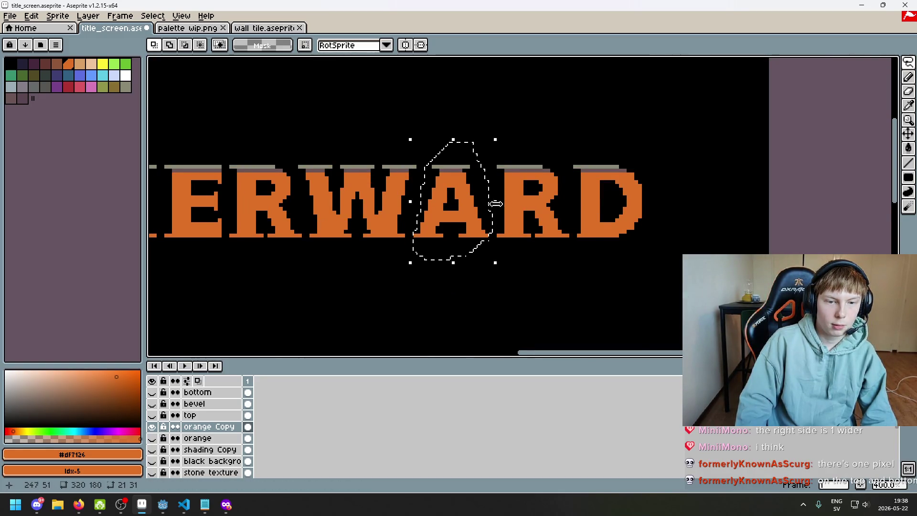
scroll(497, 207, "down", 2)
key("Delete")
- Move the corrected A into the word's gap and commit it there
mouse_move(542, 289)
left_mouse_down()
mouse_move(440, 287)
mouse_move(540, 292)
mouse_move(528, 180)
mouse_move(516, 200)
left_mouse_up()
scroll(525, 184, "up", 1)
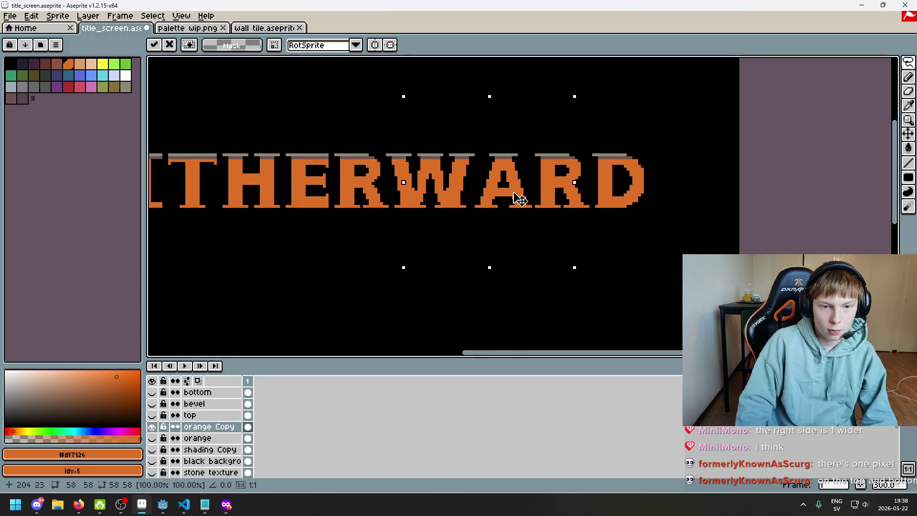
scroll(545, 201, "up", 2)
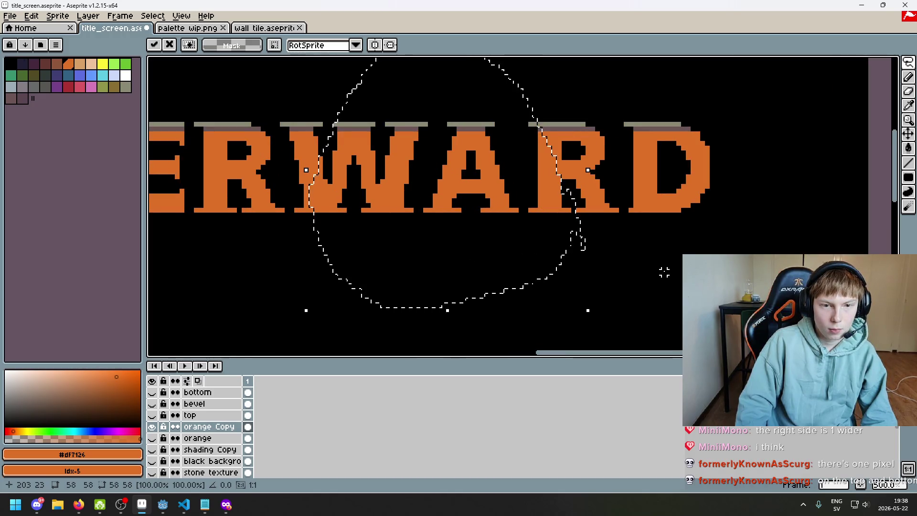
key("ctrl+d")
- Check the realigned title around the RD letters, then clear the selection
scroll(659, 268, "down", 3)
left_click_drag(647, 258, 604, 193)
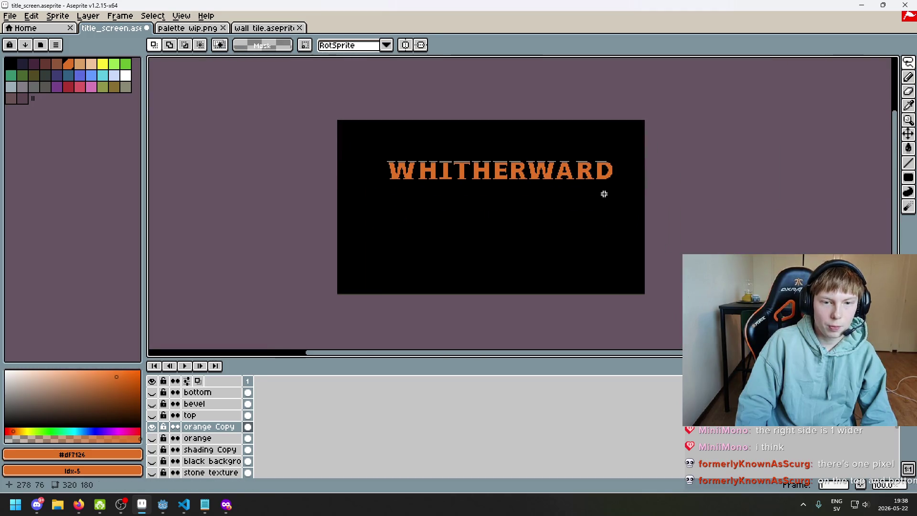
scroll(575, 188, "up", 3)
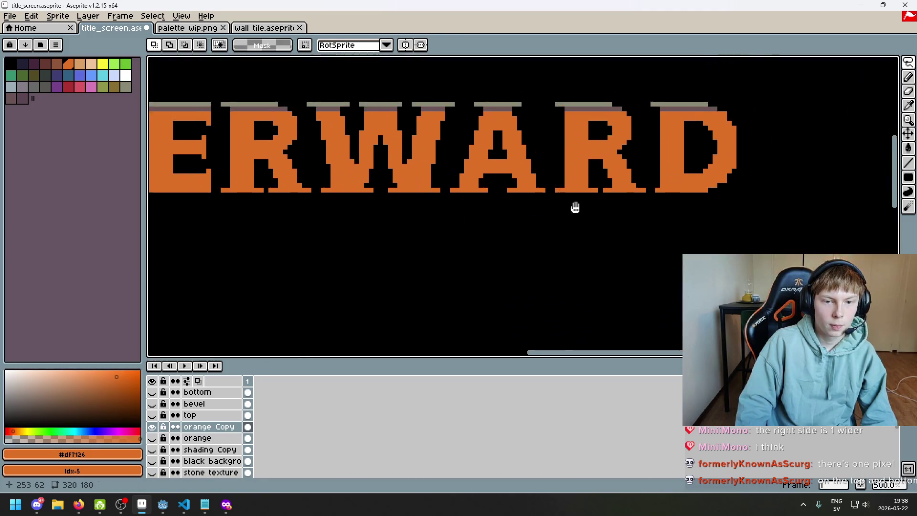
mouse_move(549, 217)
left_mouse_down()
mouse_move(829, 225)
mouse_move(573, 283)
left_mouse_up()
key("ctrl+d")
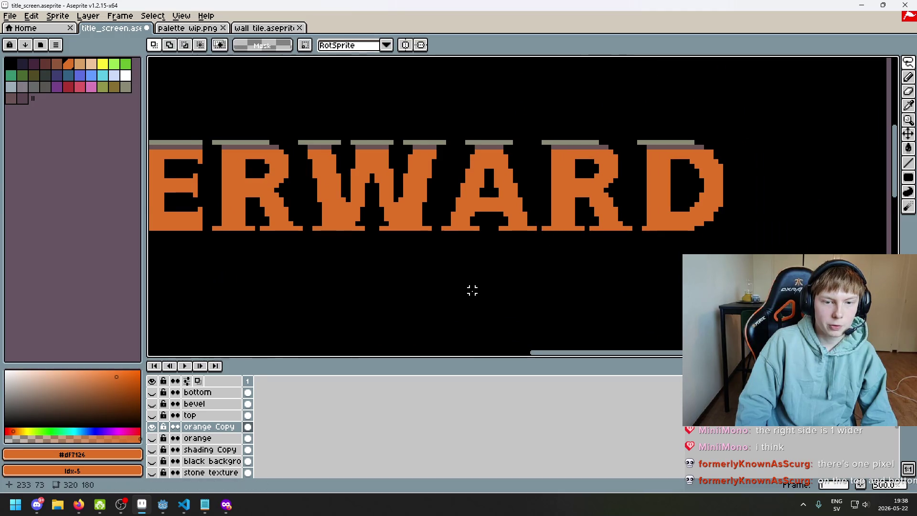
scroll(594, 176, "down", 5)
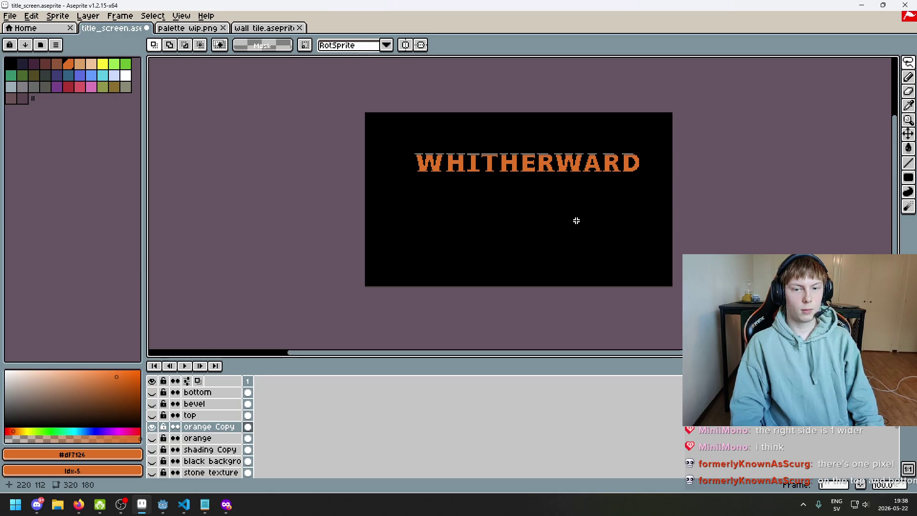
left_click_drag(573, 222, 551, 233)
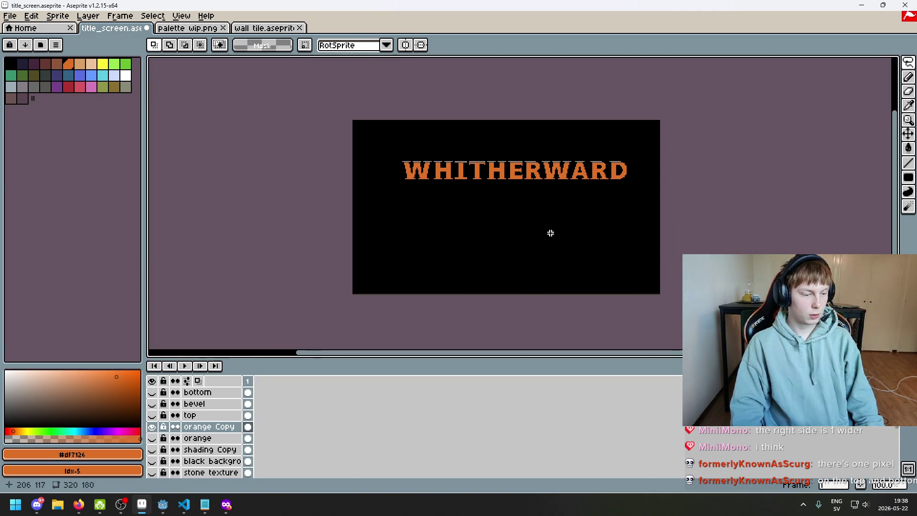
scroll(551, 233, "up", 1)
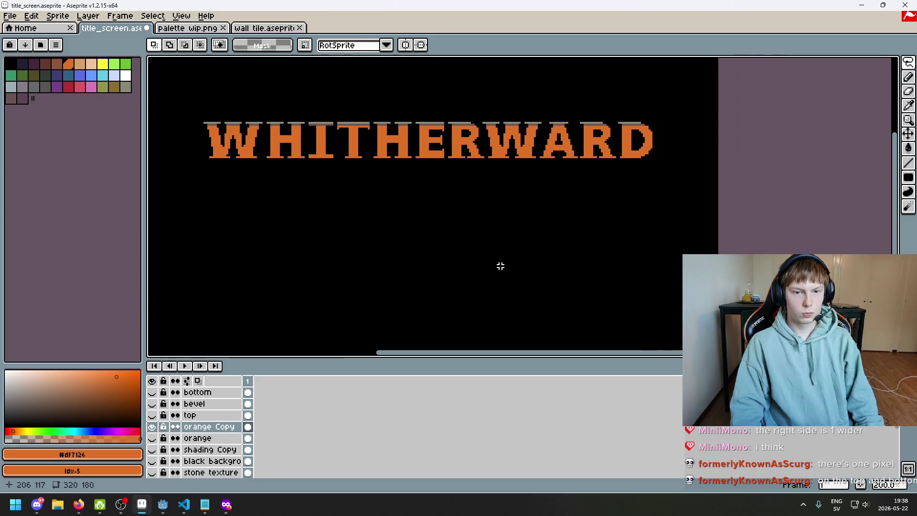
left_click_drag(500, 266, 524, 272)
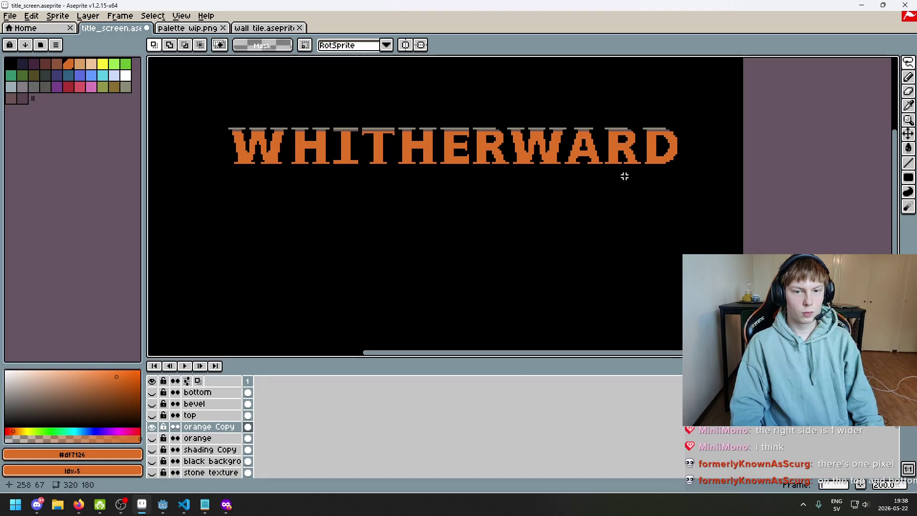
mouse_move(607, 102)
left_mouse_down()
mouse_move(629, 211)
mouse_move(603, 207)
left_mouse_up()
left_click(580, 230)
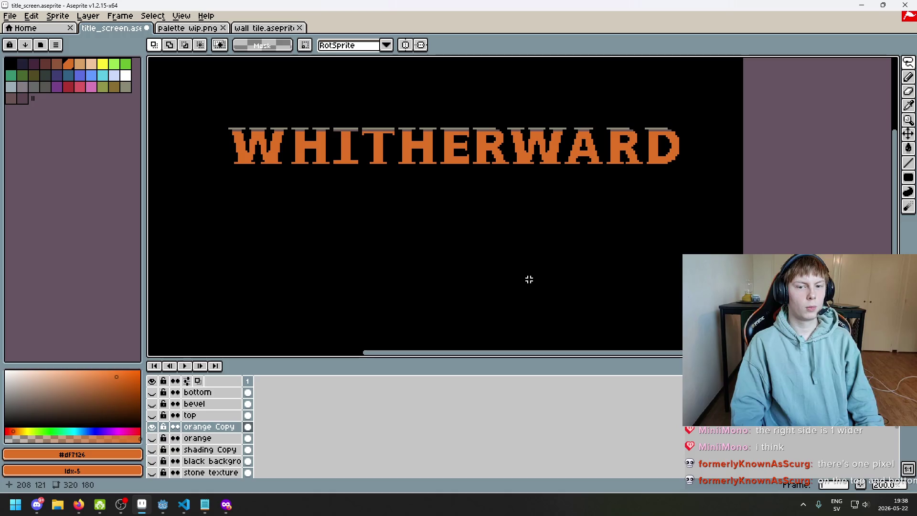
key("ctrl+z")
key("ctrl+z")
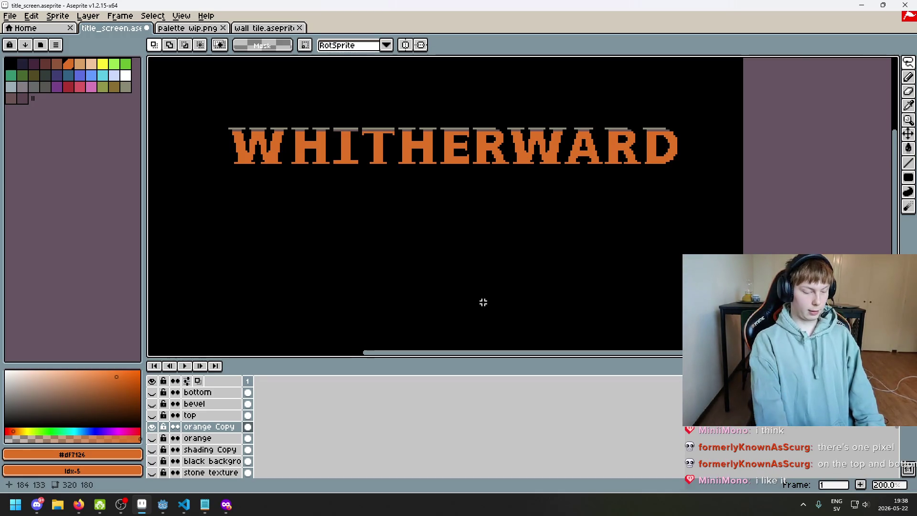
key("F8")
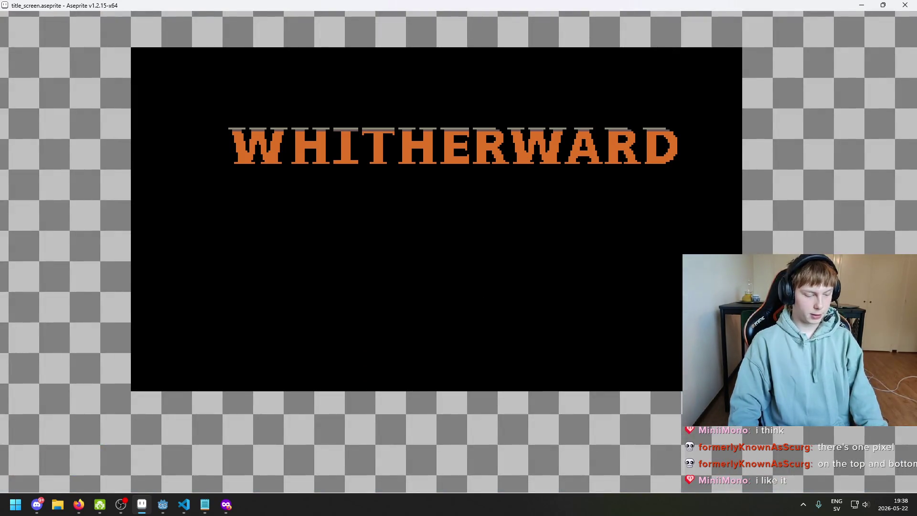
key("Escape")
key("F8")
scroll(458, 238, "up", 1)
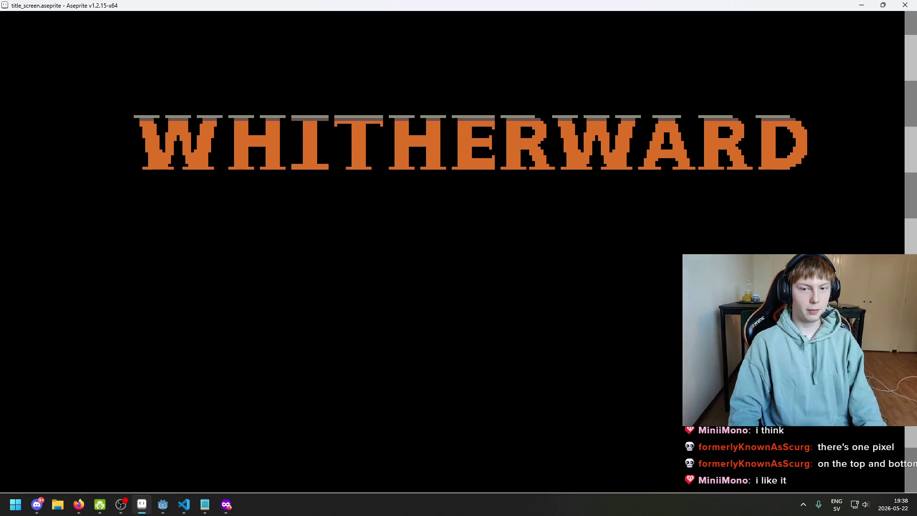
key("Escape")
scroll(554, 248, "down", 1)
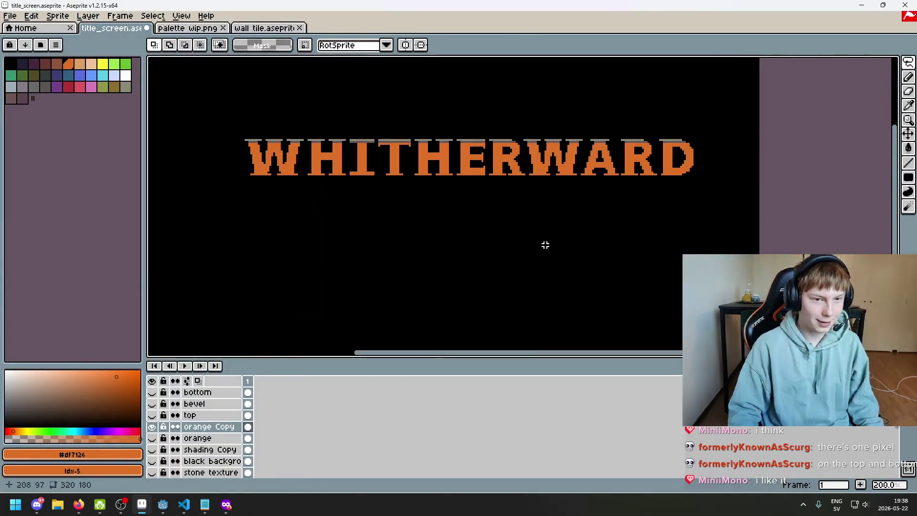
- Compare the 'bottom' shadow layer on and off, leave it visible, and make it active
left_click(153, 392)
left_click(153, 392)
double_click(153, 392)
left_click(152, 392)
double_click(153, 392)
scroll(503, 206, "up", 2)
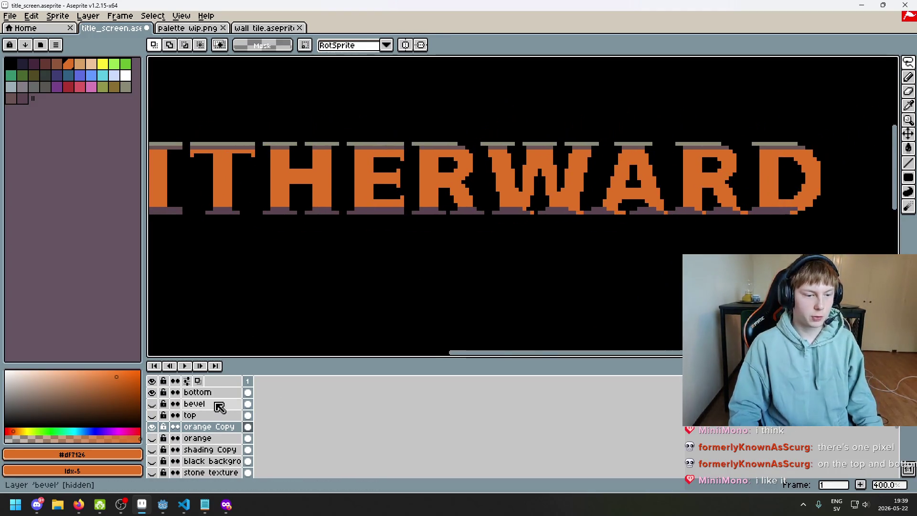
left_click(205, 392)
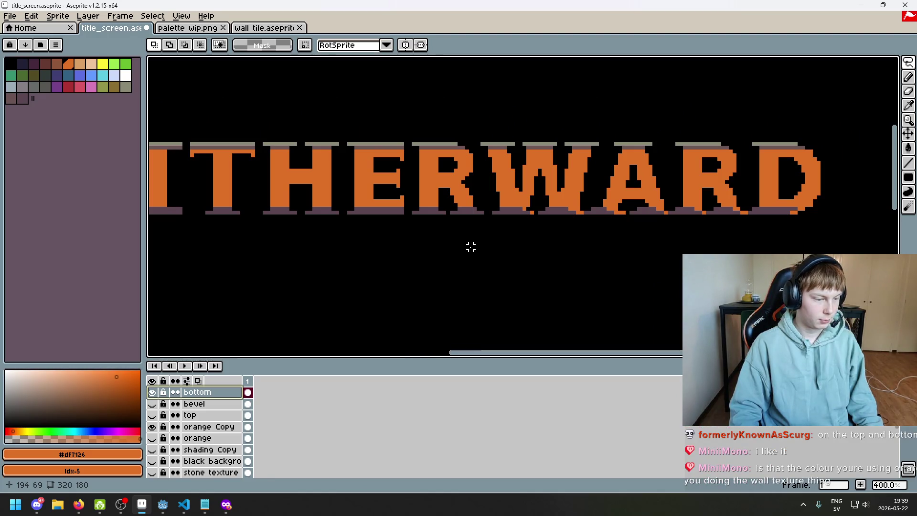
- Marquee the shadow strip under the letters and nudge it down one pixel
scroll(471, 247, "up", 1)
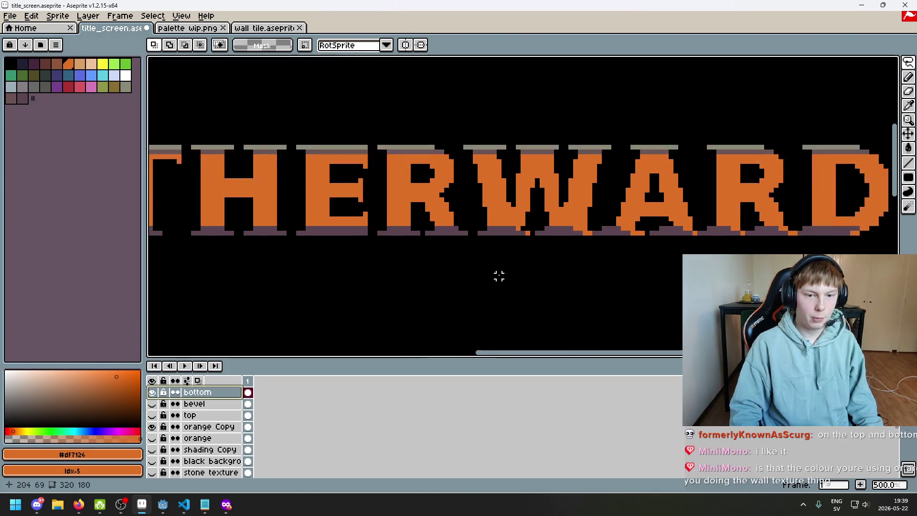
left_click(908, 63)
mouse_move(430, 221)
left_mouse_down()
mouse_move(688, 267)
mouse_move(897, 274)
left_mouse_up()
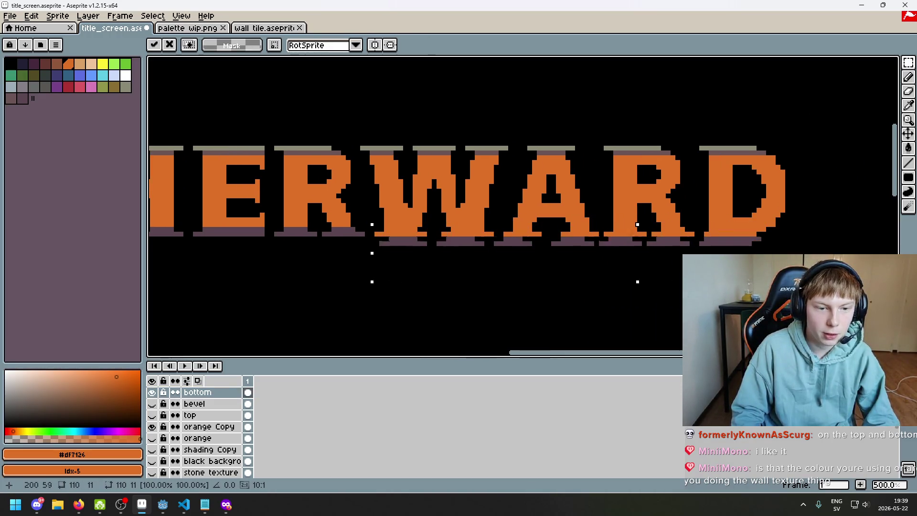
key("Down")
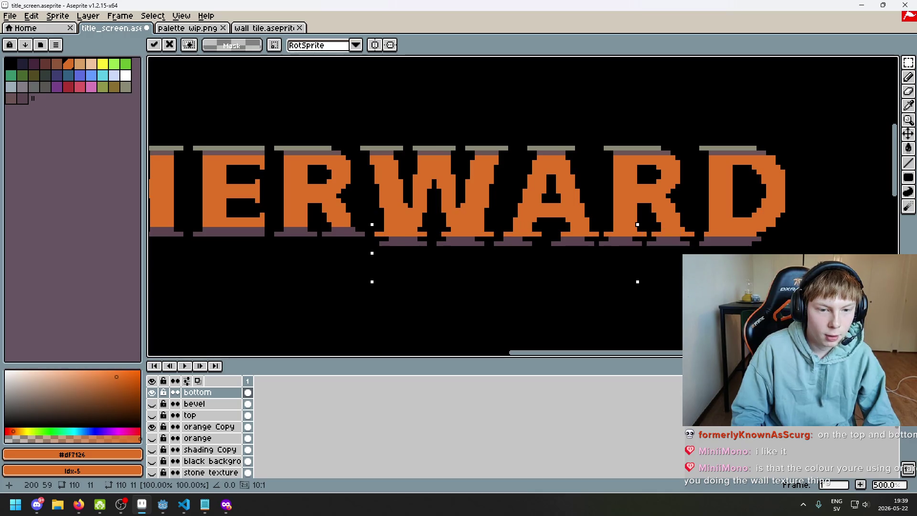
- Drop the selection and pick the purple shadow colour from the canvas
scroll(434, 246, "up", 5)
mouse_move(419, 202)
left_mouse_down()
mouse_move(536, 260)
mouse_move(528, 253)
mouse_move(543, 245)
left_mouse_up()
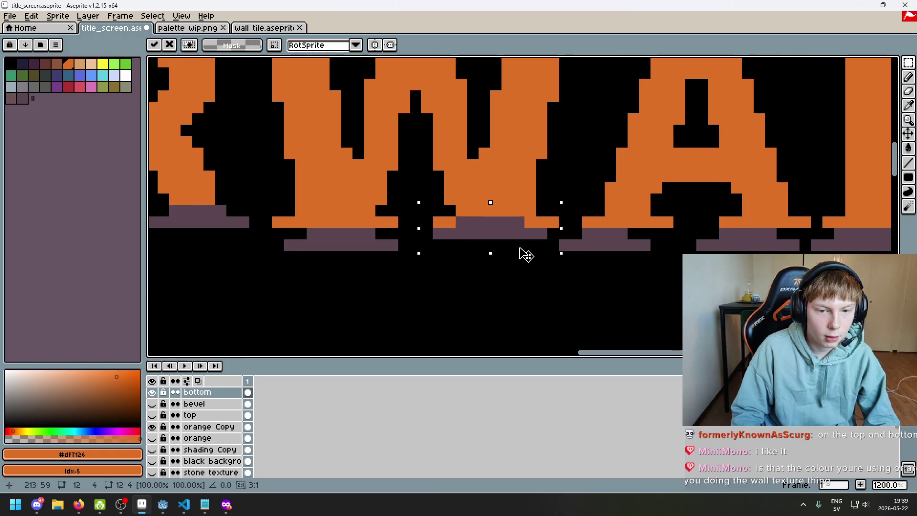
key("ctrl+d")
left_click(482, 208, "alt")
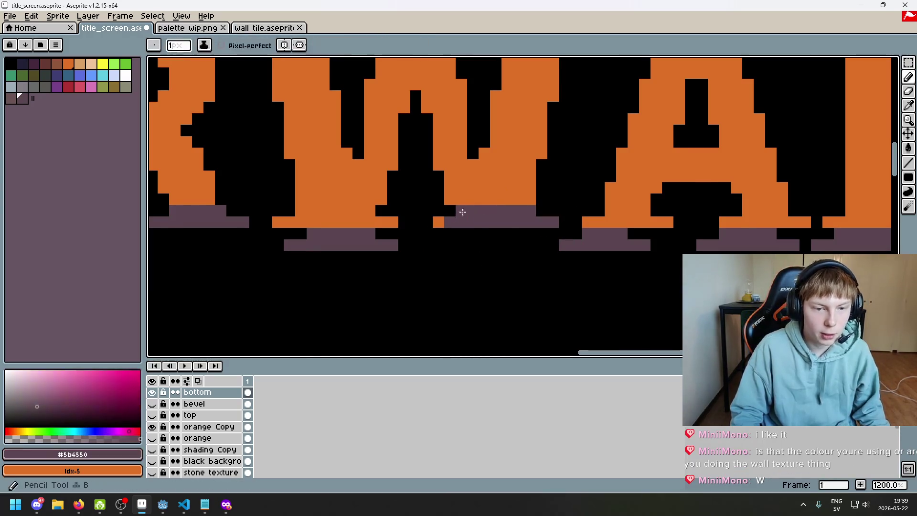
- Extend the purple shadow along the letters' bottom and erase the lower purple row
mouse_move(388, 222)
left_mouse_down()
mouse_move(277, 222)
mouse_move(303, 211)
left_mouse_up()
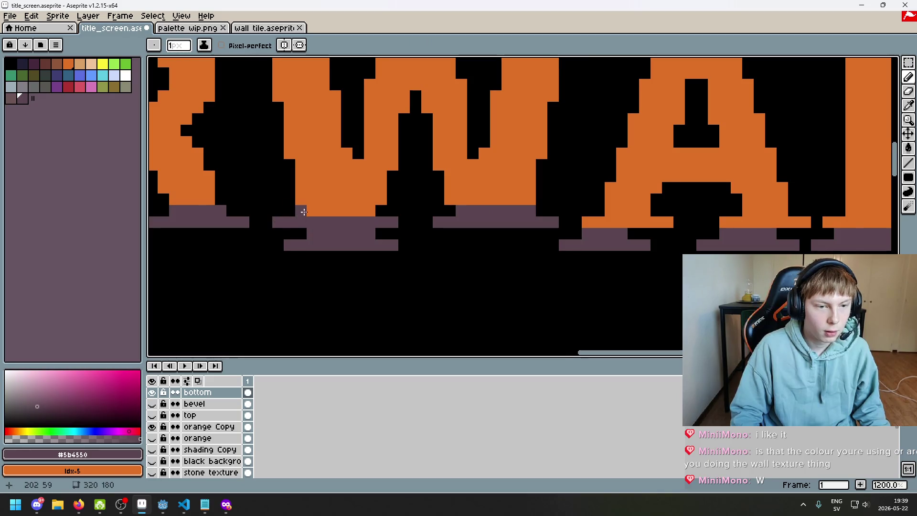
left_click(370, 211)
key("e")
left_click_drag(393, 245, 266, 245)
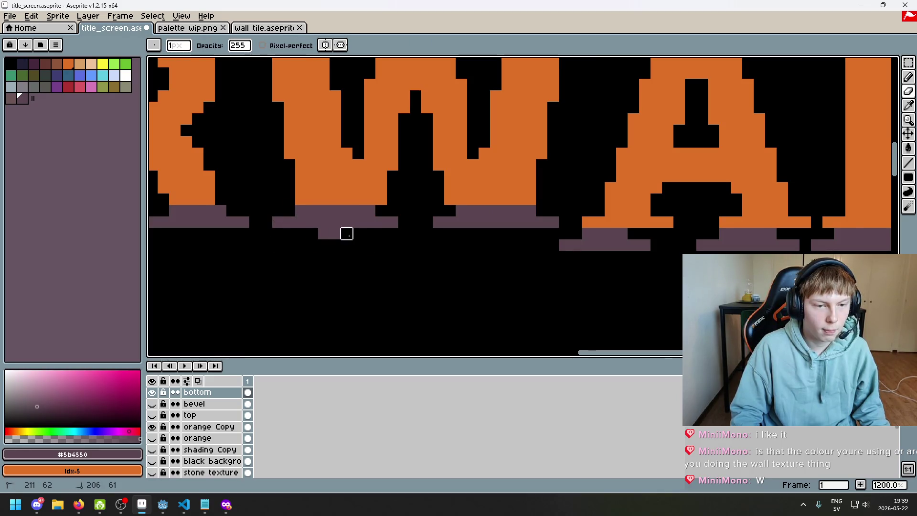
scroll(358, 233, "down", 2)
scroll(761, 194, "left", 6)
scroll(411, 205, "up", 1)
scroll(412, 205, "up", 1)
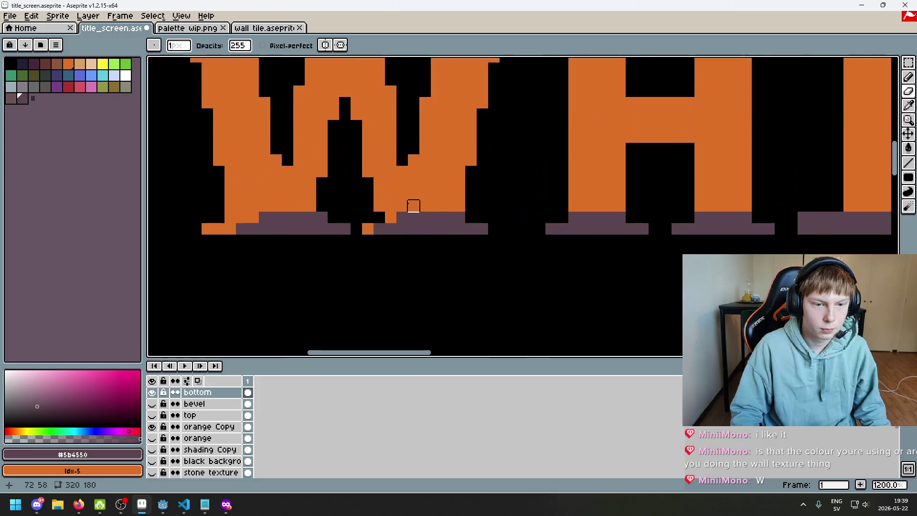
key("b")
key("ctrl+z")
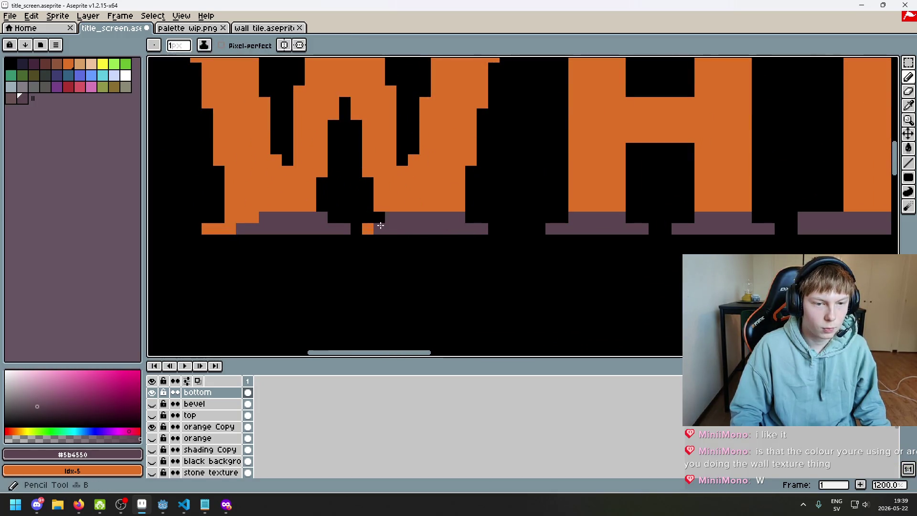
- Try erasing purple pixels under the W, undoing the attempts
key("e")
left_click_drag(310, 217, 344, 229)
key("ctrl+z")
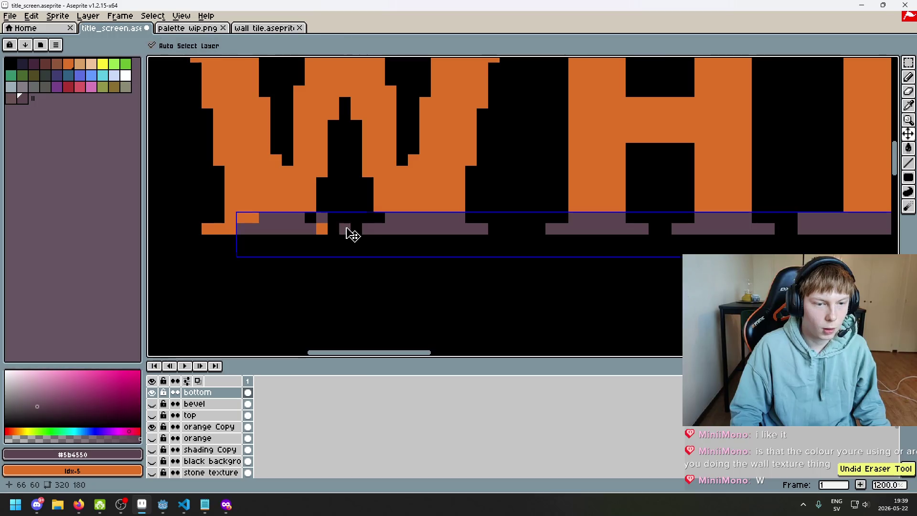
left_click(344, 228)
key("ctrl+z")
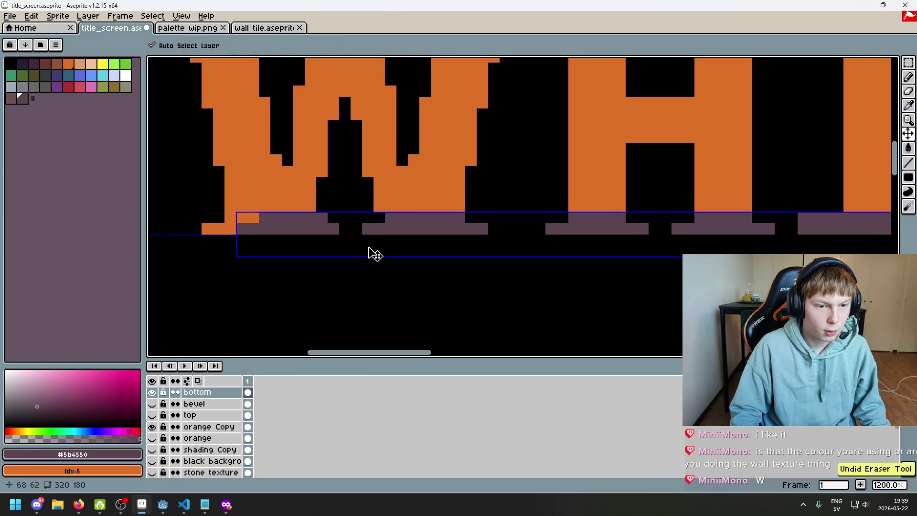
scroll(344, 236, "down", 5)
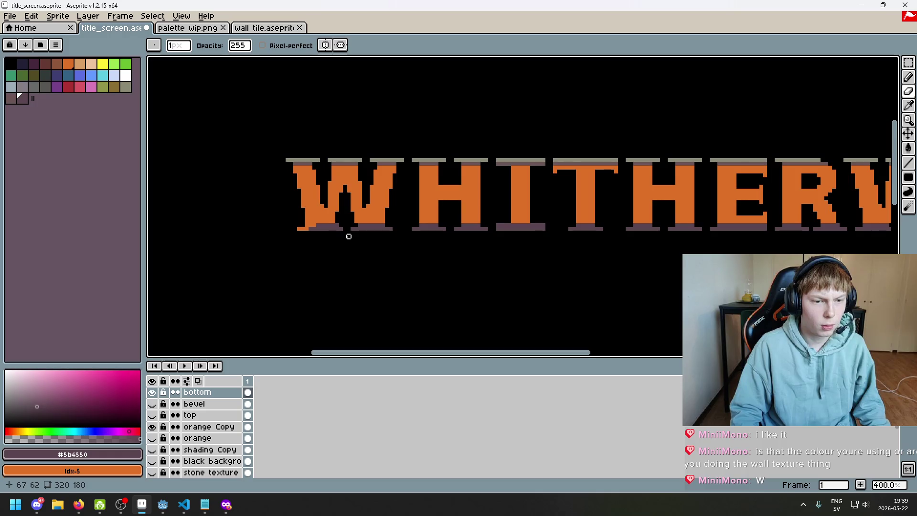
scroll(348, 236, "up", 6)
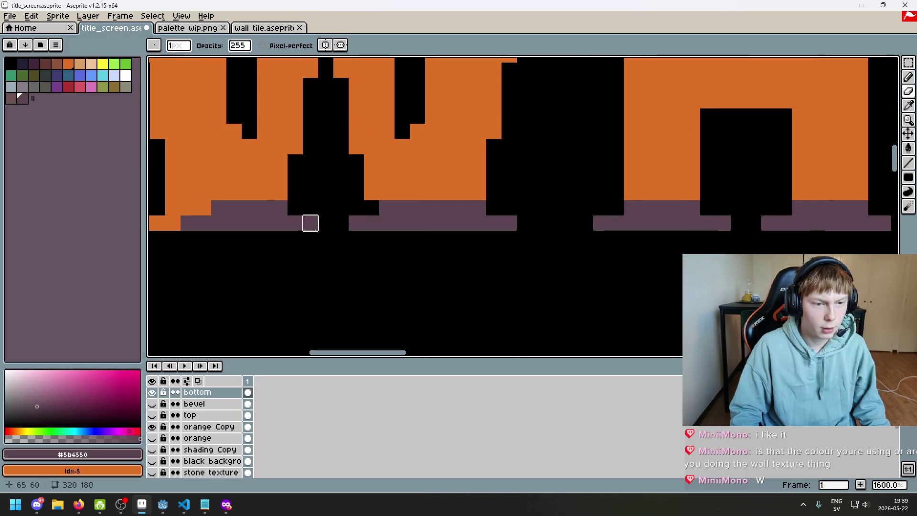
scroll(310, 223, "left", 3)
- Erase the purple rows under the A's left leg and redraw a purple row there
key("e")
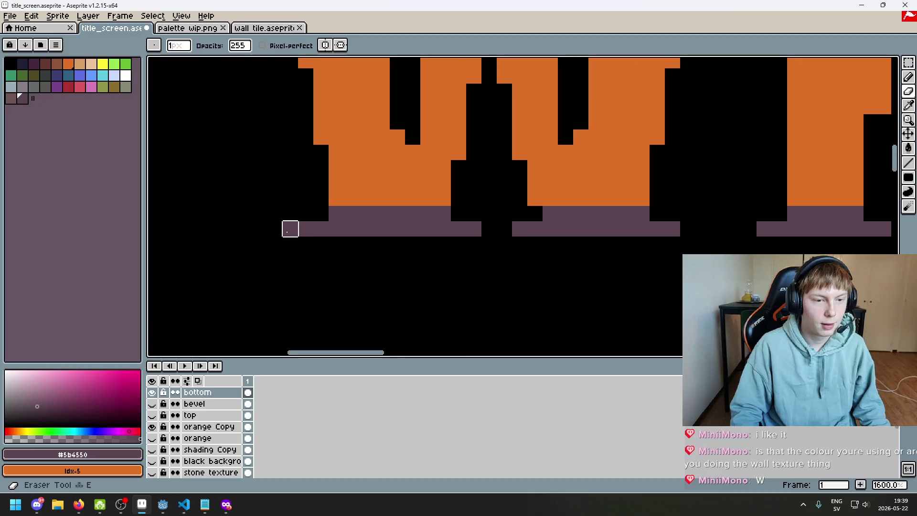
scroll(307, 295, "down", 3)
scroll(438, 202, "down", 4)
scroll(587, 231, "right", 5)
scroll(546, 214, "up", 4)
scroll(546, 213, "up", 1)
left_click_drag(426, 225, 565, 225)
key("b")
mouse_move(511, 212)
left_mouse_down()
mouse_move(454, 212)
mouse_move(573, 193)
left_mouse_up()
key("ctrl+z")
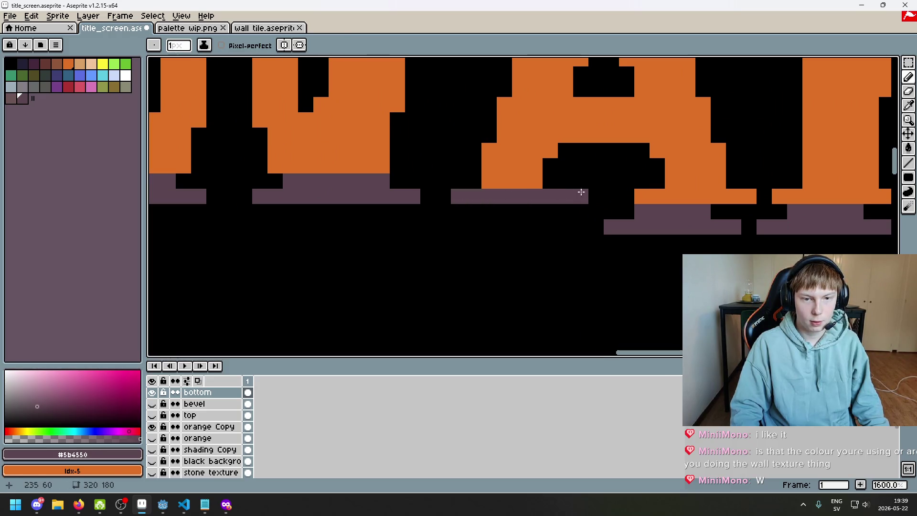
- Paint a purple shadow row under the A and erase the lower ledge pixels
scroll(579, 242, "right", 2)
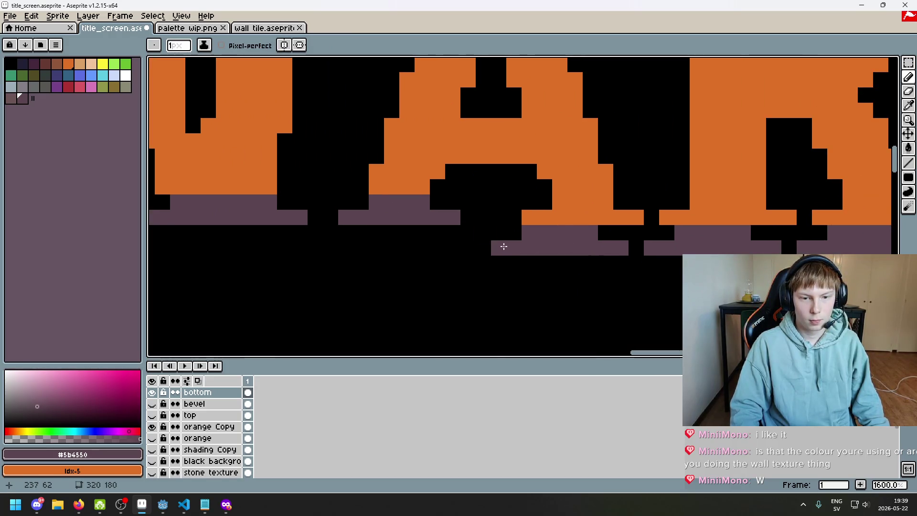
left_click_drag(636, 219, 532, 216)
key("e")
mouse_move(620, 248)
left_mouse_down()
mouse_move(573, 231)
mouse_move(497, 248)
left_mouse_up()
scroll(359, 267, "down", 1)
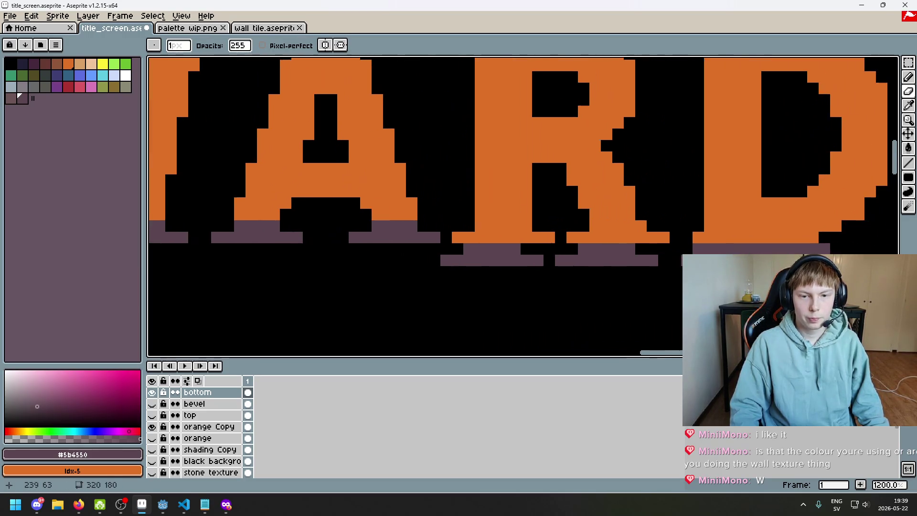
- Select the shadow ledge strip under the letters, nudge it up one pixel, and commit
key("m")
mouse_move(860, 276)
left_mouse_down()
mouse_move(501, 242)
mouse_move(440, 223)
left_mouse_up()
key("Up")
key("Up")
key("Up")
key("Down")
key("Down")
key("Up")
key("Up")
key("Return")
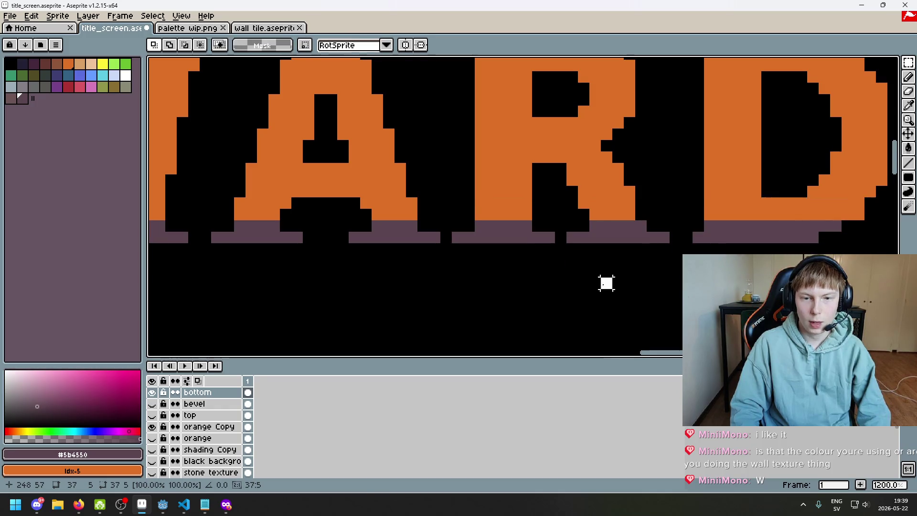
scroll(606, 283, "down", 4)
scroll(676, 211, "down", 2)
scroll(609, 224, "up", 2)
- Toggle the 'bevel' layer's visibility to compare the title with and without its bevel shading
left_click_drag(609, 224, 606, 228)
scroll(565, 238, "down", 1)
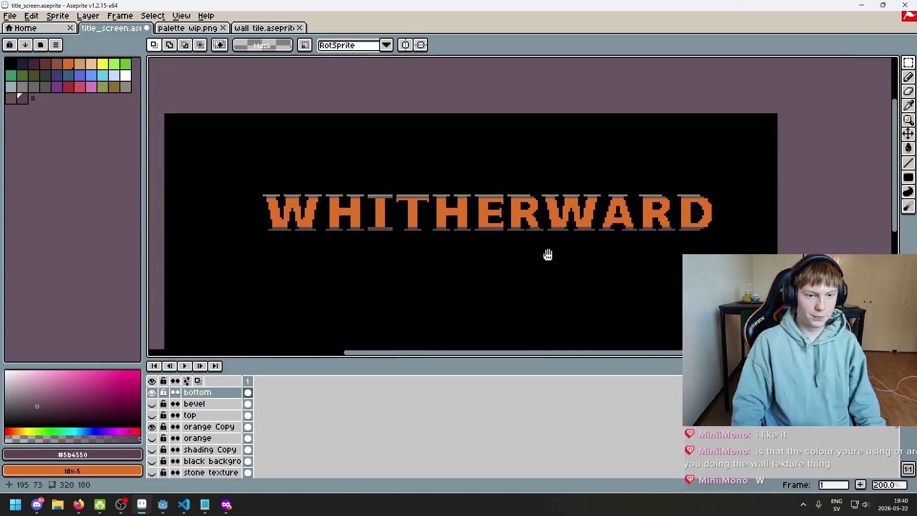
left_click(151, 404)
left_click(151, 404)
left_click(152, 404)
left_click(152, 404)
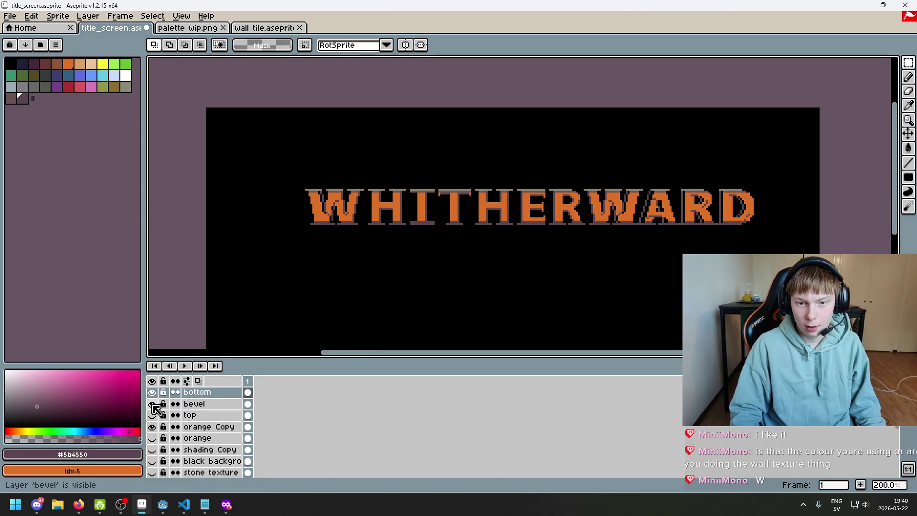
scroll(558, 240, "up", 3)
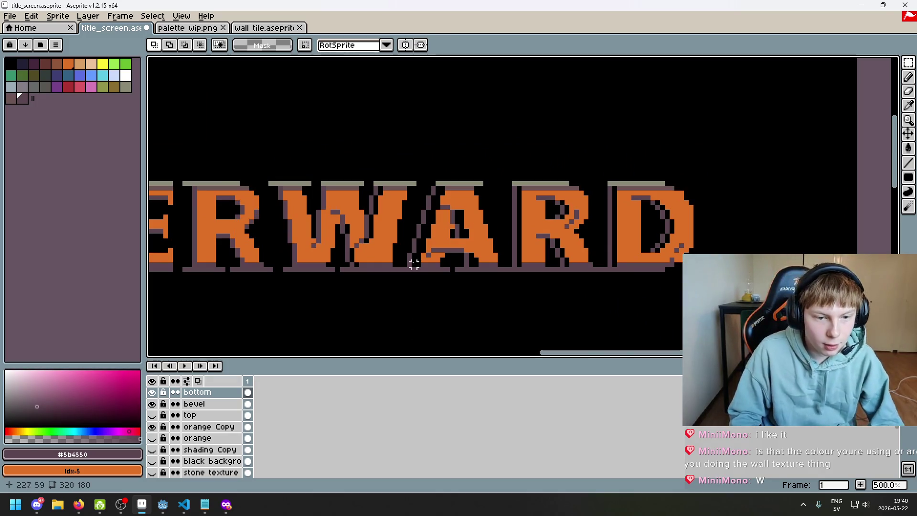
- On the bottom layer, select the ARD area and nudge it one pixel left
mouse_move(508, 164)
left_mouse_down()
mouse_move(534, 219)
mouse_move(805, 338)
left_mouse_up()
left_click_drag(644, 210, 643, 200)
key("ctrl+z")
key("ctrl+z")
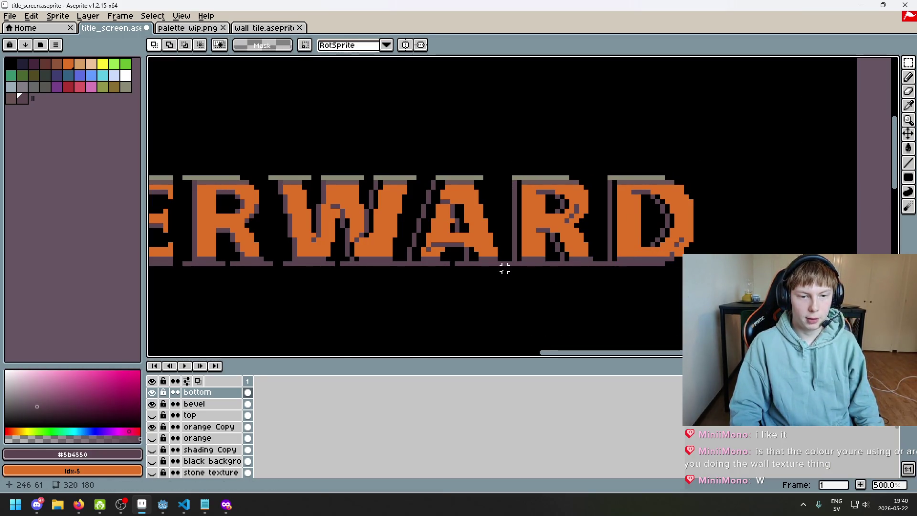
left_click_drag(488, 289, 842, 88)
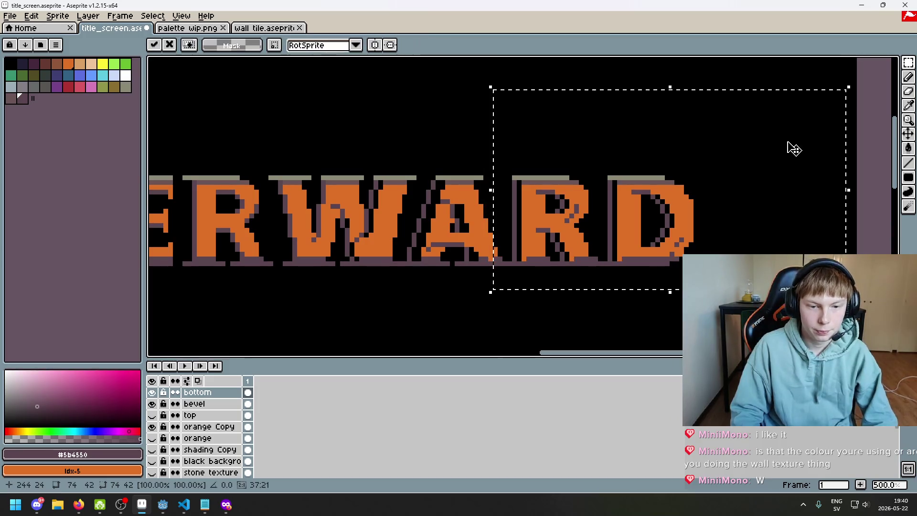
key("Right")
key("Left")
key("Left")
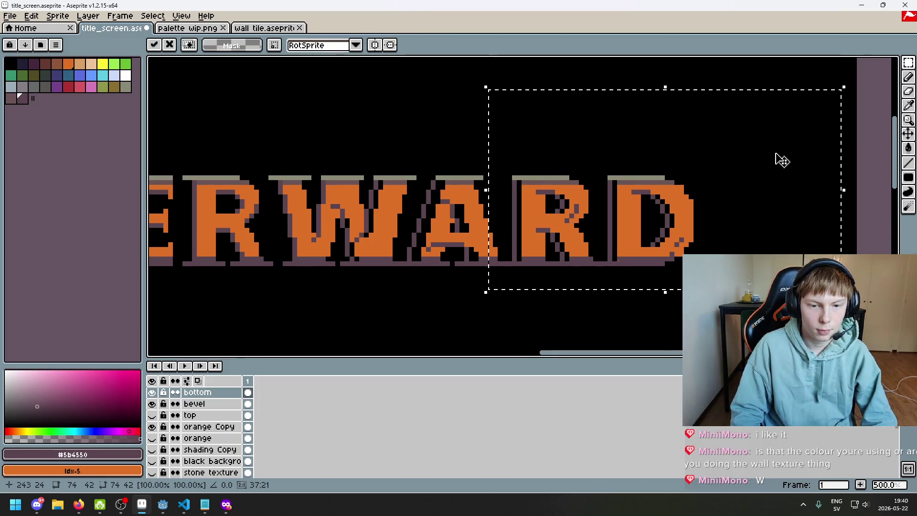
key("ctrl+d")
- On the bevel layer, shift the ARD bevel shading right and compare its visibility
left_click(215, 404)
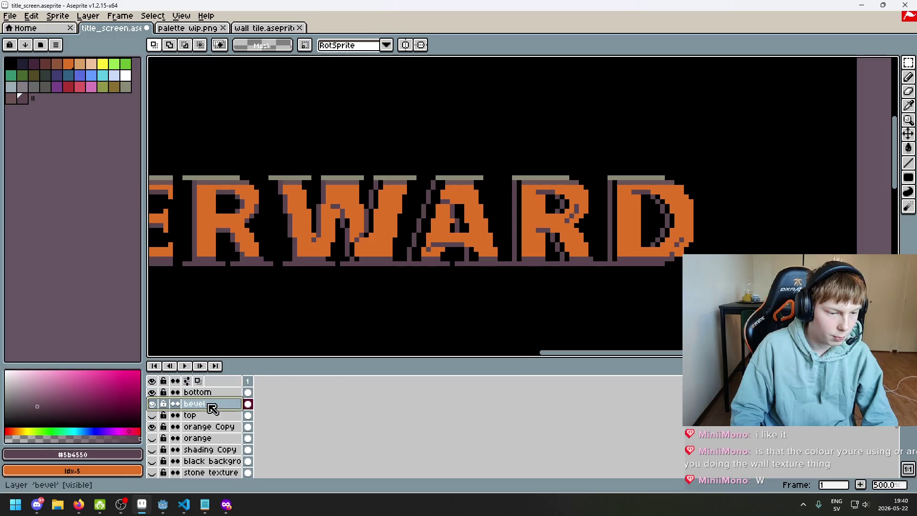
left_click_drag(481, 321, 790, 114)
key("Right")
key("Right")
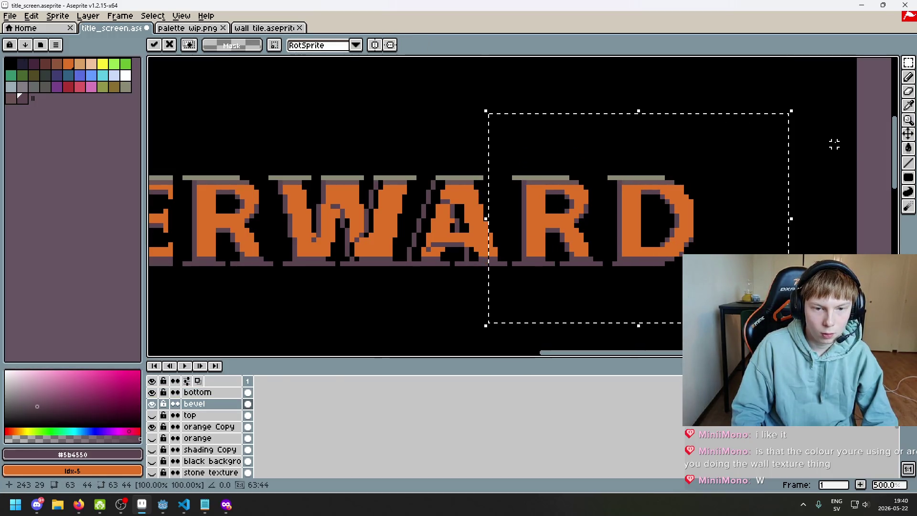
key("ctrl+d")
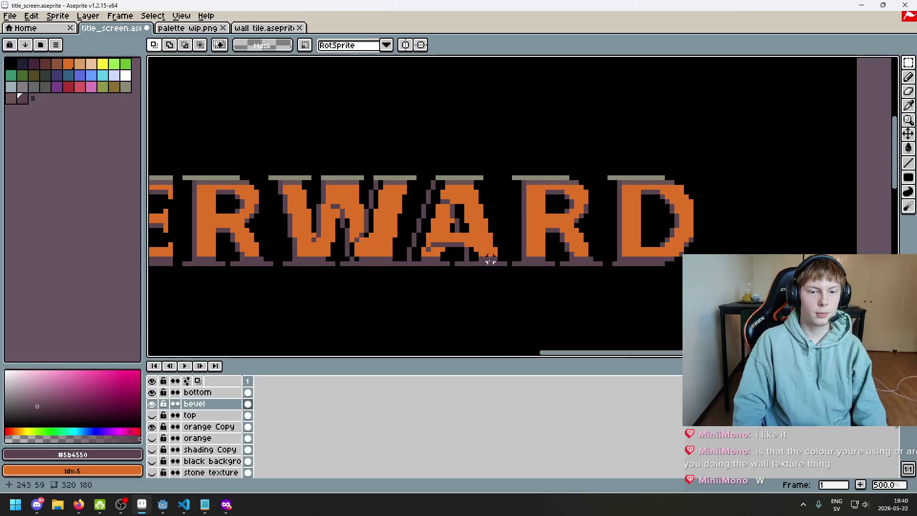
left_click(152, 403)
left_click(152, 404)
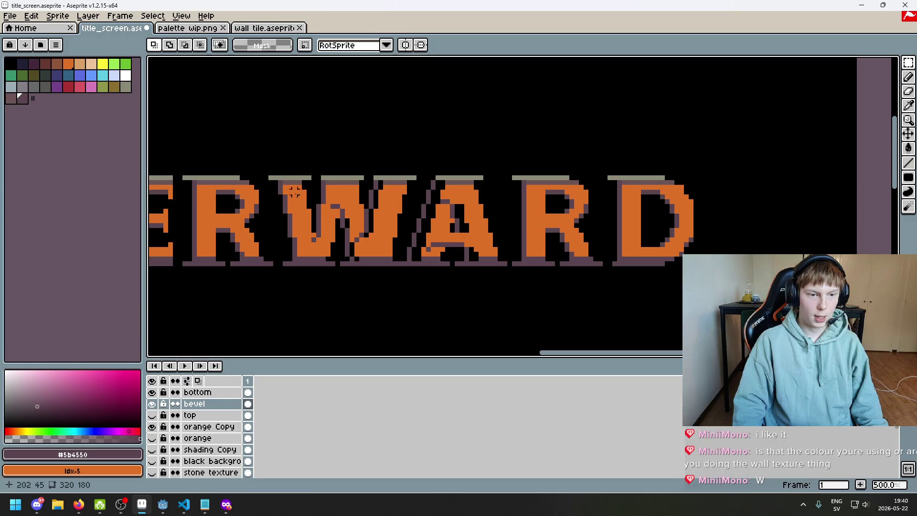
- Try selecting and clearing the bevel over RWA and the W, then undo it
mouse_move(269, 173)
left_mouse_down()
mouse_move(506, 266)
mouse_move(507, 286)
left_mouse_up()
key("ctrl+d")
left_click_drag(274, 171, 342, 250)
key("ctrl+d")
key("ctrl+z")
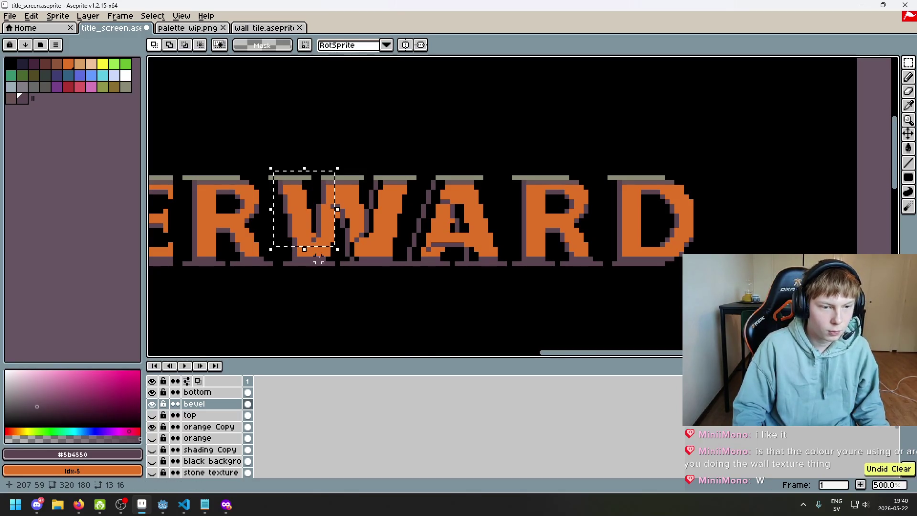
key("ctrl+d")
scroll(331, 227, "up", 2)
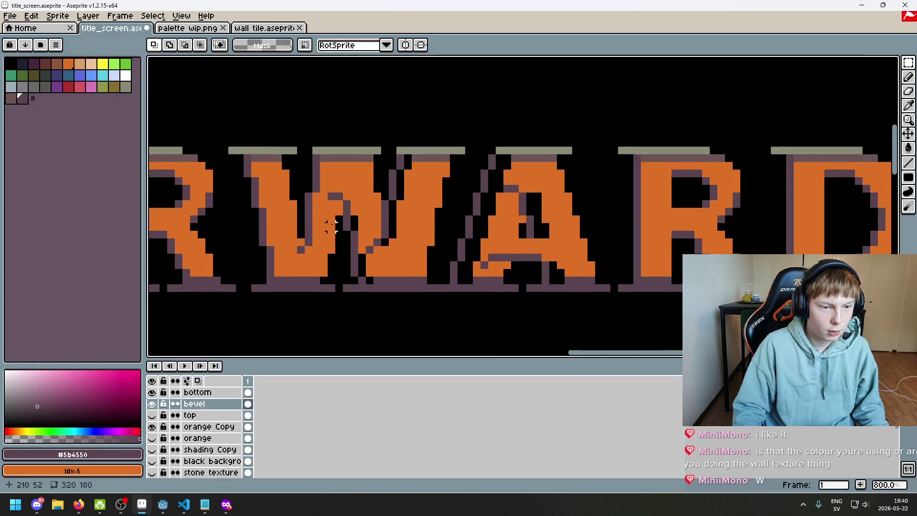
- Erase the bevel strips inside both W's and the A with a 14px eraser
key("e")
key("plus")
key("plus")
key("plus")
mouse_move(348, 205)
left_mouse_down()
mouse_move(389, 153)
mouse_move(340, 285)
left_mouse_up()
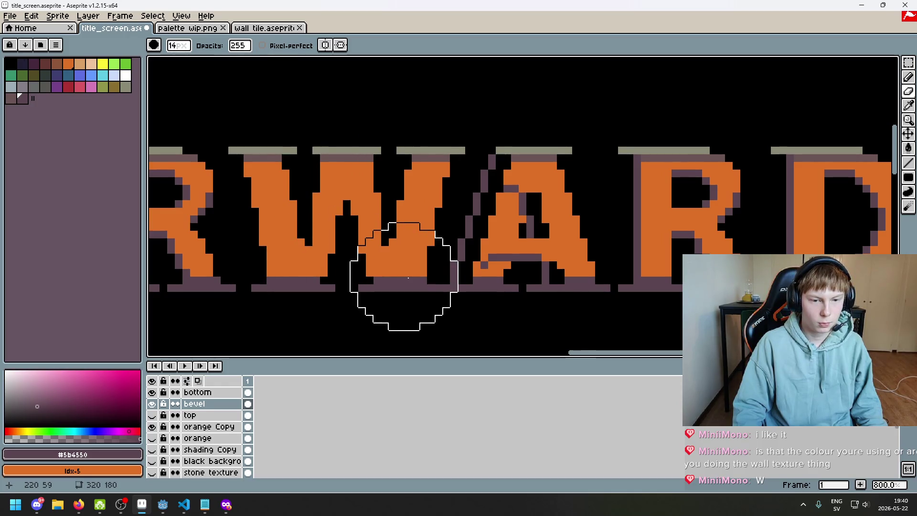
mouse_move(395, 277)
left_mouse_down()
mouse_move(516, 277)
mouse_move(537, 262)
mouse_move(505, 276)
left_mouse_up()
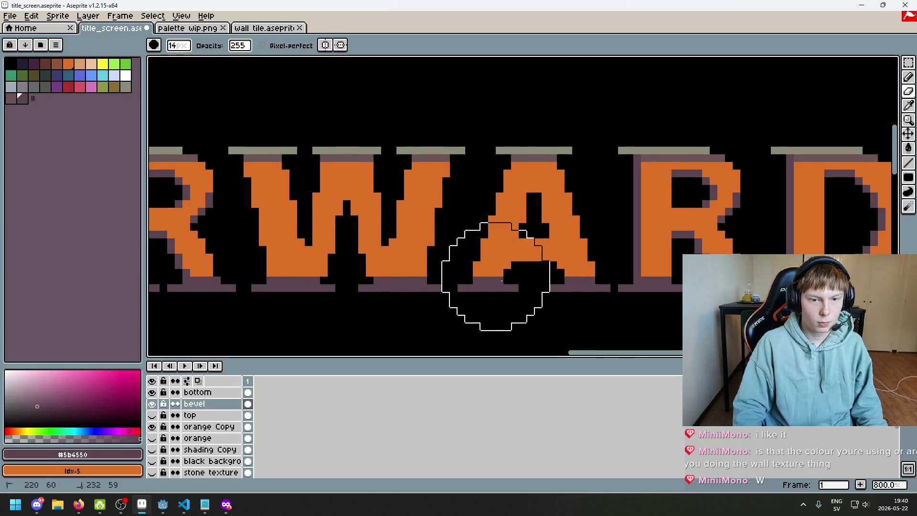
scroll(516, 247, "down", 4)
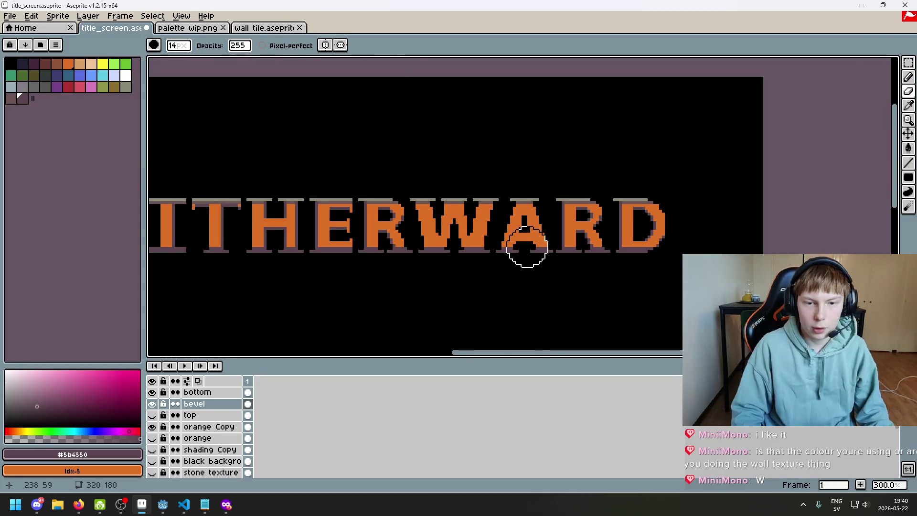
key("b")
scroll(573, 231, "left", 5)
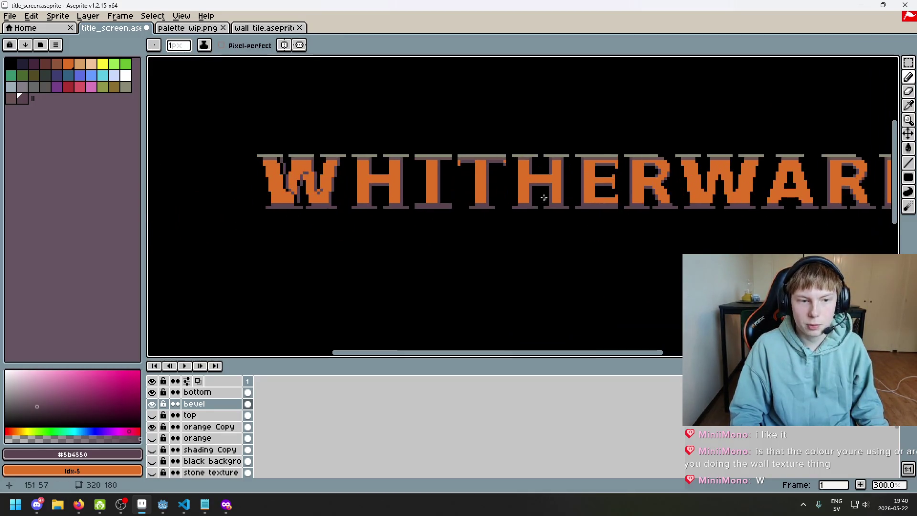
key("e")
left_click_drag(323, 159, 291, 183)
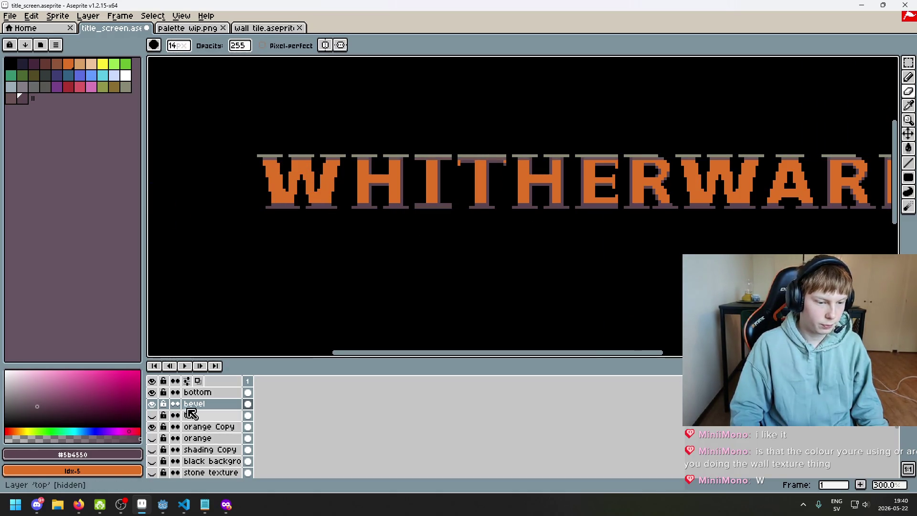
- Show the shading Copy layer and marquee the ARD letters, cancelling a trial transform
left_click(153, 450)
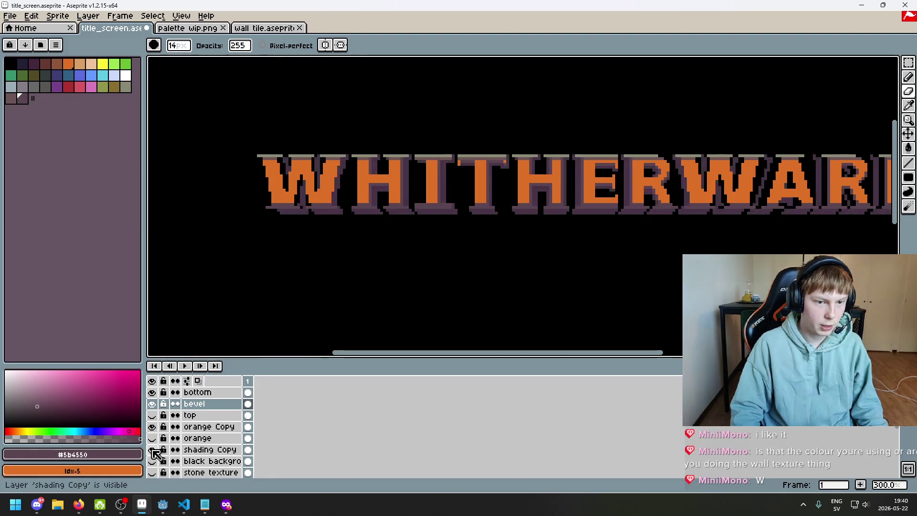
scroll(447, 301, "right", 4)
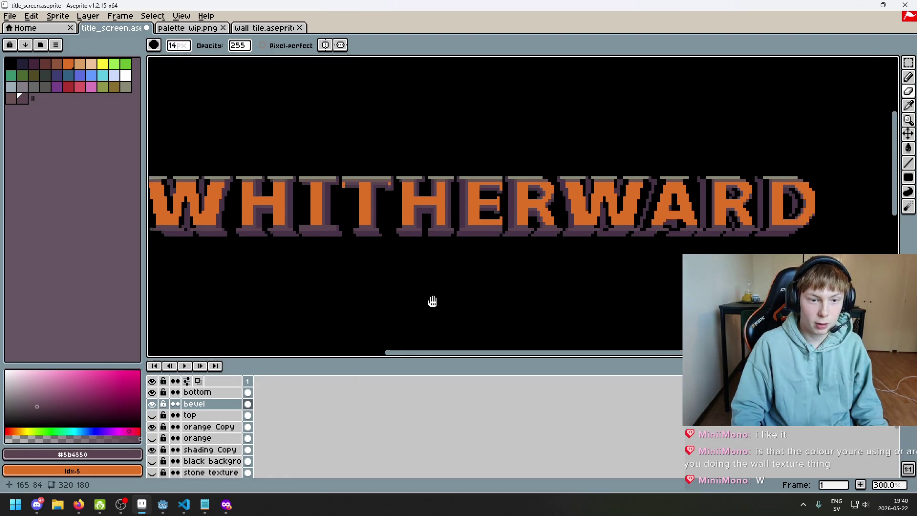
scroll(520, 263, "up", 1)
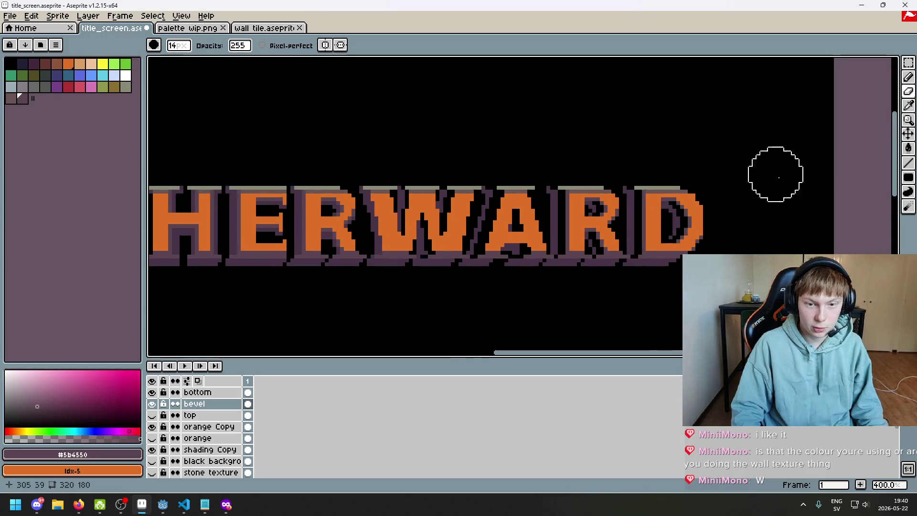
left_click(908, 63)
left_click_drag(579, 254, 488, 263)
mouse_move(702, 316)
left_mouse_down()
mouse_move(548, 198)
mouse_move(530, 170)
mouse_move(384, 164)
left_mouse_up()
left_click(465, 200)
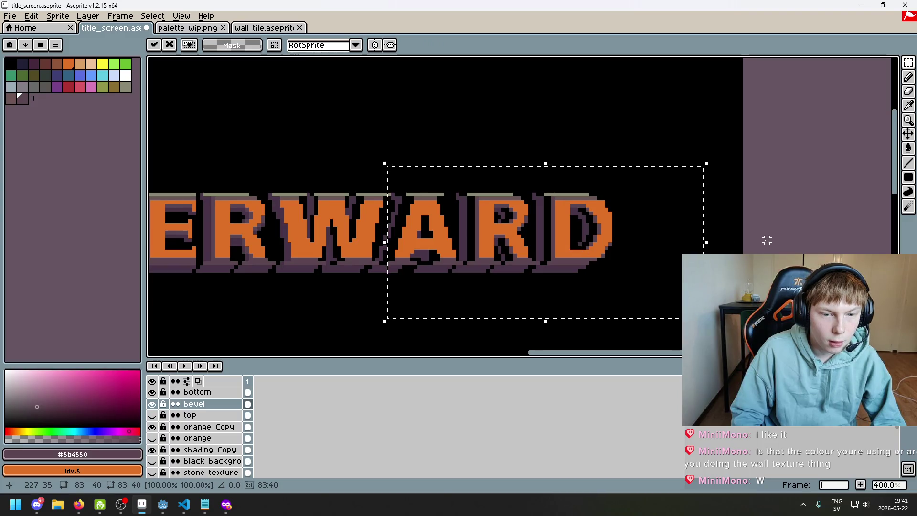
left_click(767, 241)
scroll(611, 276, "up", 1)
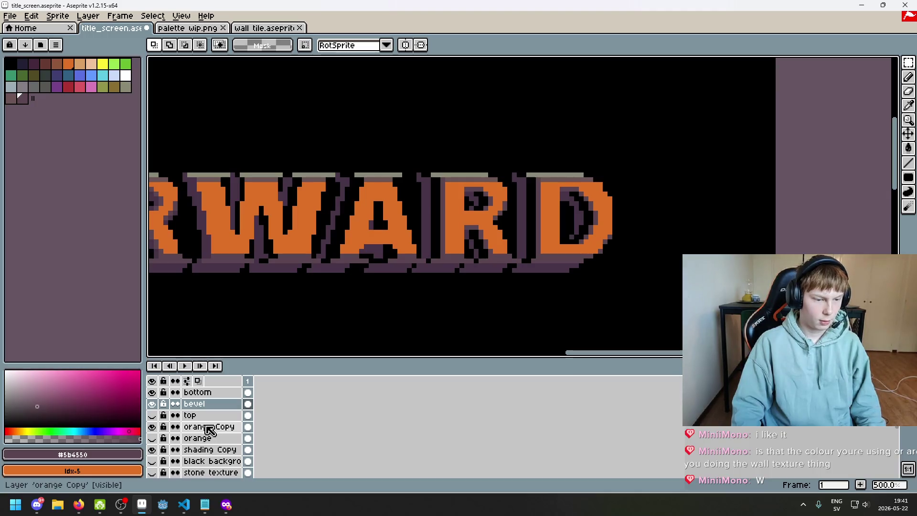
- On the shading Copy layer, select the right-hand letters' shading, nudge it right and deselect
left_click(232, 451)
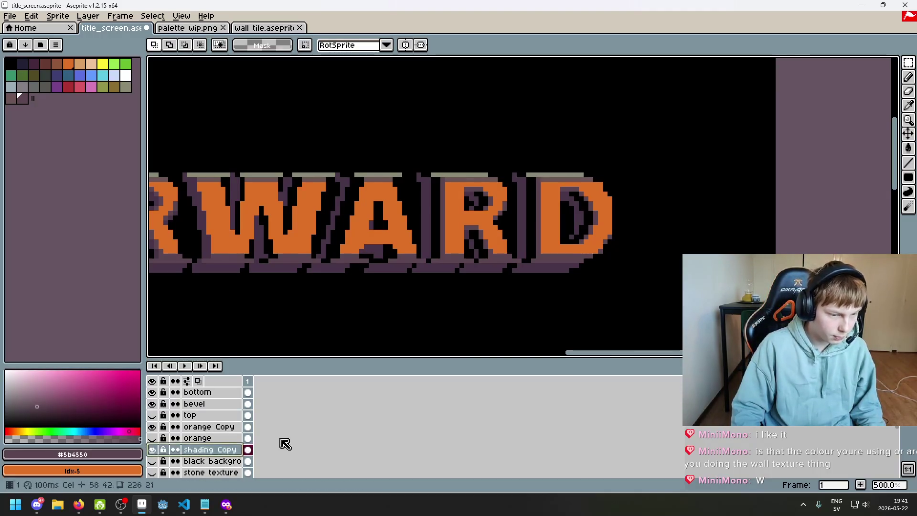
mouse_move(709, 329)
left_mouse_down()
mouse_move(618, 289)
mouse_move(296, 105)
left_mouse_up()
left_click(362, 154)
key("Right")
key("Right")
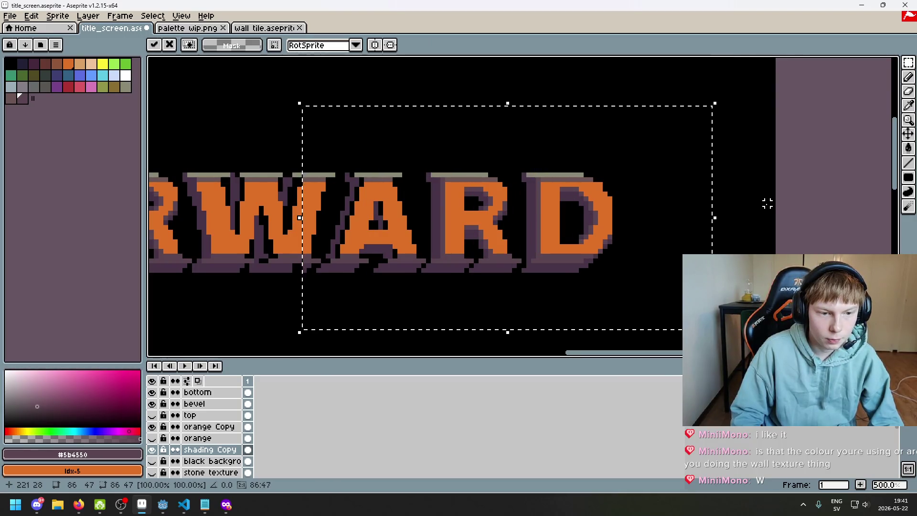
key("ctrl+d")
- Try clearing and erasing the shading on the A and W, undoing each attempt
scroll(377, 238, "left", 3)
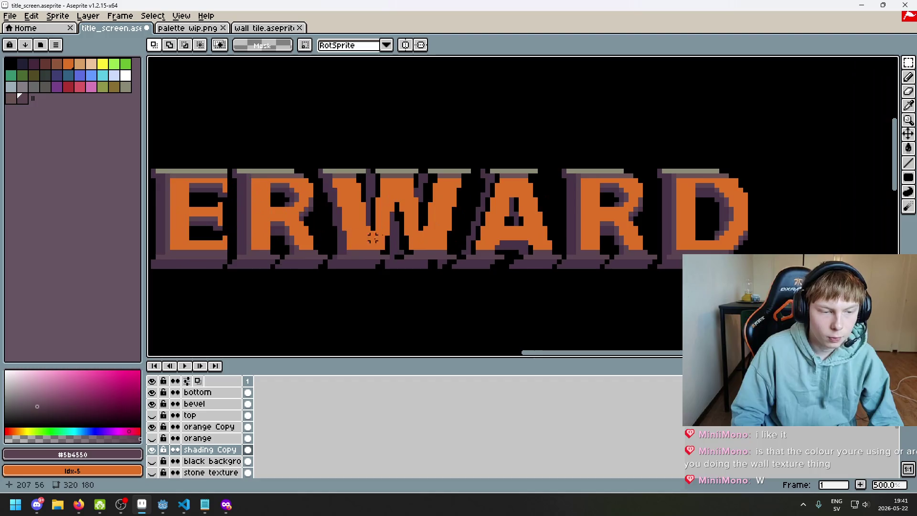
key("Delete")
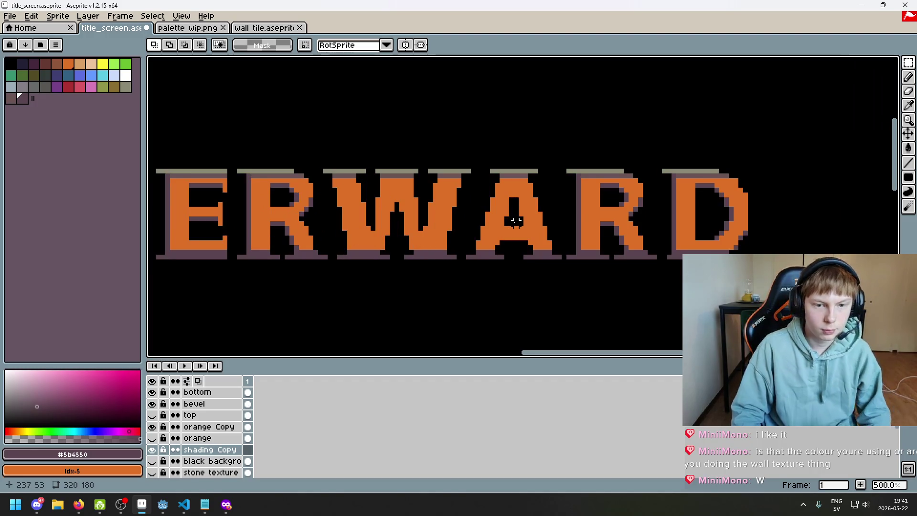
key("ctrl+z")
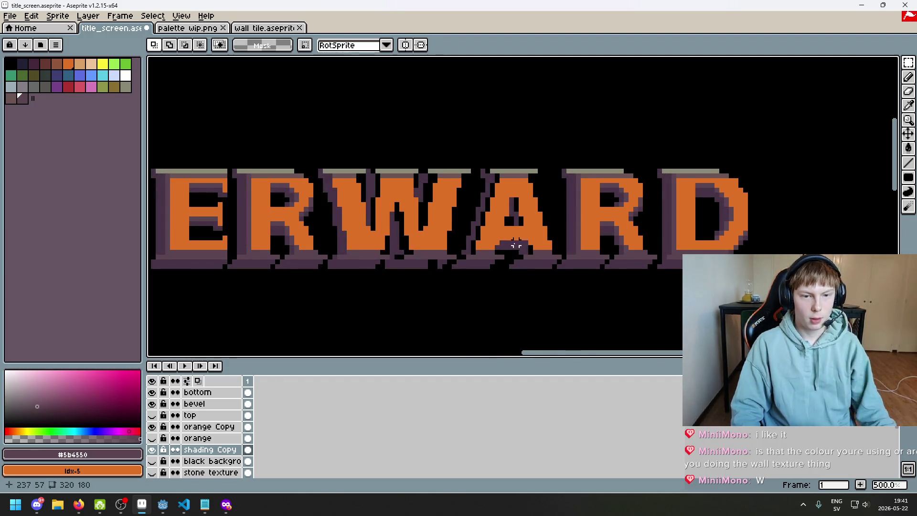
mouse_move(495, 177)
left_mouse_down()
mouse_move(489, 170)
mouse_move(511, 266)
mouse_move(521, 260)
left_mouse_up()
key("ctrl+z")
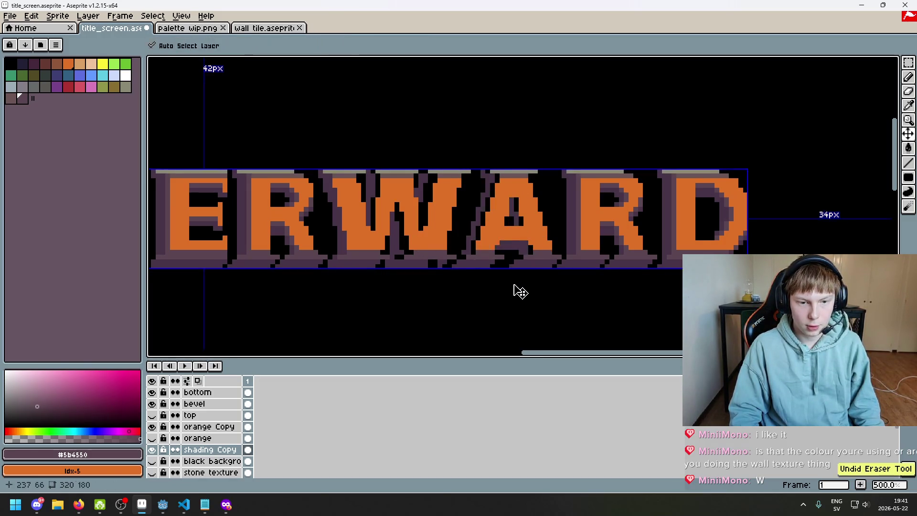
key("b")
key("e")
mouse_move(520, 251)
left_mouse_down()
mouse_move(480, 246)
mouse_move(358, 266)
mouse_move(373, 266)
mouse_move(358, 266)
mouse_move(358, 180)
mouse_move(389, 160)
mouse_move(462, 226)
left_mouse_up()
key("ctrl+z")
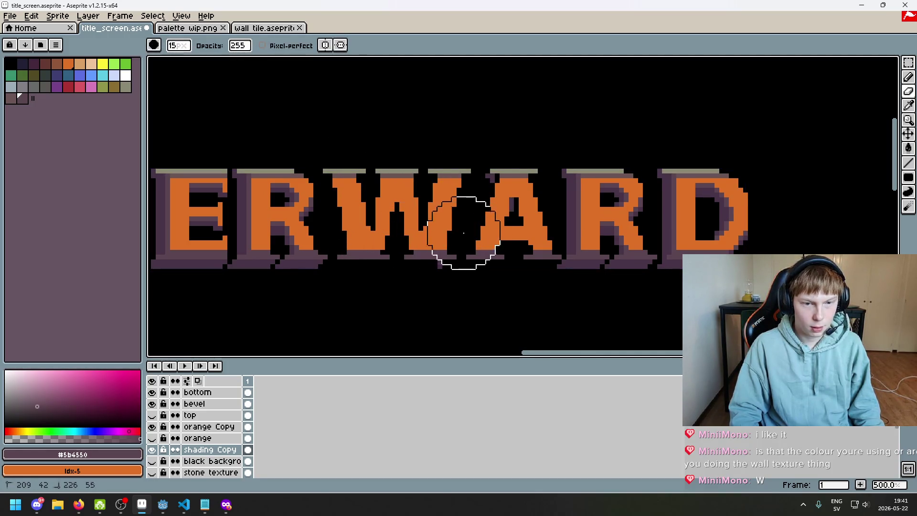
key("b")
scroll(563, 270, "up", 4)
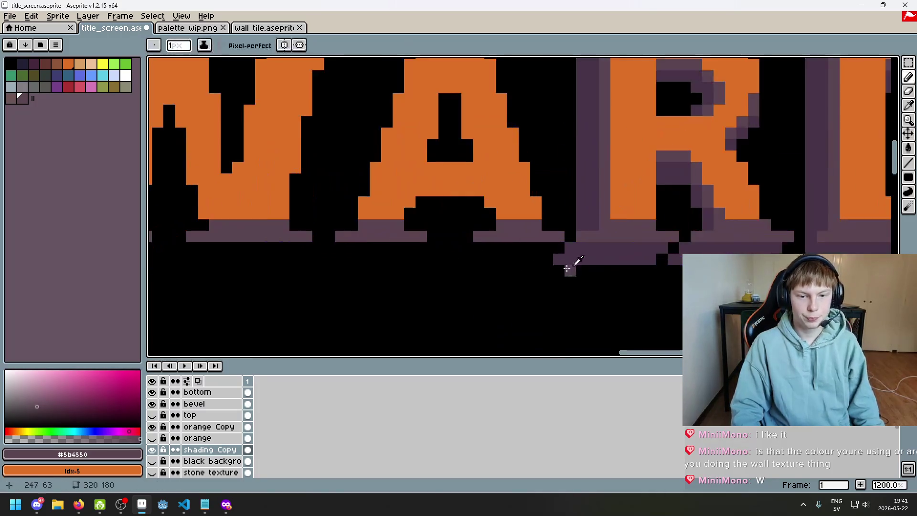
- Pick dark purple #473347 and draw shadow bands and a row beneath the W and A
left_click(569, 258, "alt")
scroll(454, 260, "up", 2)
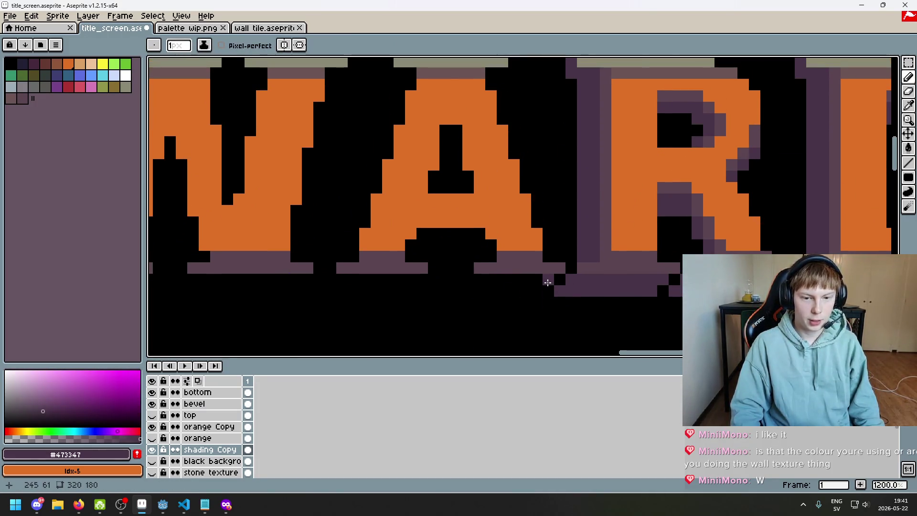
mouse_move(537, 289)
left_mouse_down()
mouse_move(467, 274)
mouse_move(454, 286)
mouse_move(517, 288)
left_mouse_up()
left_click(420, 277)
mouse_move(395, 286)
left_mouse_down()
mouse_move(331, 279)
mouse_move(317, 288)
mouse_move(404, 288)
left_mouse_up()
mouse_move(413, 252)
left_mouse_down()
mouse_move(485, 254)
mouse_move(480, 262)
left_mouse_up()
- Add dark purple pixels inside the A and down its counter
scroll(484, 268, "down", 4)
scroll(463, 263, "up", 2)
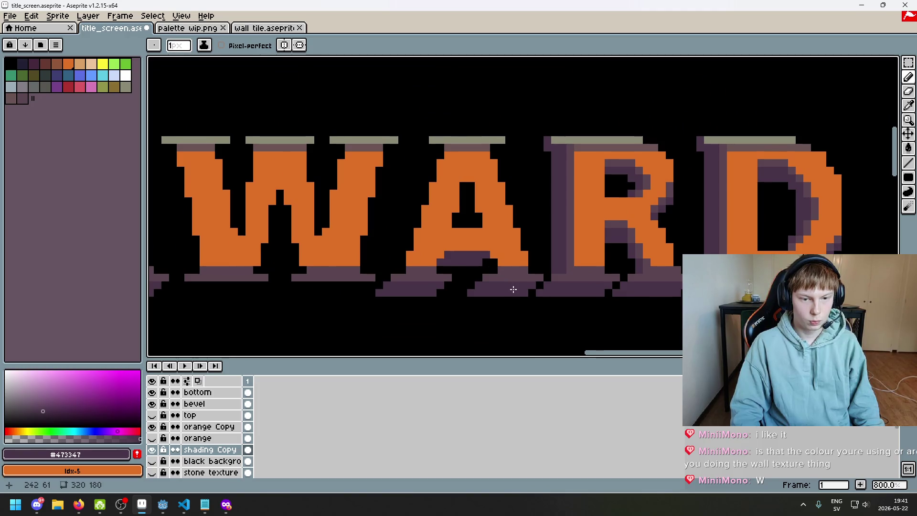
scroll(488, 261, "up", 3)
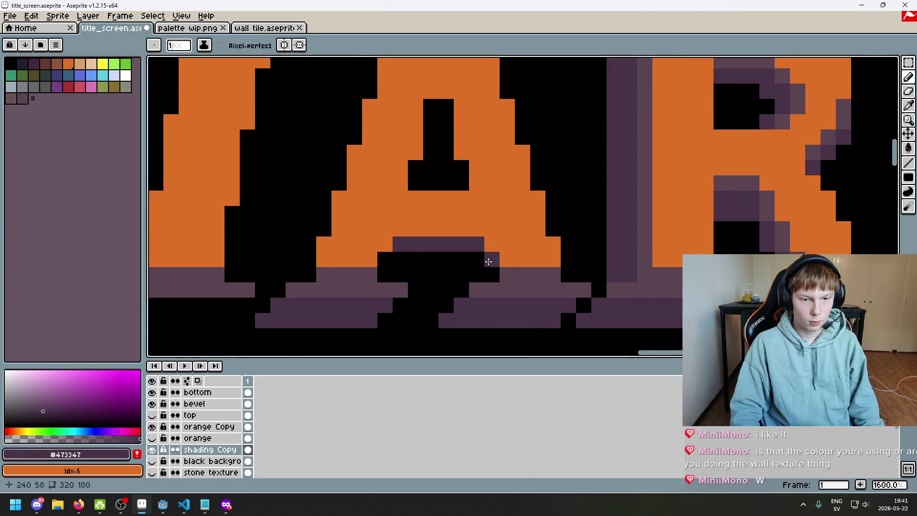
scroll(501, 274, "down", 5)
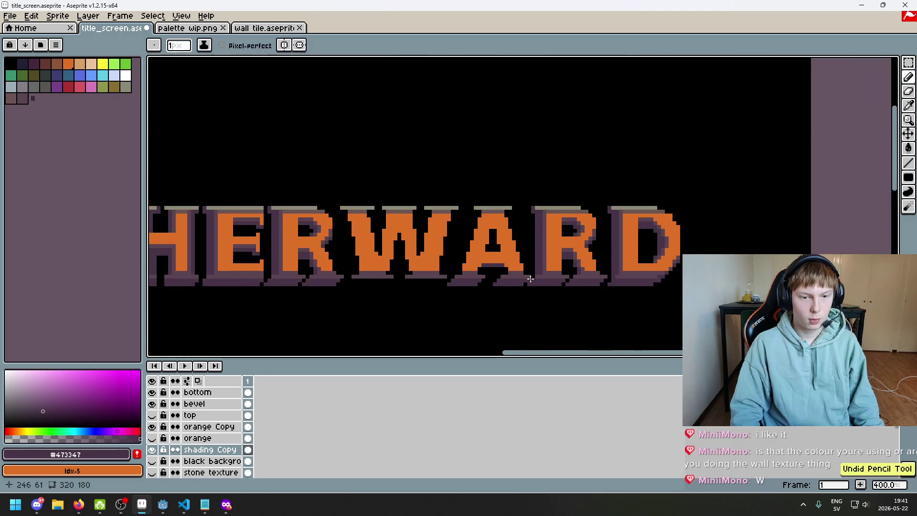
scroll(579, 263, "up", 2)
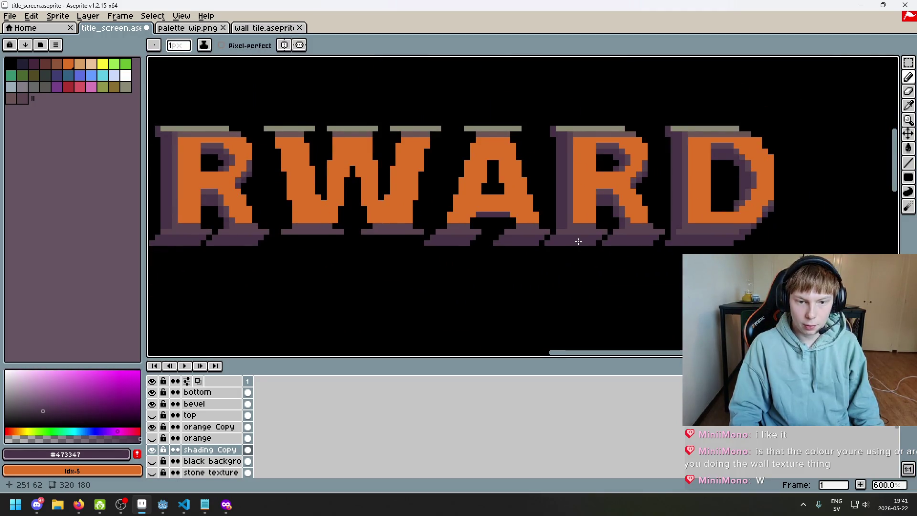
scroll(578, 241, "up", 3)
left_click_drag(491, 272, 491, 277)
scroll(480, 270, "down", 4)
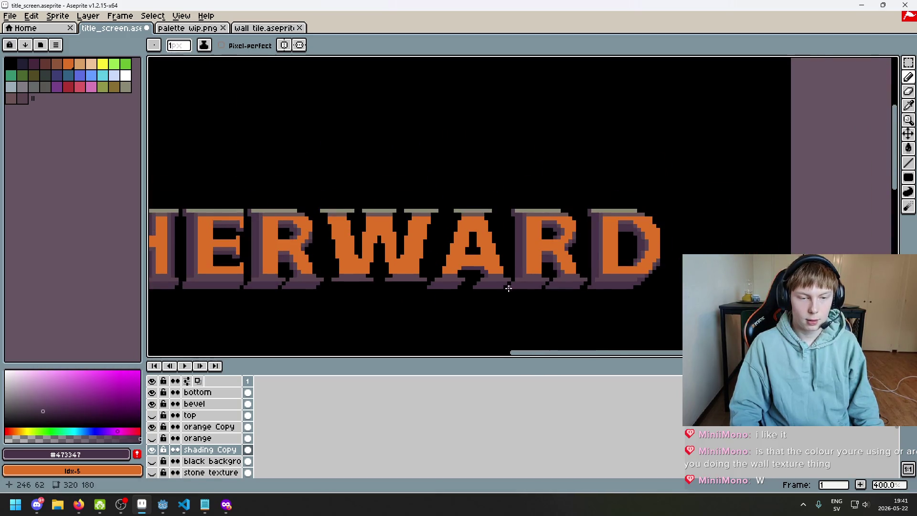
scroll(485, 249, "up", 4)
left_click(498, 253)
left_click_drag(487, 201, 490, 228)
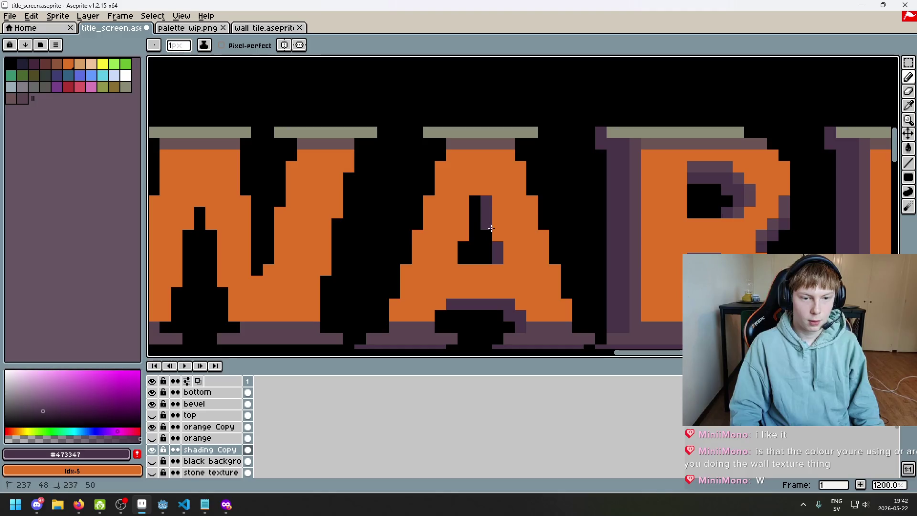
left_click(477, 209)
- Undo the recent pencil strokes in the A, including the lone purple pixel
scroll(478, 206, "down", 5)
key("ctrl+z")
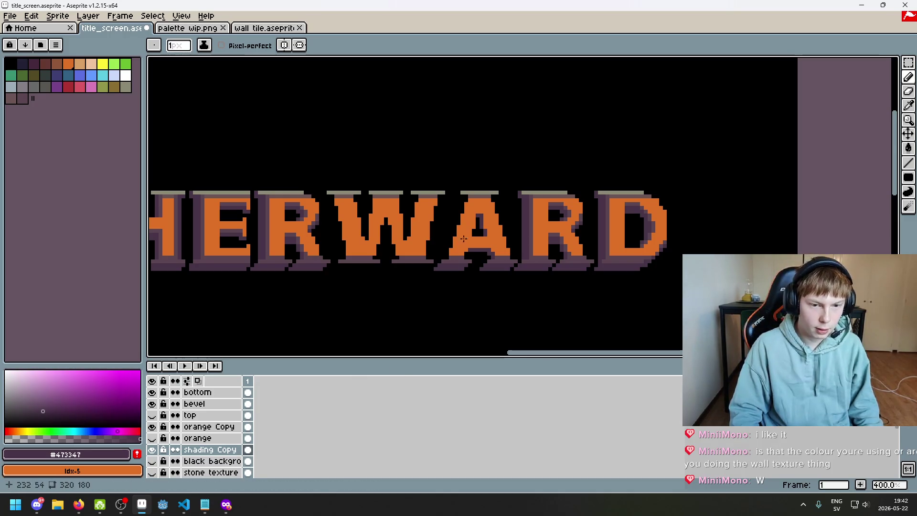
scroll(471, 198, "up", 1)
scroll(471, 197, "down", 1)
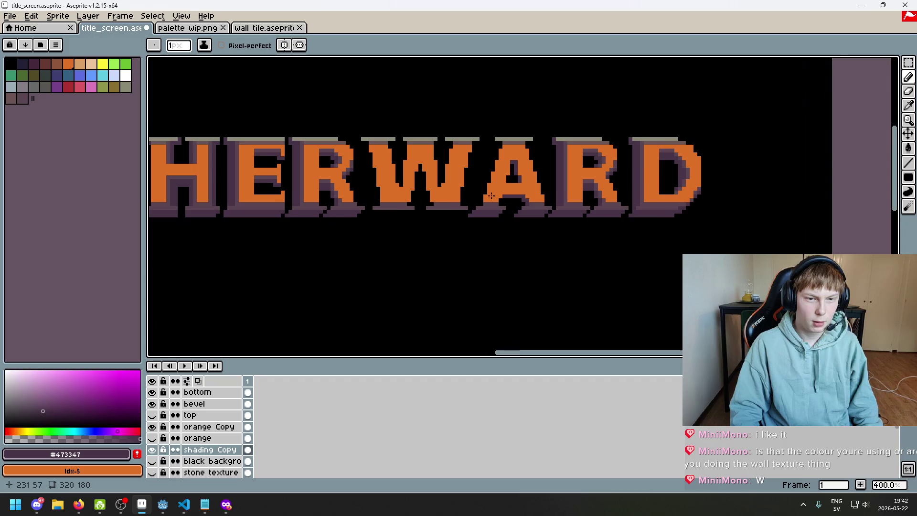
scroll(510, 122, "up", 3)
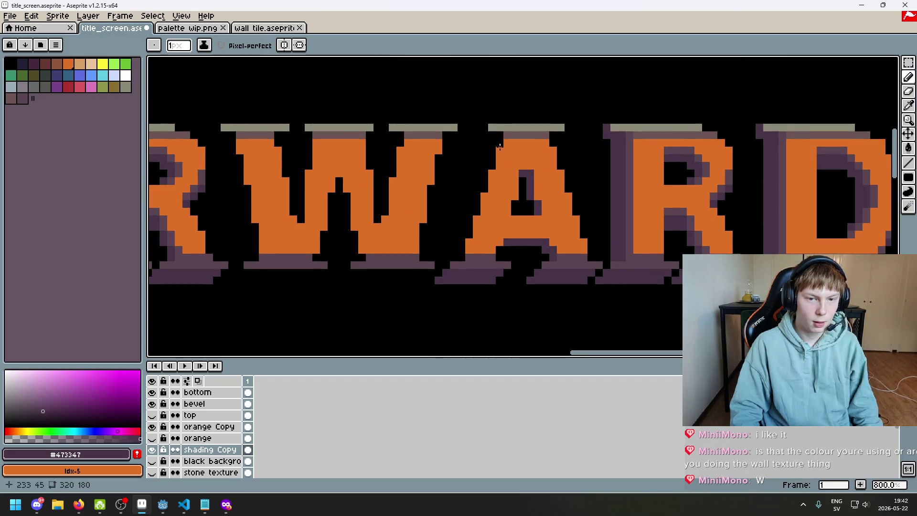
scroll(494, 153, "down", 1)
scroll(531, 124, "up", 3)
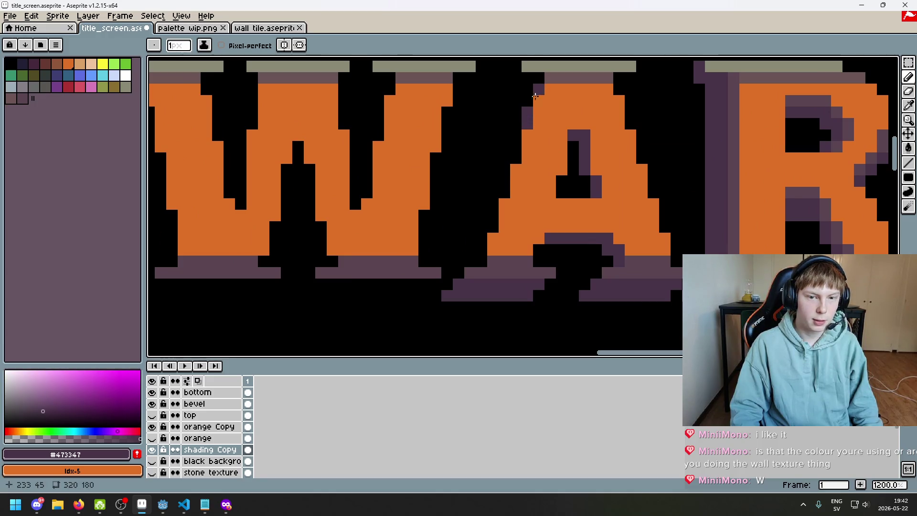
key("ctrl+z")
scroll(544, 97, "down", 5)
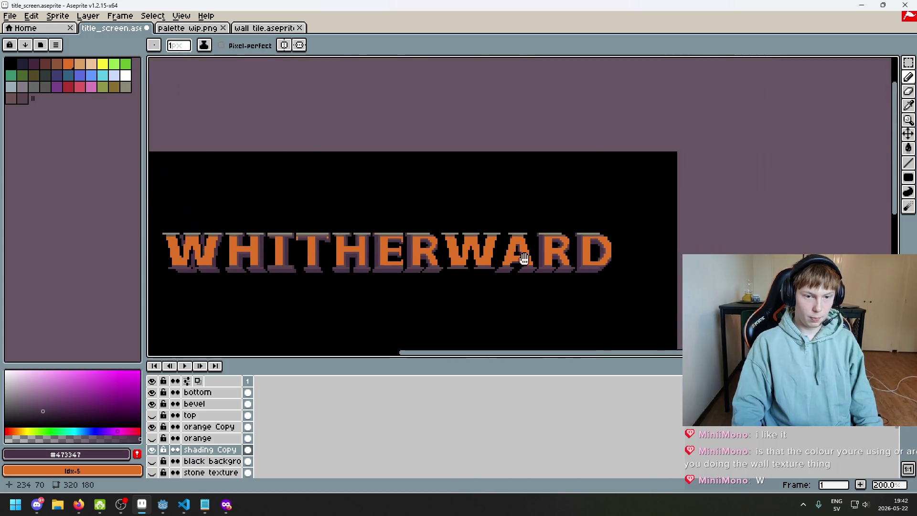
left_click_drag(524, 258, 574, 106)
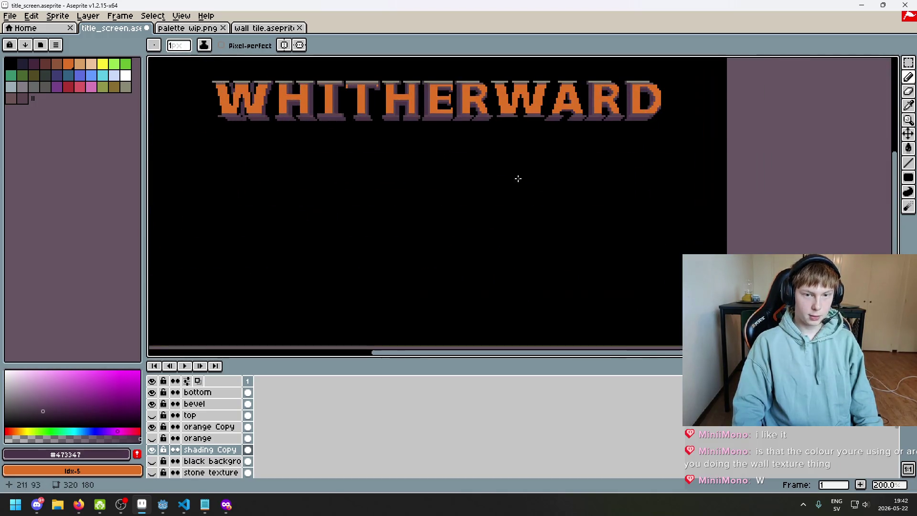
scroll(566, 84, "up", 7)
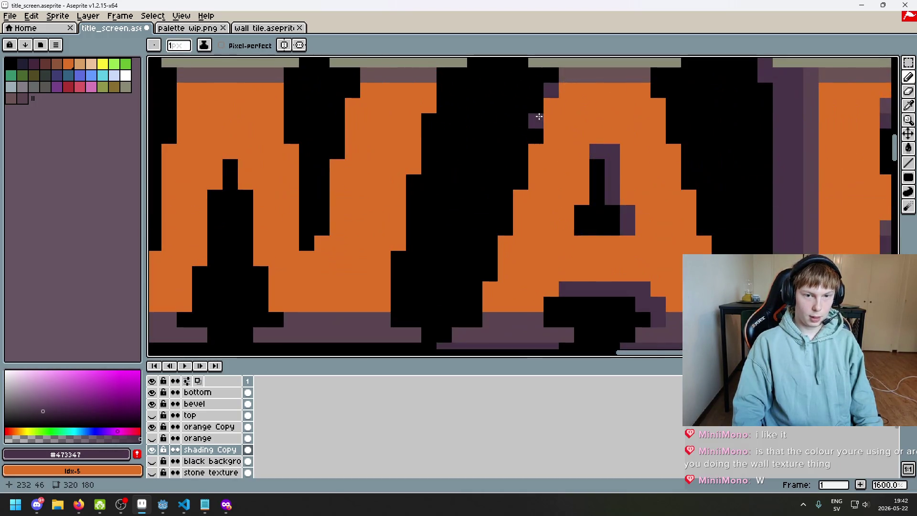
key("ctrl+z")
scroll(649, 121, "down", 1)
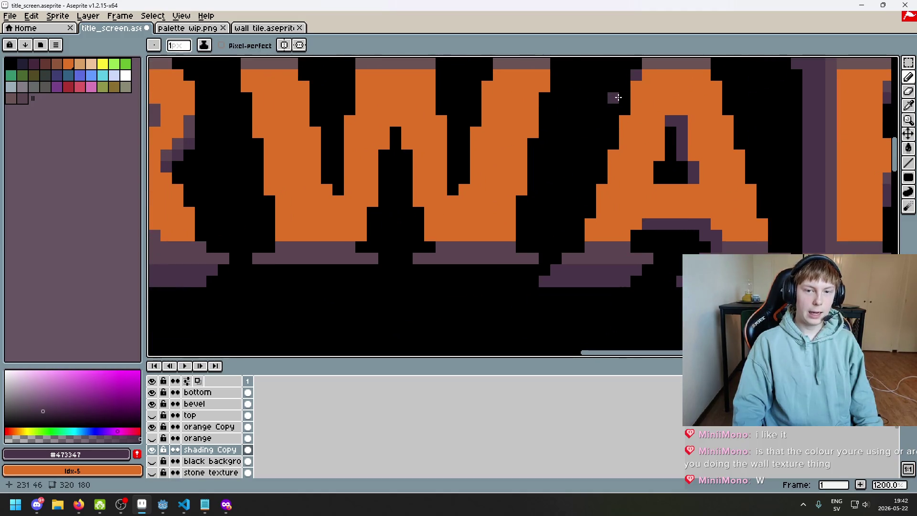
key("ctrl+z")
- Draw a short purple column at the A's left edge plus a pixel at its top-left
left_click_drag(629, 125, 599, 227)
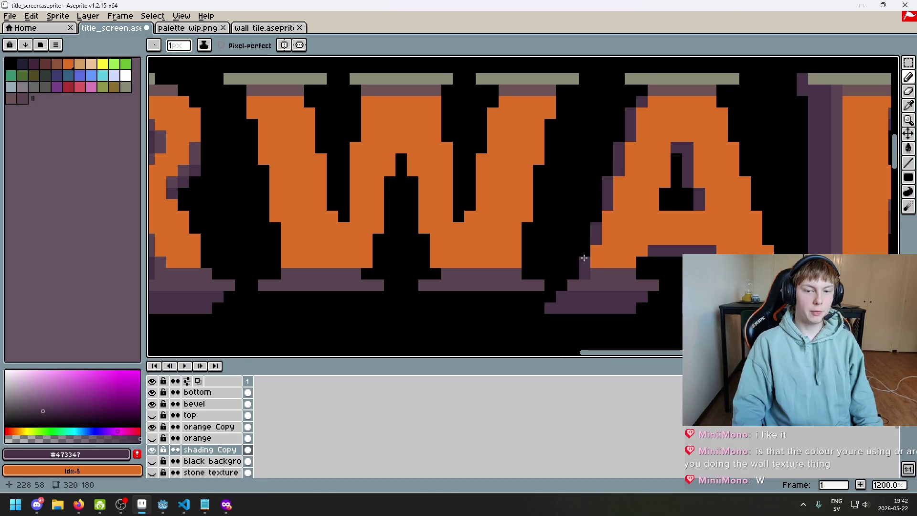
scroll(586, 255, "down", 3)
scroll(640, 277, "up", 2)
scroll(614, 266, "up", 1)
left_click(568, 226)
key("ctrl+z")
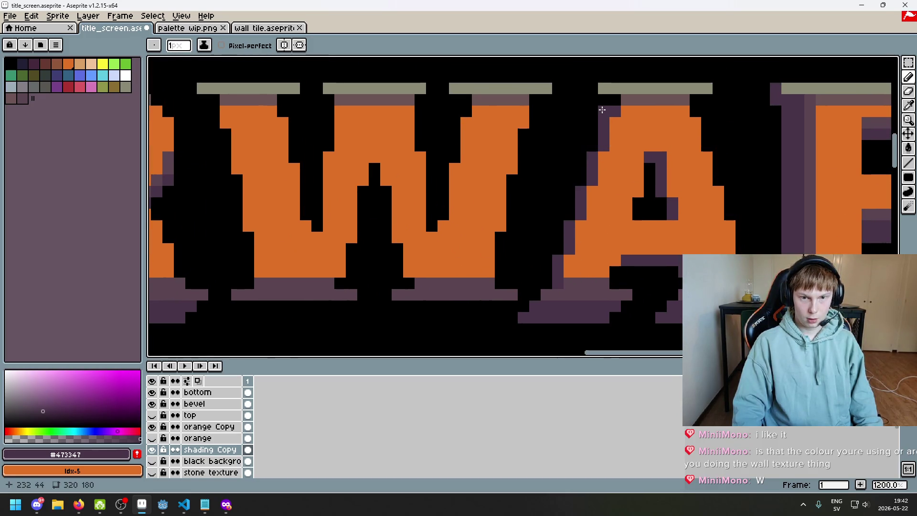
scroll(604, 139, "up", 1)
left_click(608, 137)
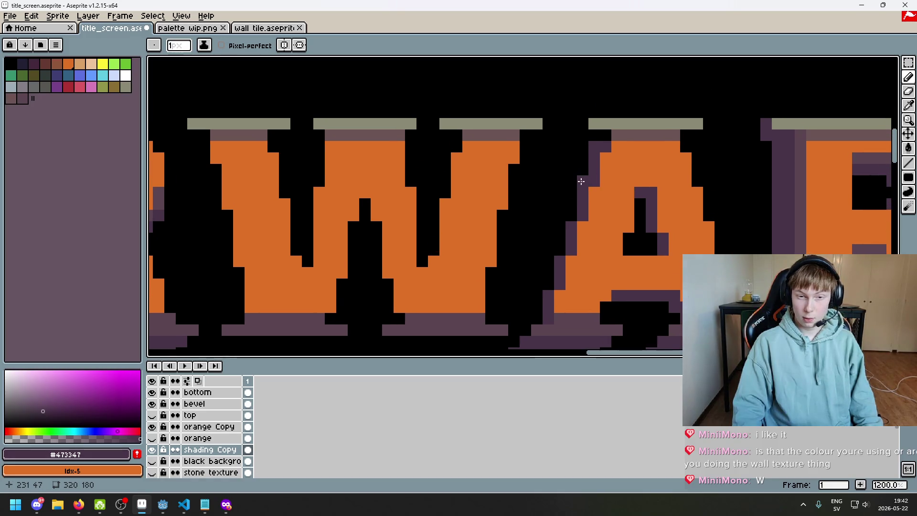
scroll(563, 256, "down", 6)
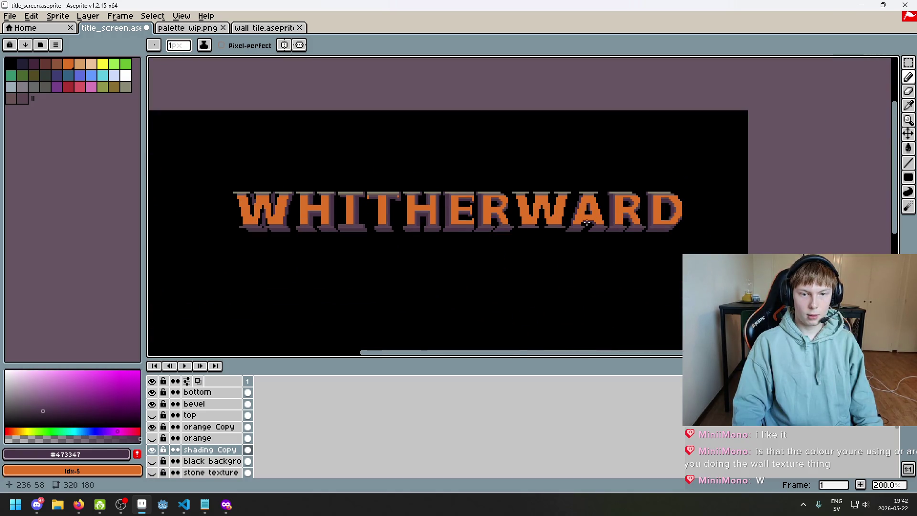
scroll(621, 259, "up", 4)
left_click_drag(615, 261, 582, 282)
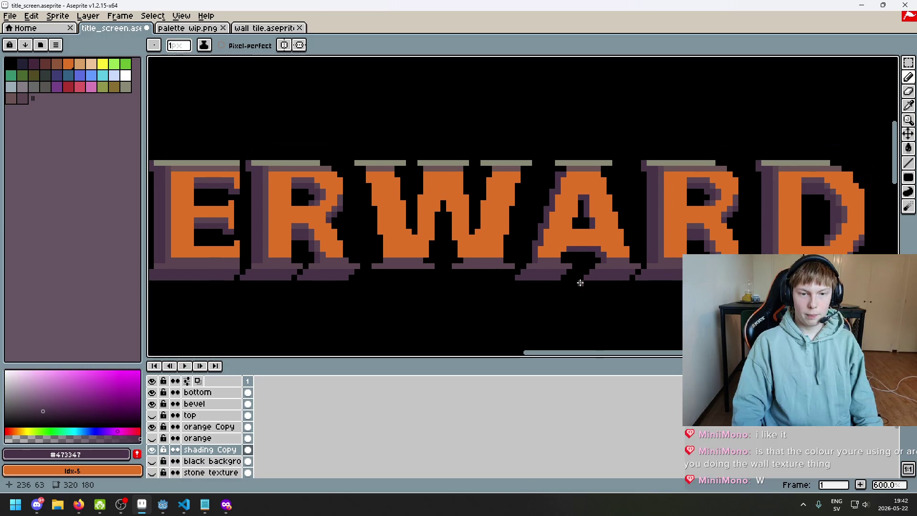
scroll(554, 284, "up", 4)
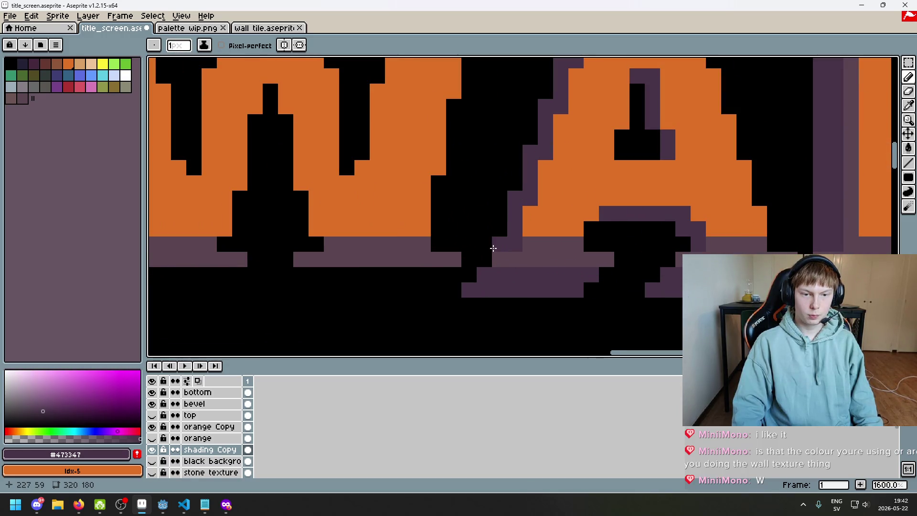
- Erase the purple beside the A's left edge with a 1px Eraser, then undo it
key("e")
key("minus")
key("minus")
key("minus")
mouse_move(499, 244)
left_mouse_down()
mouse_move(514, 243)
mouse_move(515, 197)
left_mouse_up()
scroll(514, 198, "down", 5)
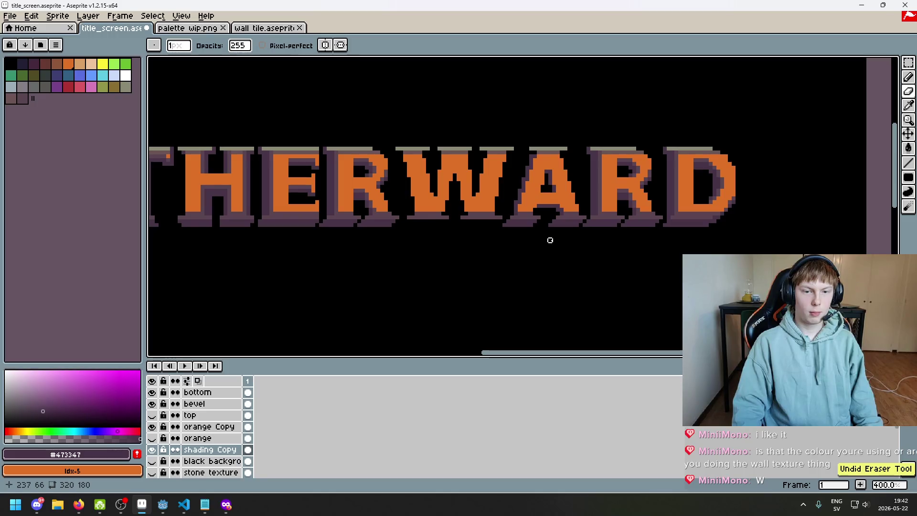
left_click_drag(549, 239, 541, 262)
scroll(552, 227, "up", 1)
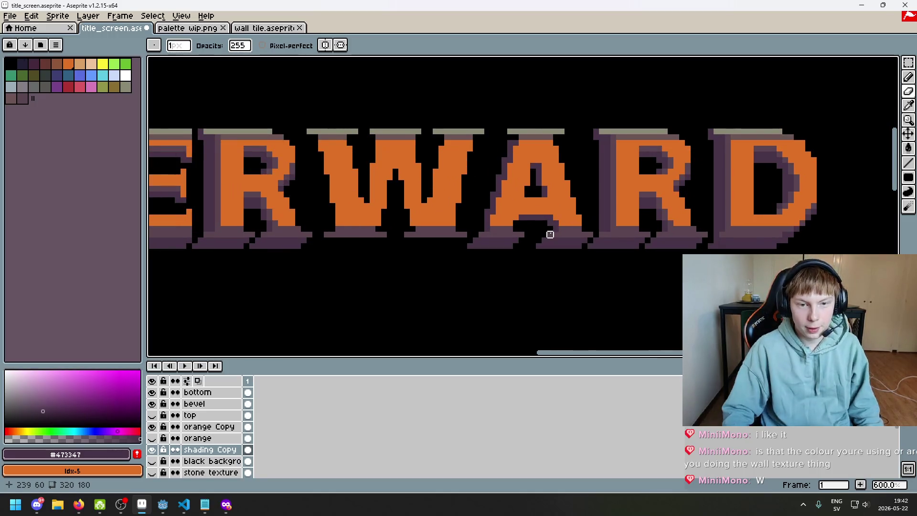
scroll(548, 234, "up", 1)
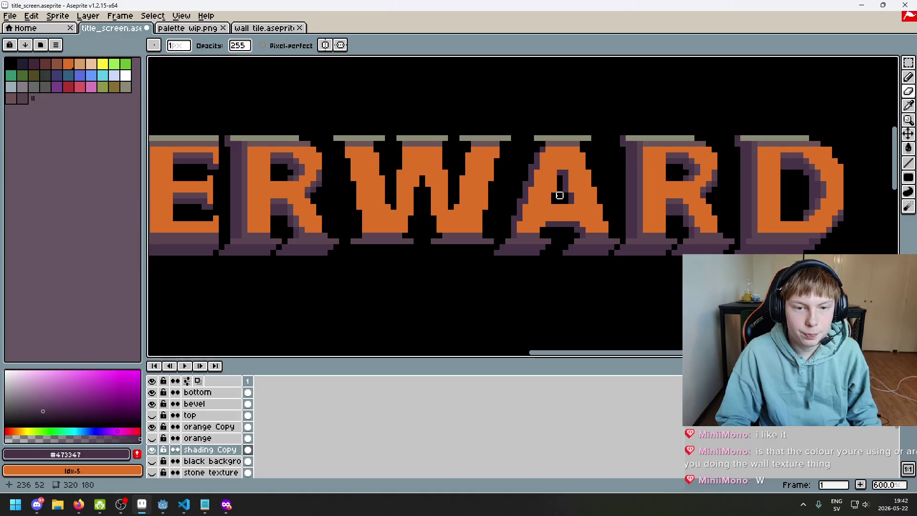
key("ctrl+z")
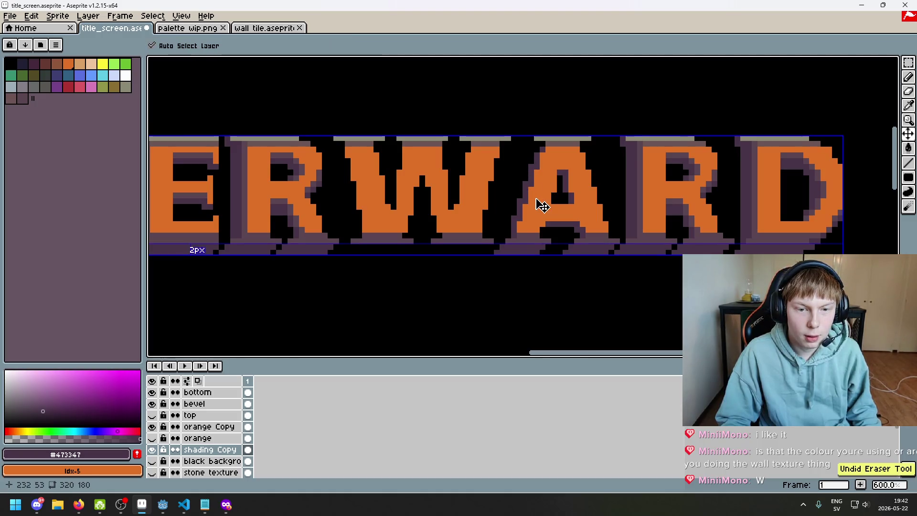
scroll(537, 147, "up", 3)
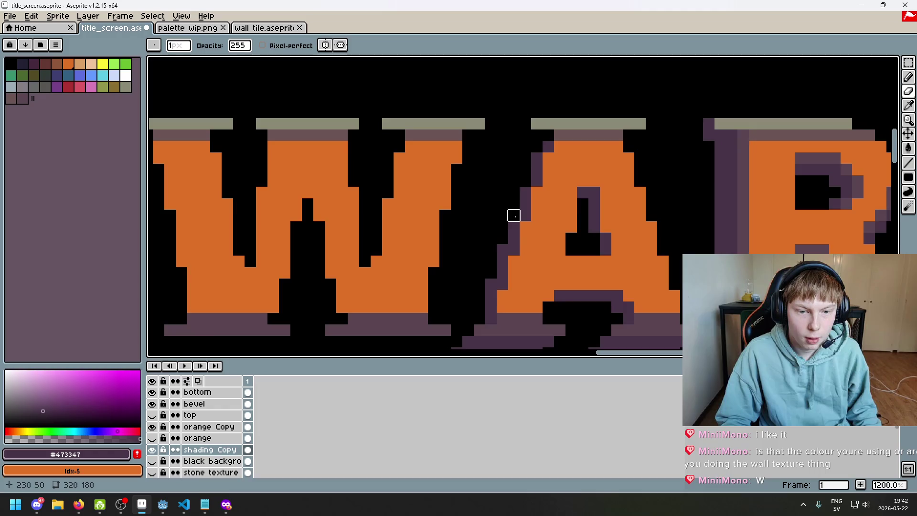
scroll(514, 213, "down", 4)
key("ctrl+z")
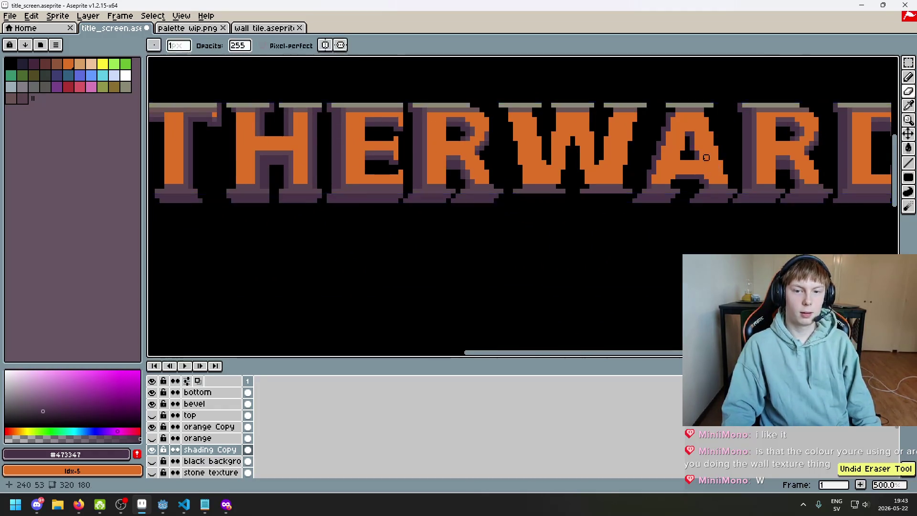
scroll(707, 163, "down", 3)
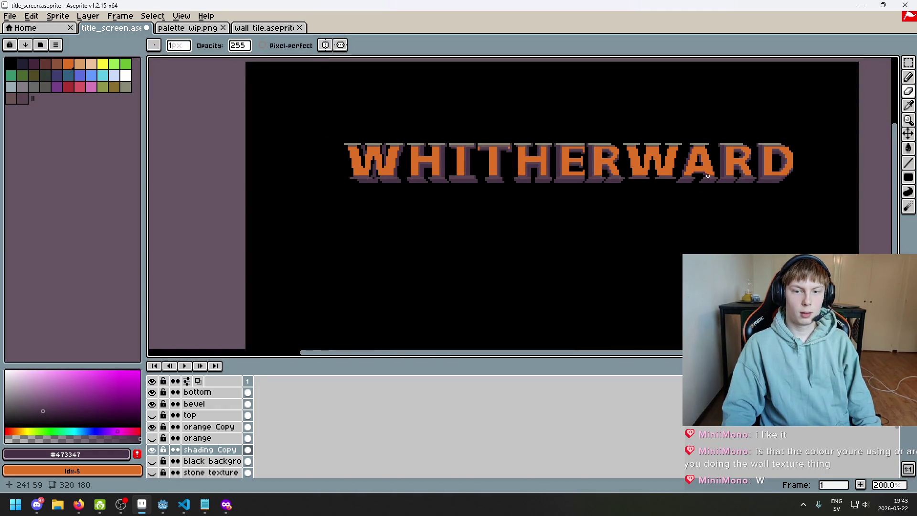
scroll(693, 162, "up", 7)
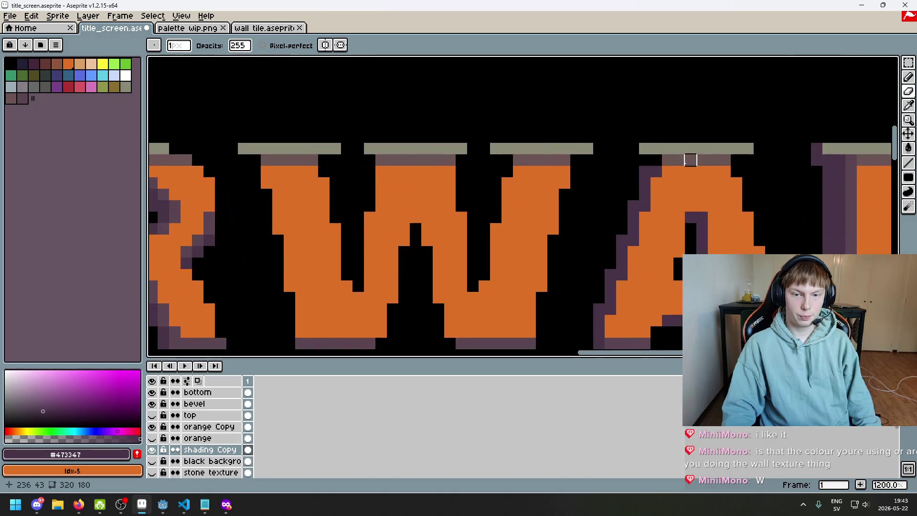
- Switch back to the Eraser and inspect the lettering at different zoom levels
key("e")
scroll(636, 157, "down", 3)
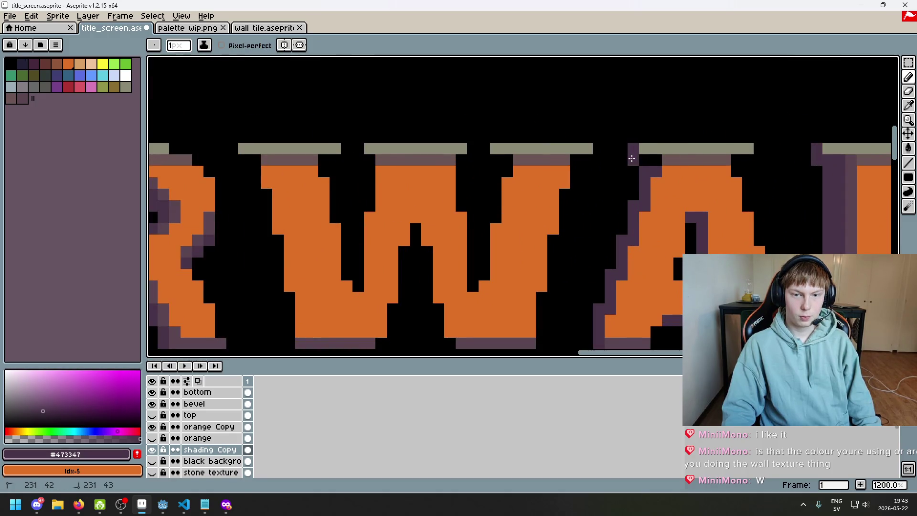
scroll(698, 225, "down", 3)
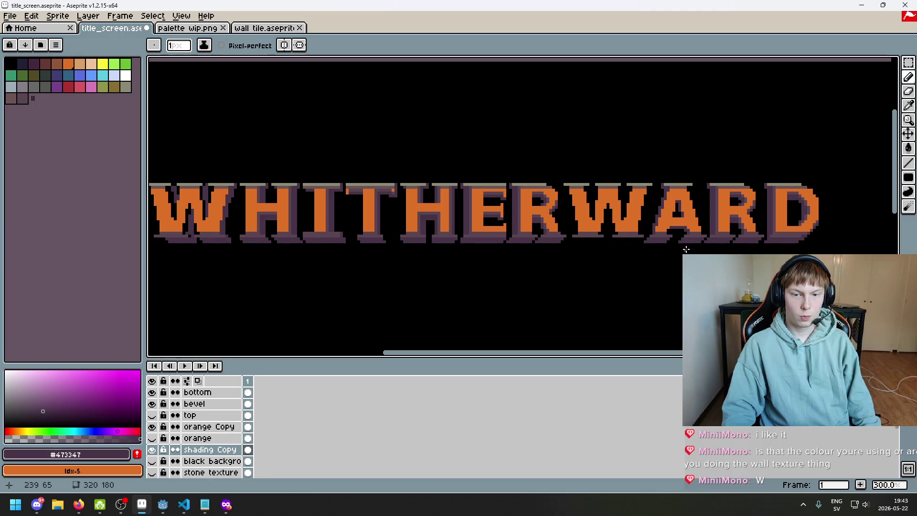
scroll(631, 244, "left", 3)
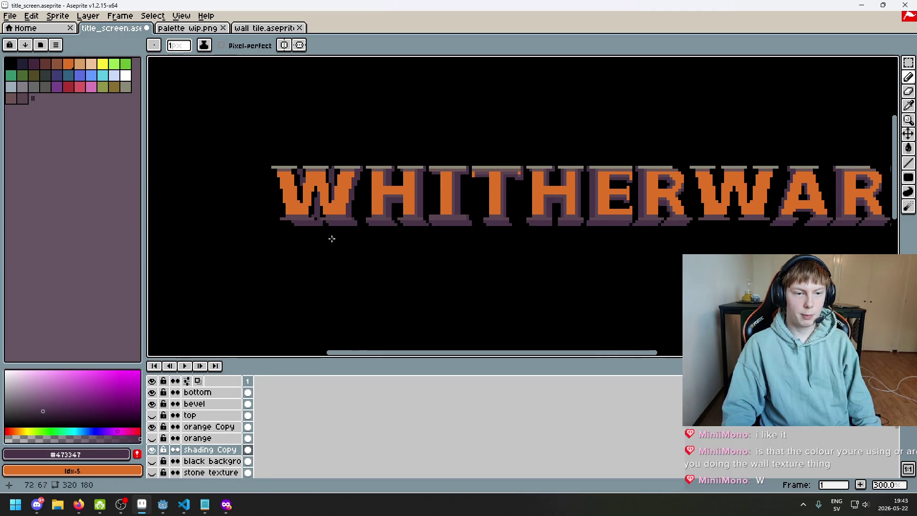
scroll(358, 214, "right", 3)
scroll(477, 210, "up", 2)
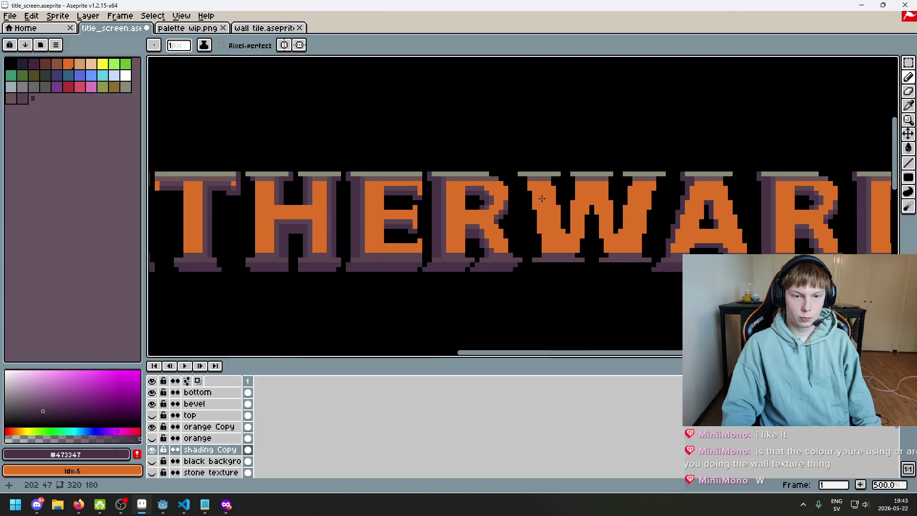
scroll(575, 208, "down", 3)
scroll(575, 207, "down", 1)
scroll(469, 170, "up", 4)
- Erase the W's purple inner shading and shadow
key("e")
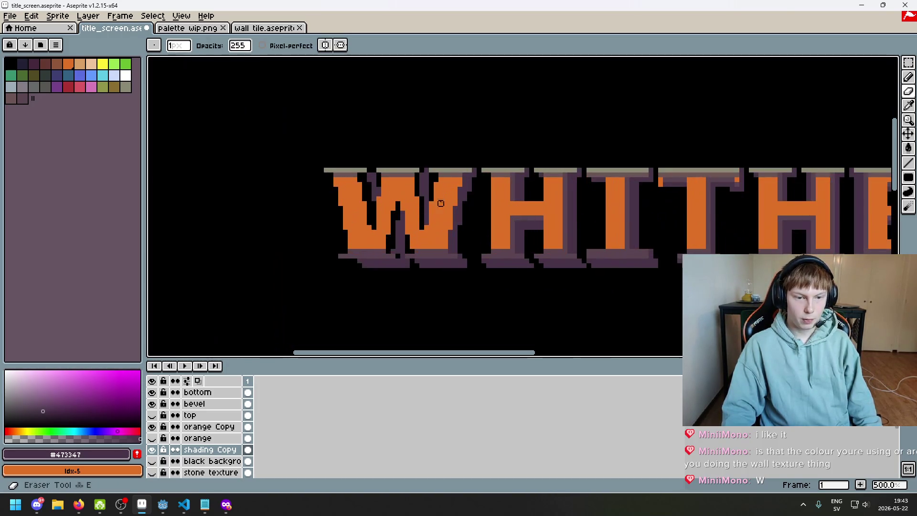
scroll(449, 179, "up", 6)
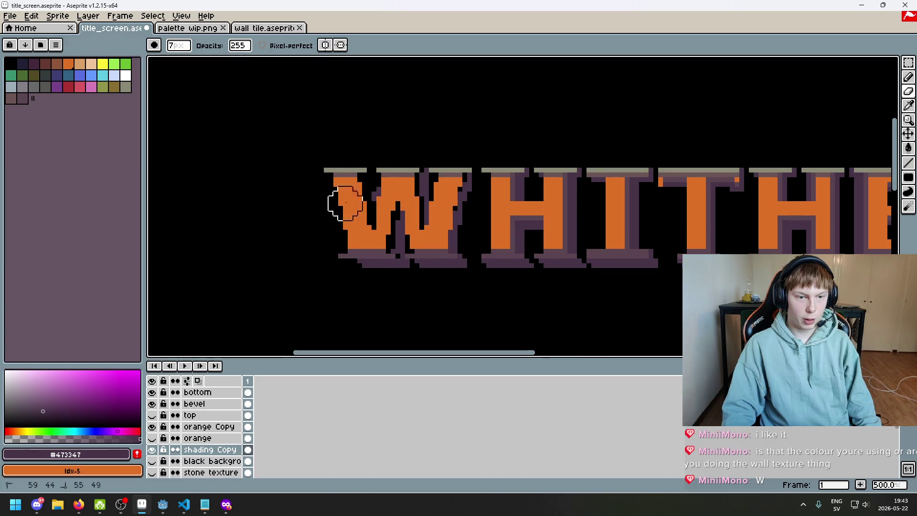
key("ctrl+z")
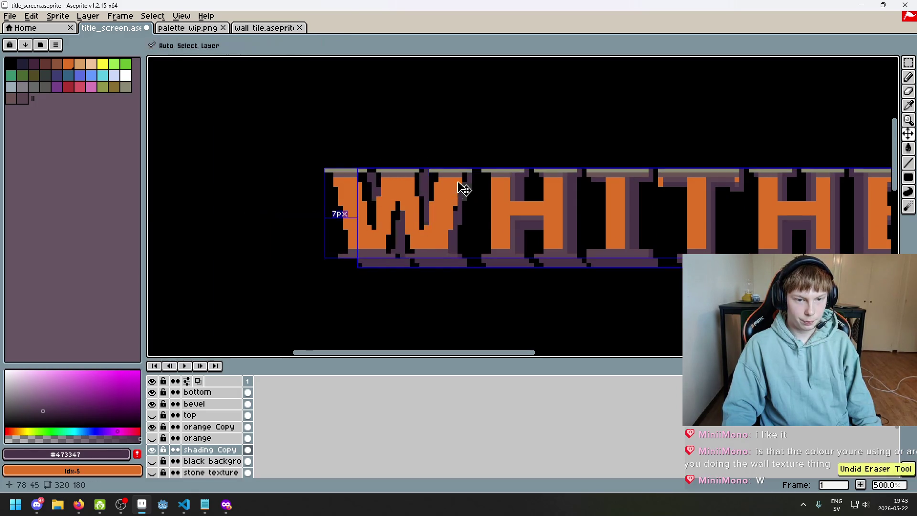
mouse_move(455, 214)
left_mouse_down()
mouse_move(423, 272)
mouse_move(399, 221)
mouse_move(428, 180)
mouse_move(389, 202)
mouse_move(444, 199)
left_mouse_up()
- Redraw the purple shadow rows beneath the W with the 1px Pencil, removing stray pixels
key("b")
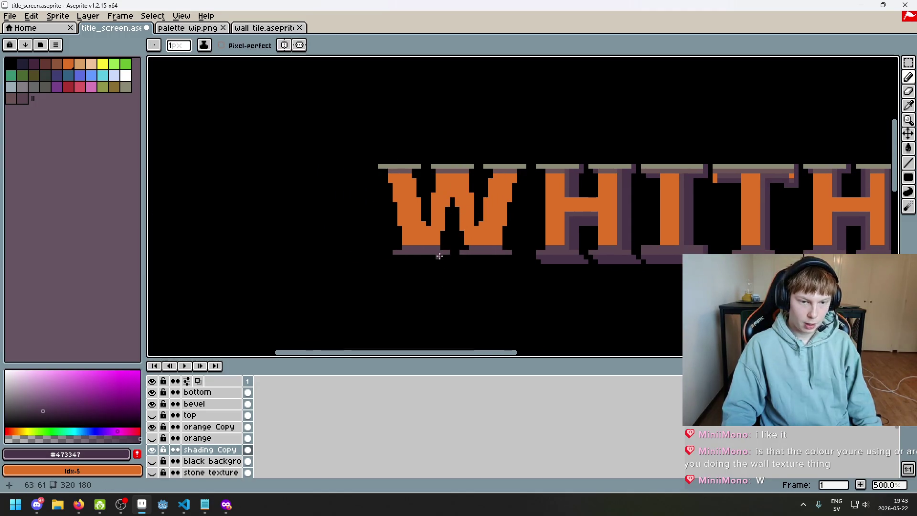
scroll(426, 262, "up", 5)
left_click(359, 252)
left_click(376, 267)
mouse_move(375, 252)
left_mouse_down()
mouse_move(534, 251)
mouse_move(540, 264)
mouse_move(383, 270)
left_mouse_up()
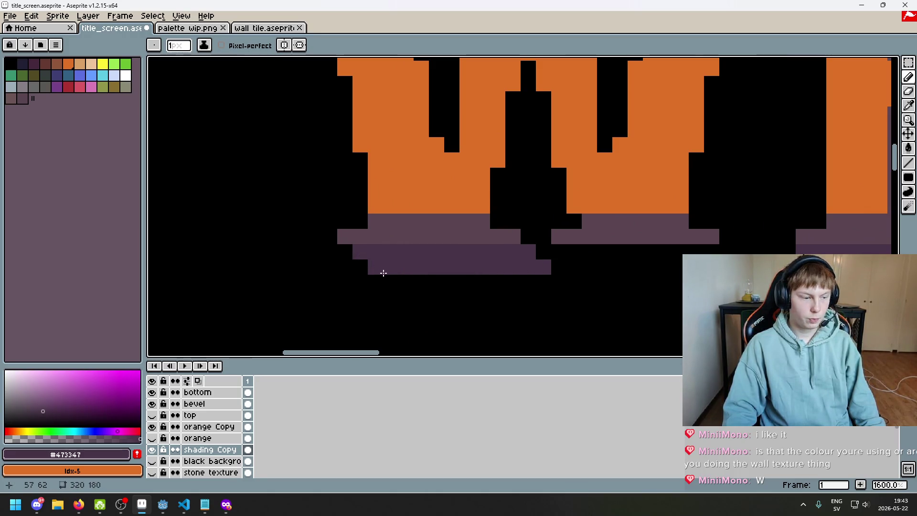
key("ctrl+z")
mouse_move(585, 253)
left_mouse_down()
mouse_move(577, 250)
mouse_move(606, 260)
left_mouse_up()
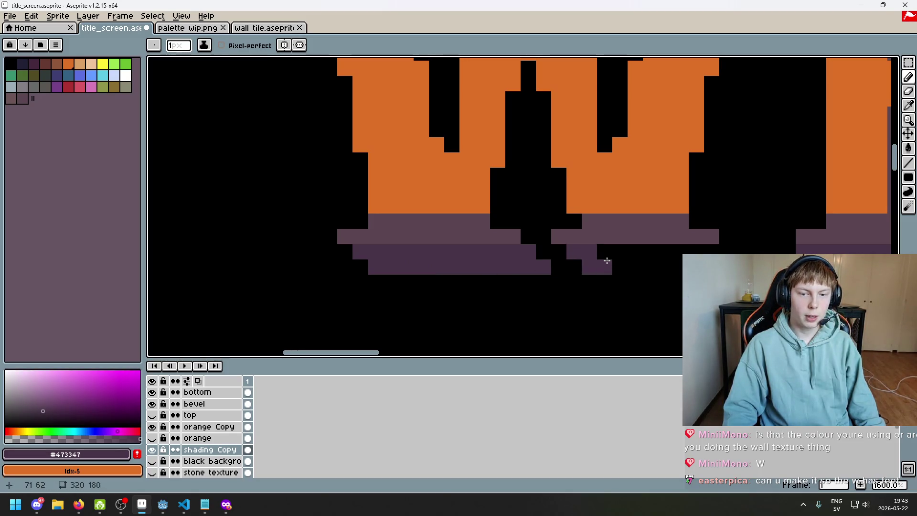
left_click(713, 261, "shift")
left_click_drag(736, 251, 594, 252)
key("e")
left_click(742, 249)
- Add dark purple pixels under the W and atop its notch
scroll(617, 268, "down", 4)
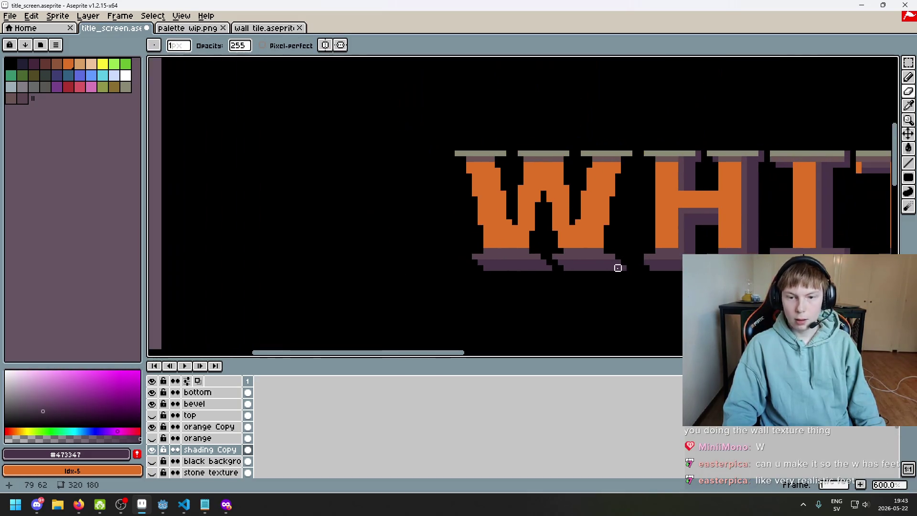
scroll(560, 252, "up", 1)
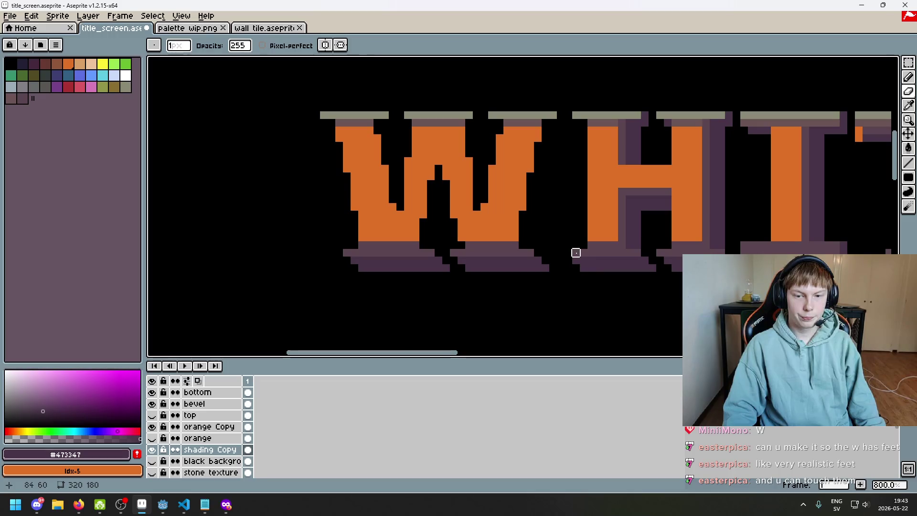
scroll(576, 252, "up", 3)
key("b")
left_click(491, 245)
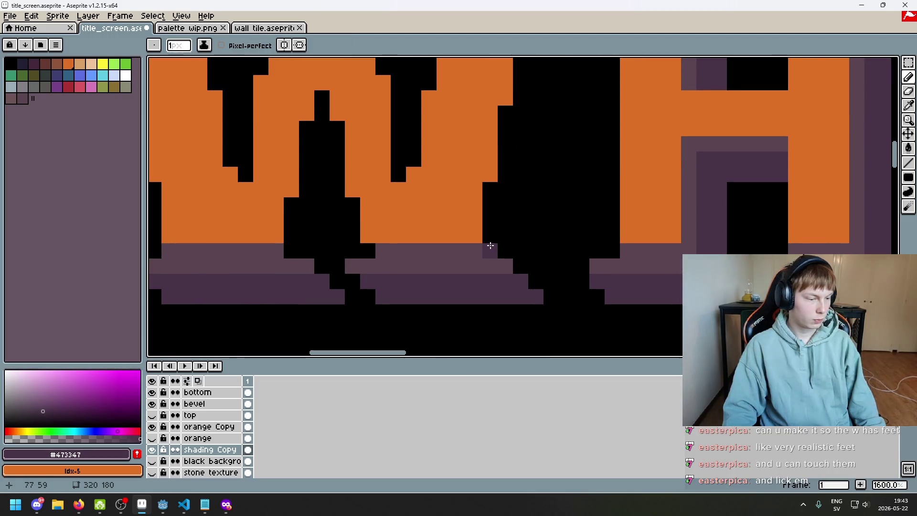
scroll(488, 247, "down", 2)
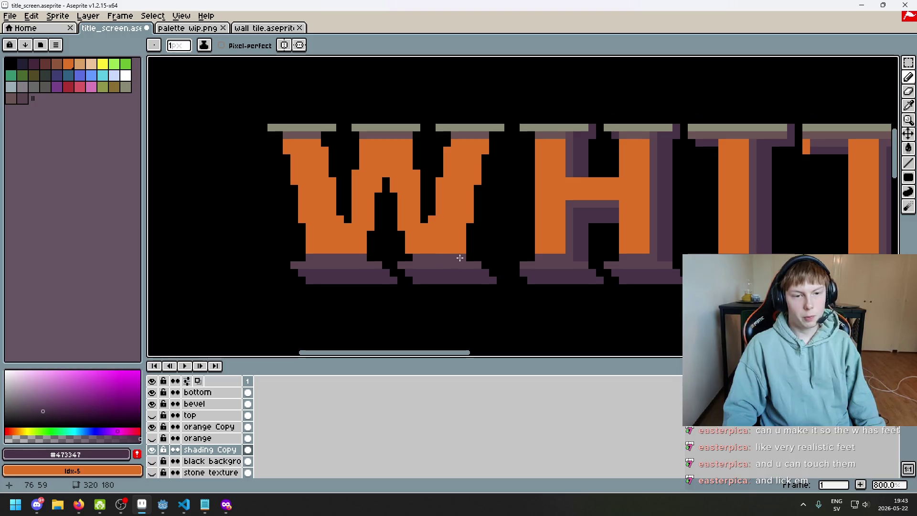
scroll(412, 212, "up", 2)
left_click(378, 205)
key("ctrl+z")
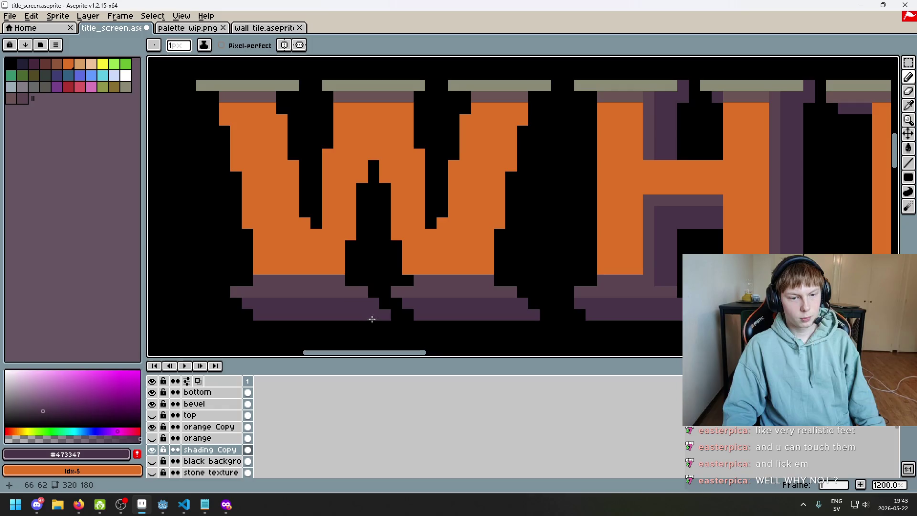
left_click(372, 174)
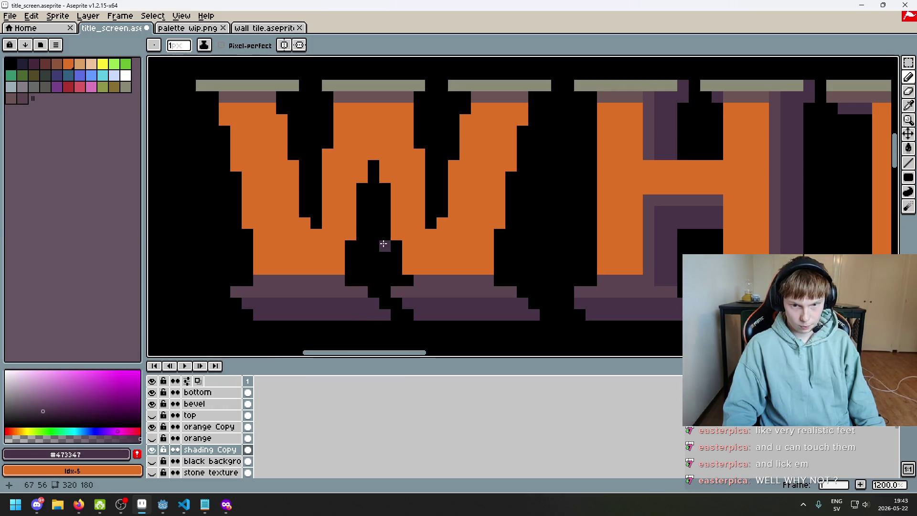
- Paint #473347 shading into the W's centre notch and up its middle column, erasing stray pixels
left_click_drag(352, 278, 352, 256)
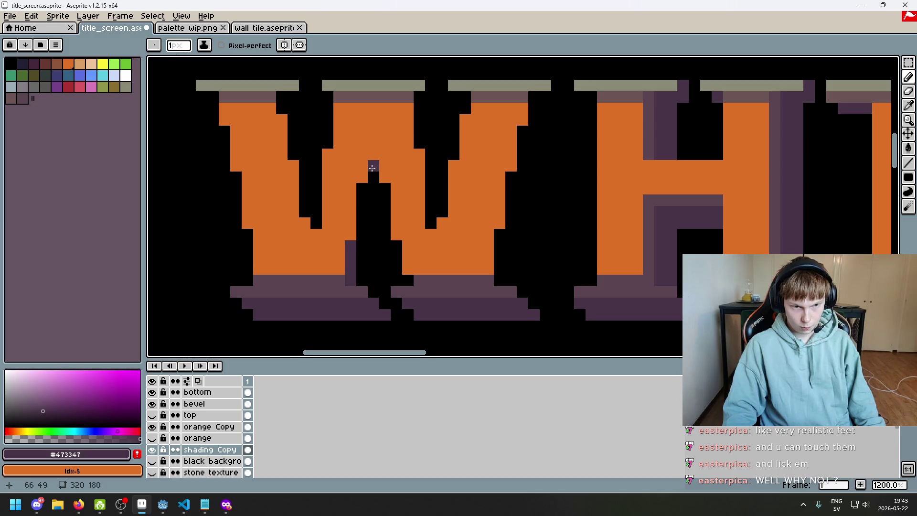
scroll(372, 167, "down", 6)
scroll(396, 212, "up", 7)
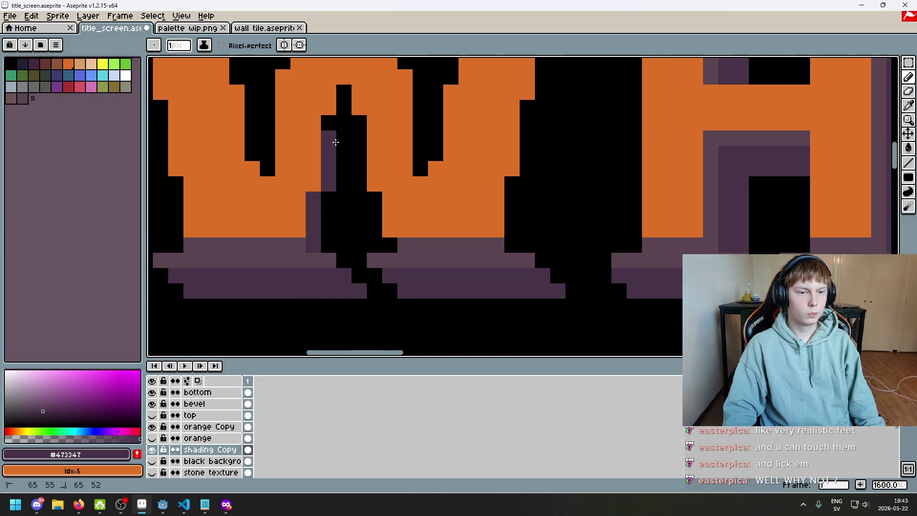
left_click_drag(343, 120, 344, 91)
key("e")
key("b")
left_click(329, 123)
key("e")
left_click_drag(343, 138, 344, 153)
key("b")
scroll(356, 162, "down", 7)
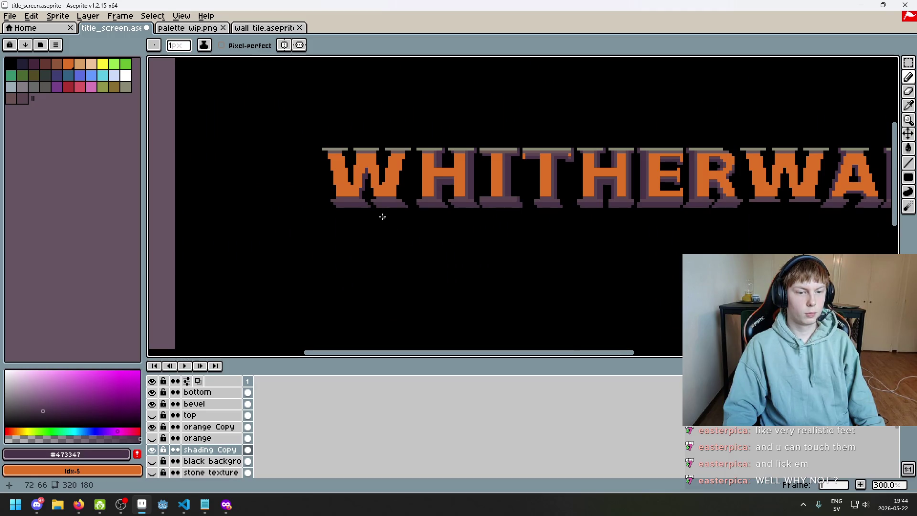
scroll(382, 217, "up", 7)
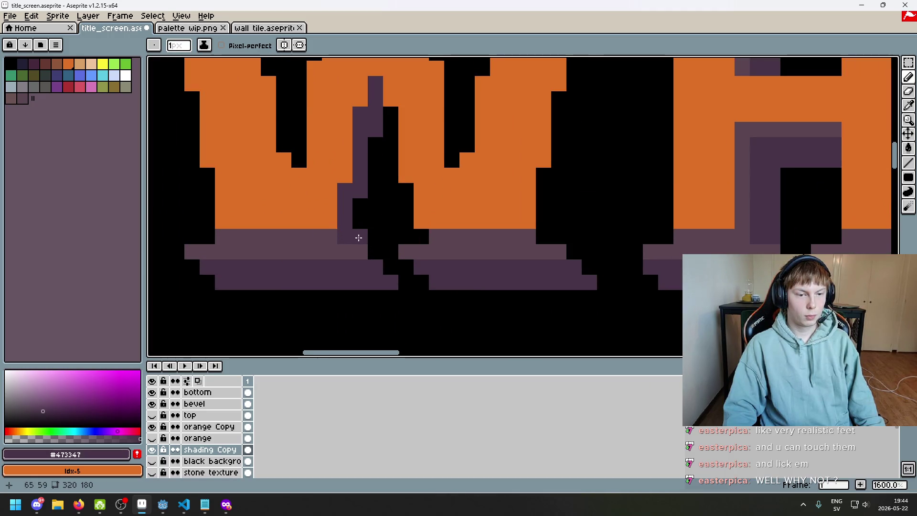
scroll(377, 241, "down", 5)
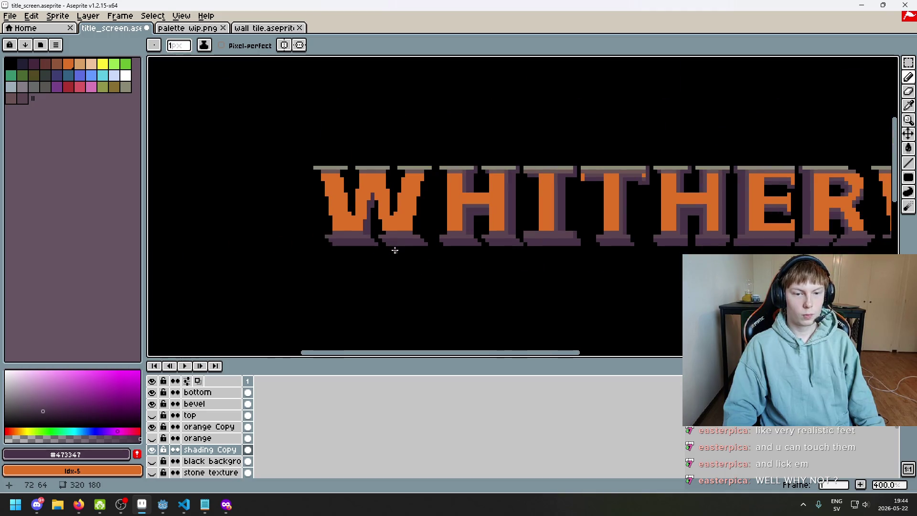
scroll(394, 250, "up", 5)
mouse_move(358, 224)
left_mouse_down()
mouse_move(359, 188)
mouse_move(376, 153)
left_mouse_up()
scroll(399, 224, "down", 5)
scroll(382, 191, "up", 3)
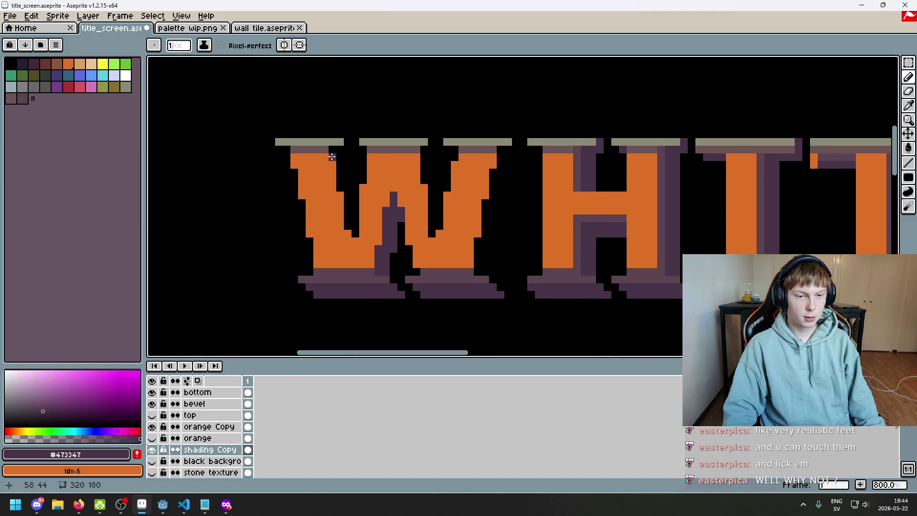
- Add dark purple shading beside the W's upper-left stroke and along its top, removing a stray pixel
left_click_drag(332, 157, 339, 178)
key("e")
left_click(340, 172)
key("b")
scroll(378, 241, "down", 5)
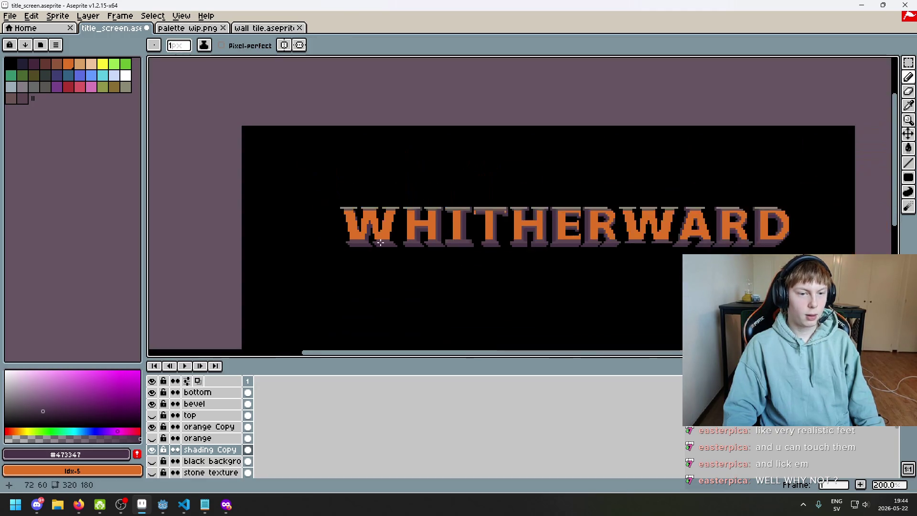
scroll(379, 243, "up", 1)
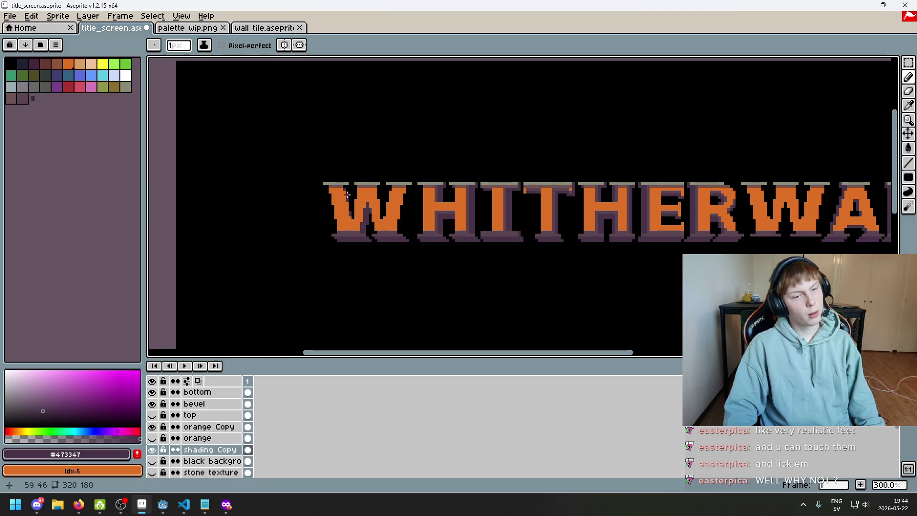
scroll(420, 250, "up", 3)
scroll(410, 260, "up", 3)
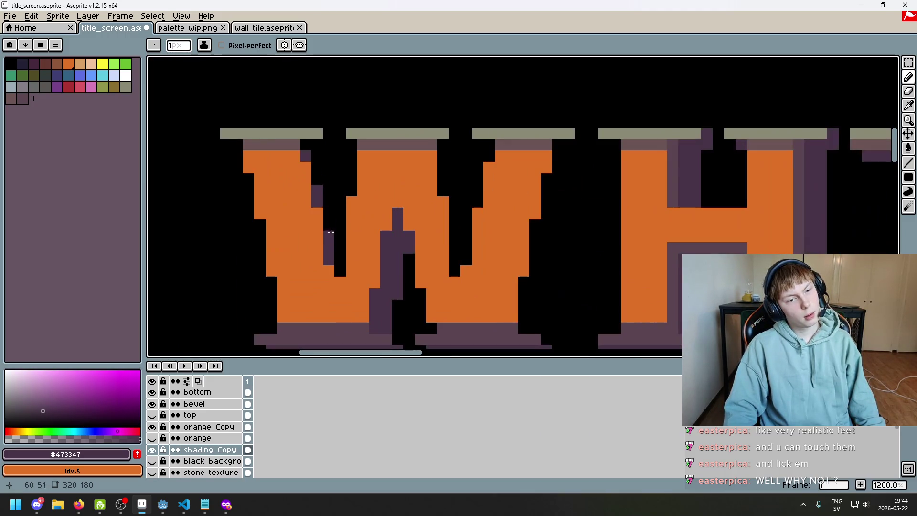
scroll(317, 176, "down", 5)
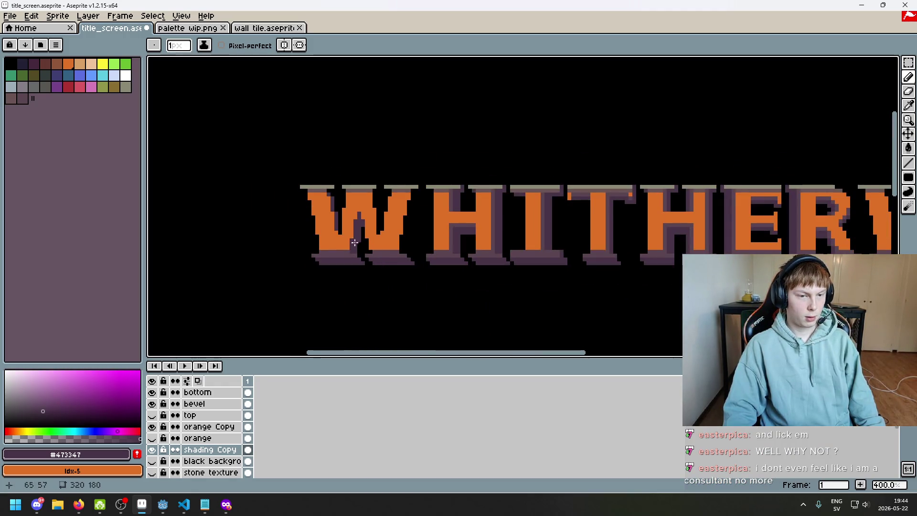
scroll(382, 284, "up", 5)
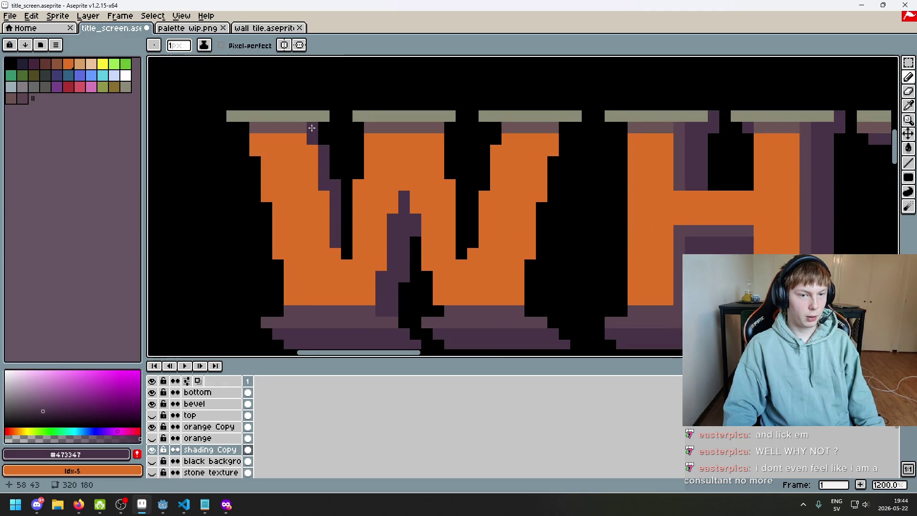
left_click_drag(323, 128, 338, 130)
left_click_drag(461, 117, 461, 123)
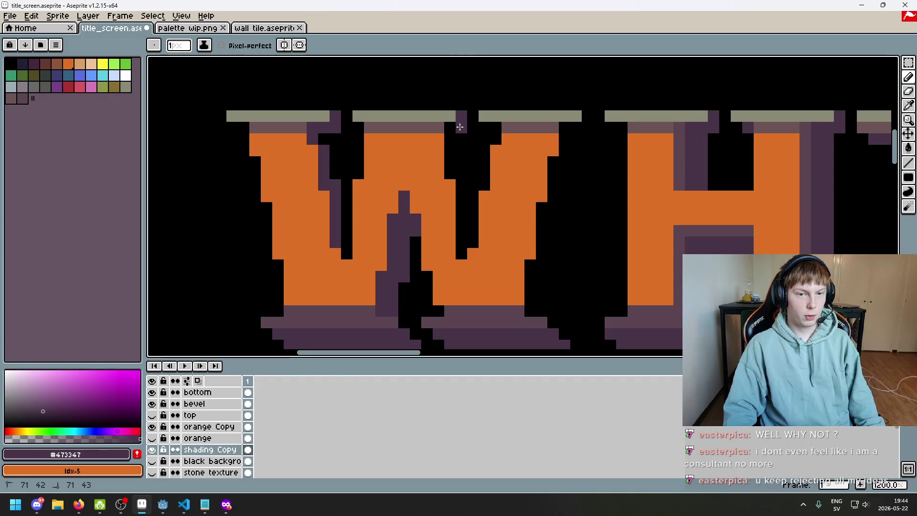
scroll(461, 167, "down", 5)
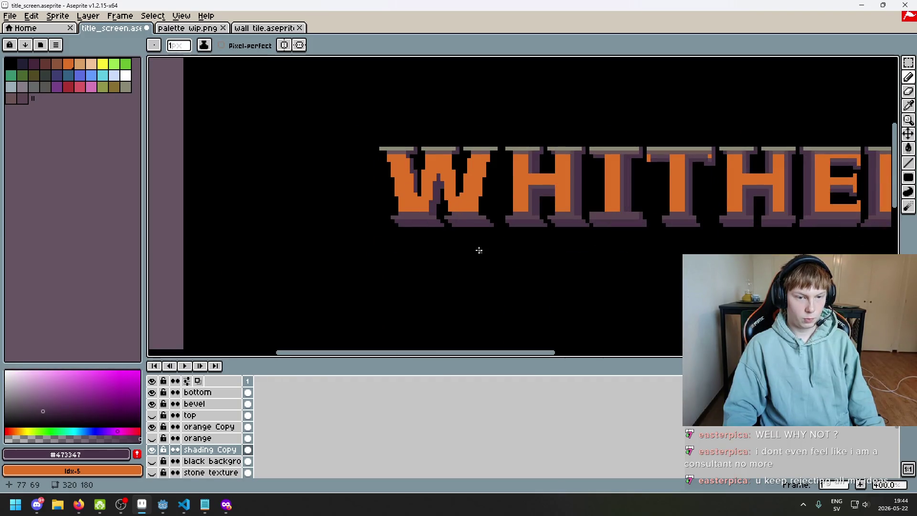
scroll(490, 162, "up", 3)
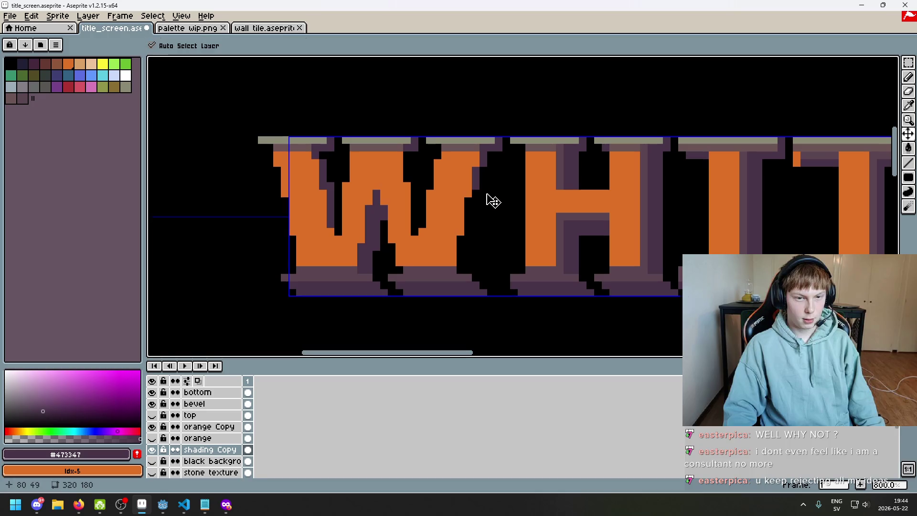
scroll(487, 199, "down", 4)
scroll(494, 212, "up", 6)
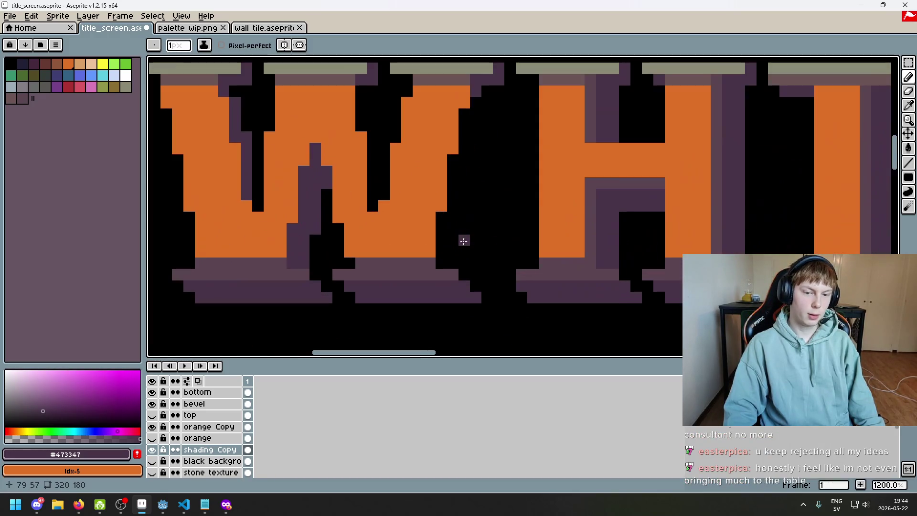
- Paint a dark purple shading column down the W's right stroke, filling the black gaps beside it
left_click_drag(440, 217, 439, 242)
left_click_drag(440, 258, 454, 223)
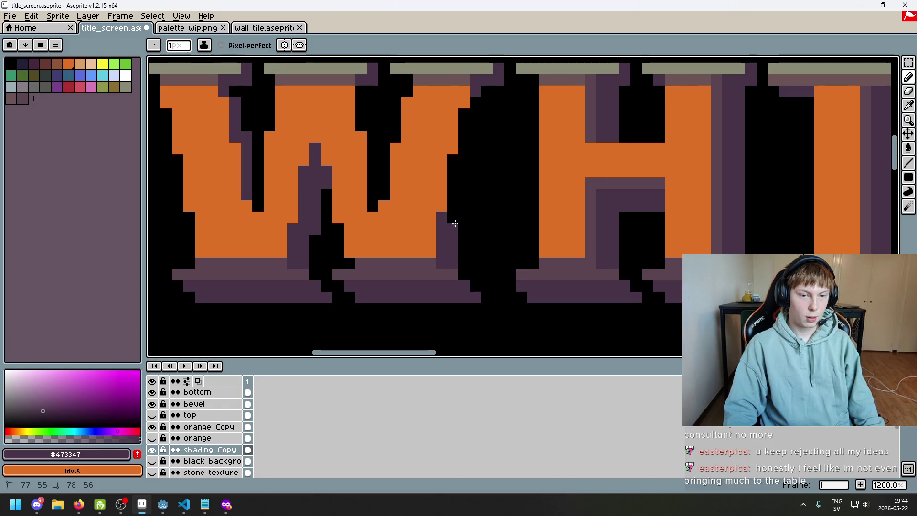
scroll(453, 220, "down", 5)
scroll(462, 234, "up", 6)
left_click(469, 232)
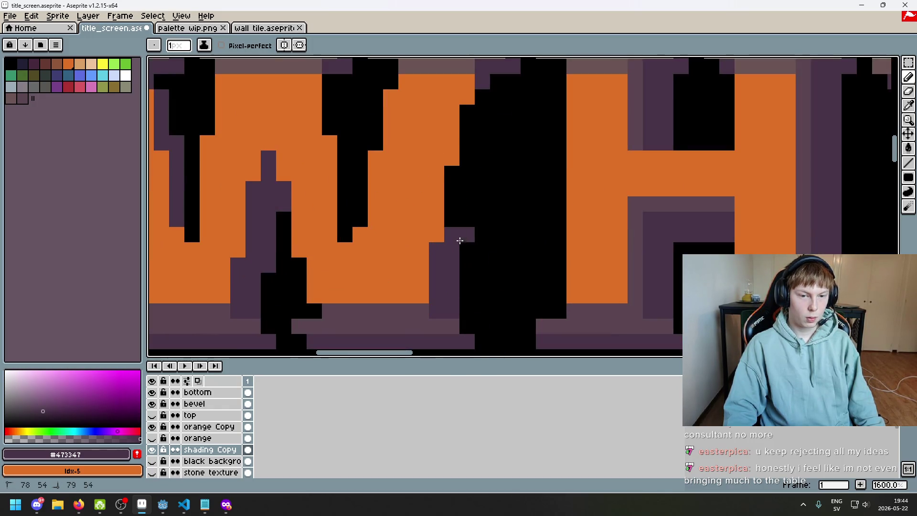
mouse_move(469, 232)
left_mouse_down()
mouse_move(467, 177)
mouse_move(479, 184)
mouse_move(452, 208)
mouse_move(452, 177)
mouse_move(483, 154)
mouse_move(482, 111)
mouse_move(481, 128)
mouse_move(497, 107)
mouse_move(492, 84)
mouse_move(482, 97)
left_mouse_up()
scroll(491, 136, "down", 7)
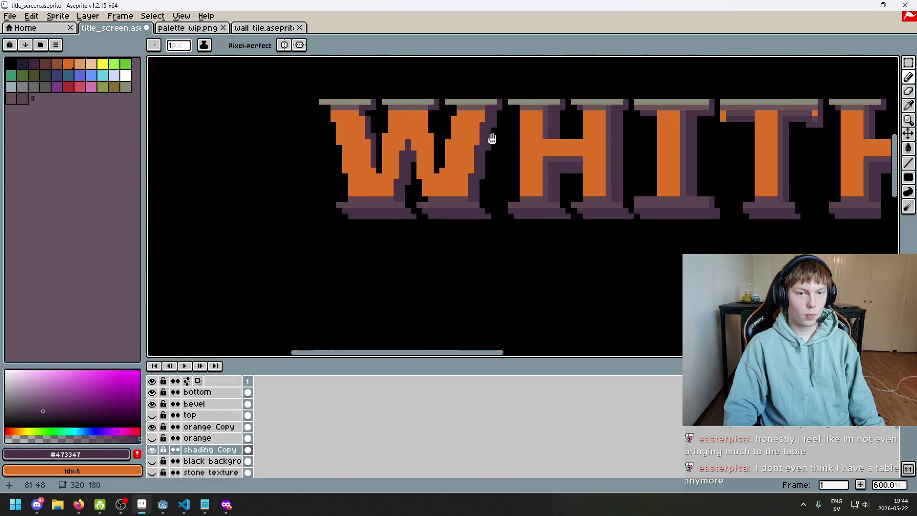
scroll(455, 217, "up", 1)
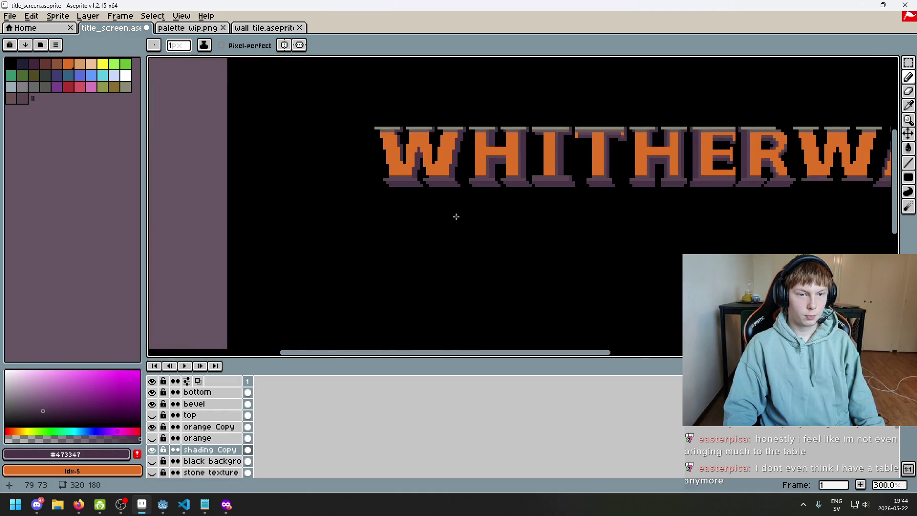
scroll(431, 120, "up", 2)
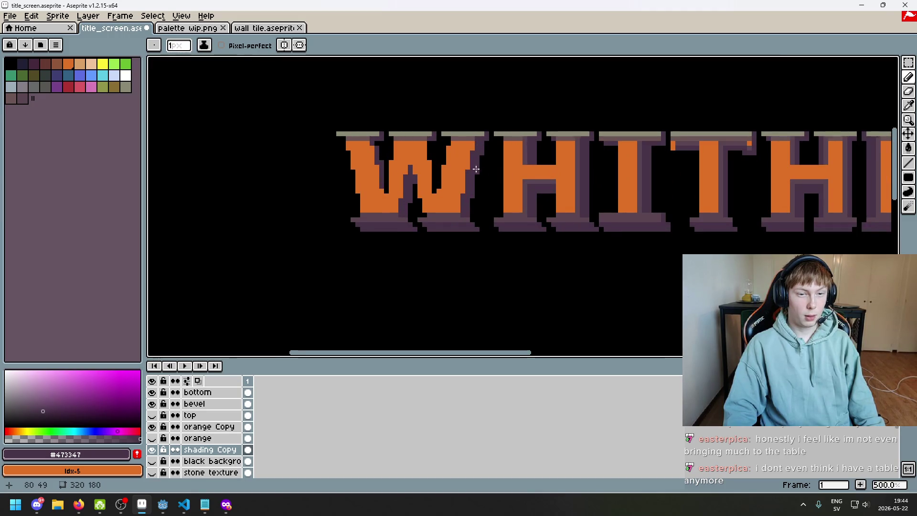
scroll(479, 171, "up", 4)
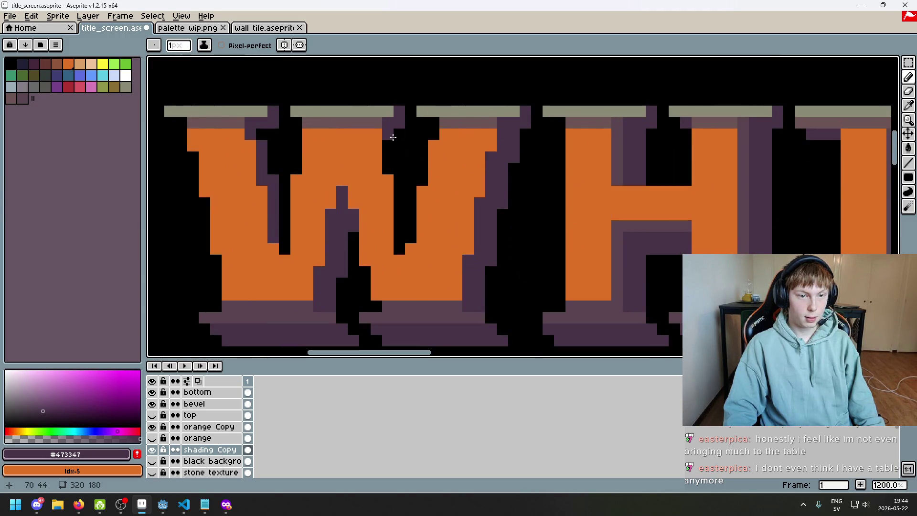
- Shade columns 70–71 beside the W's stroke and recentre the view on the lettering
left_click_drag(389, 151, 398, 198)
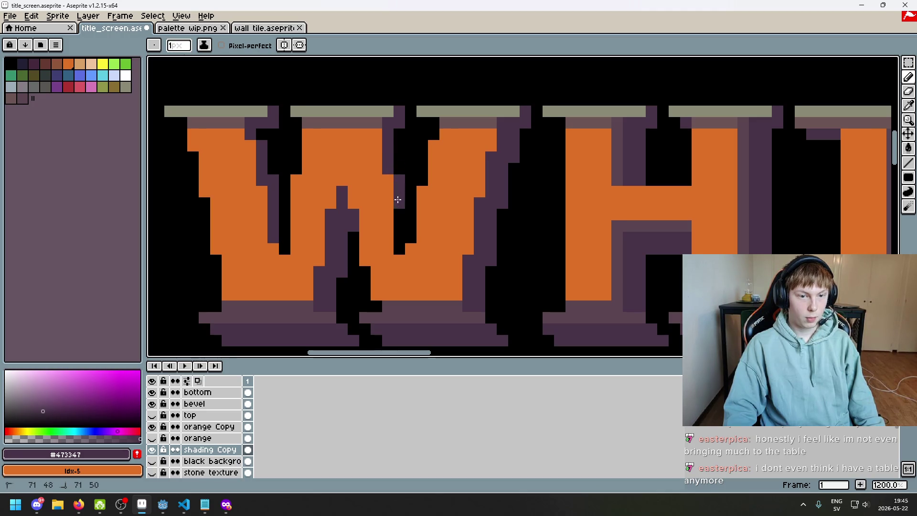
scroll(406, 239, "down", 5)
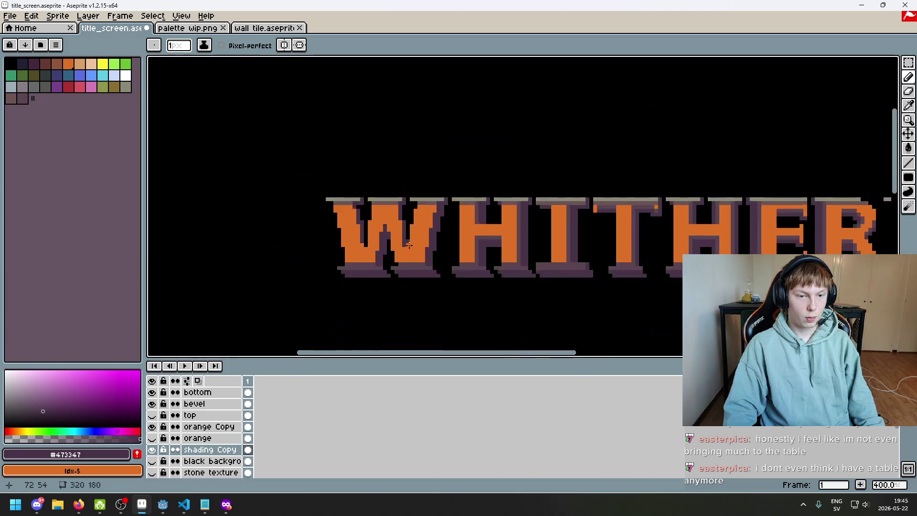
scroll(442, 262, "down", 2)
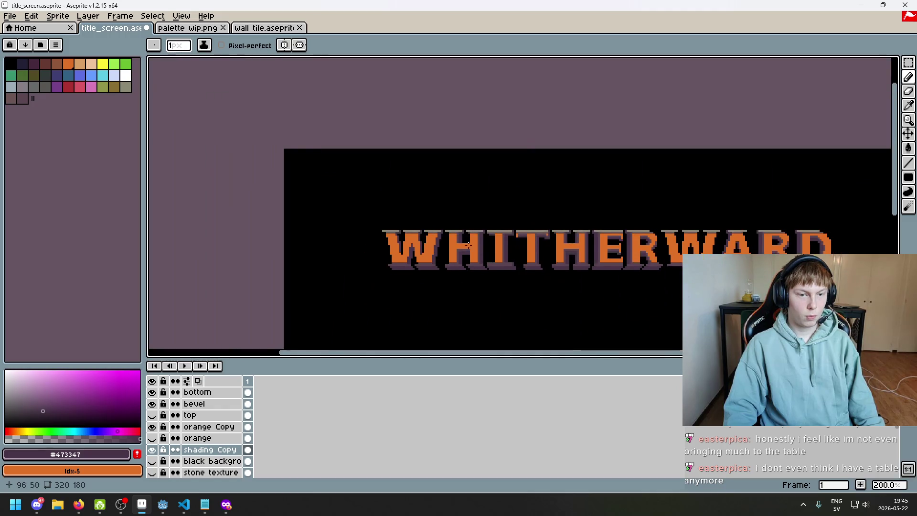
scroll(498, 157, "up", 1)
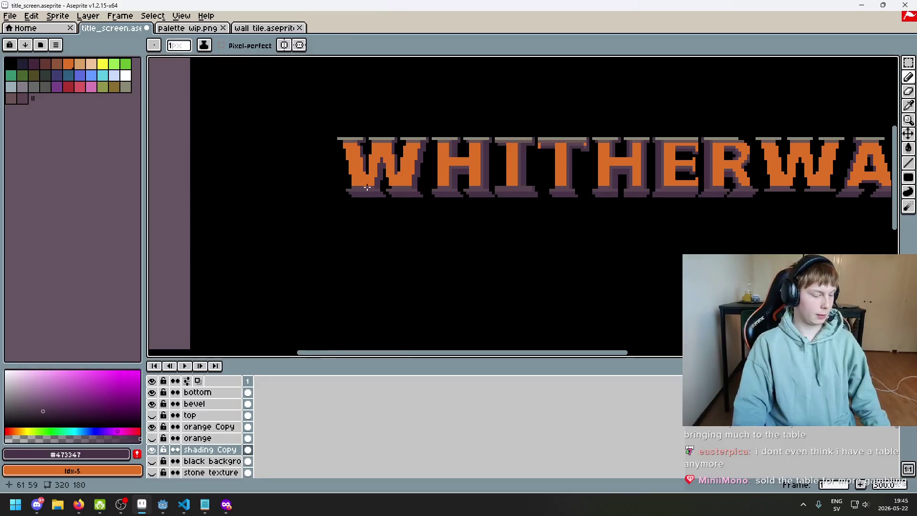
scroll(364, 193, "up", 4)
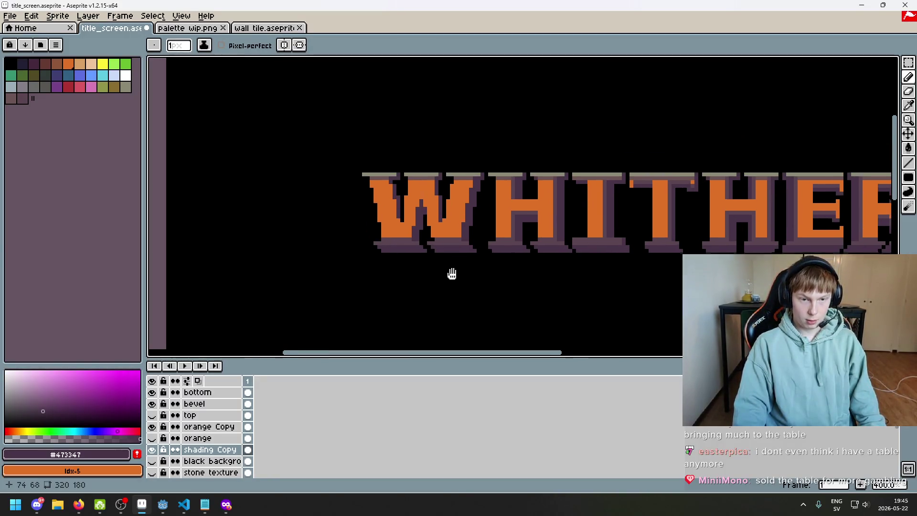
left_click_drag(494, 231, 484, 240)
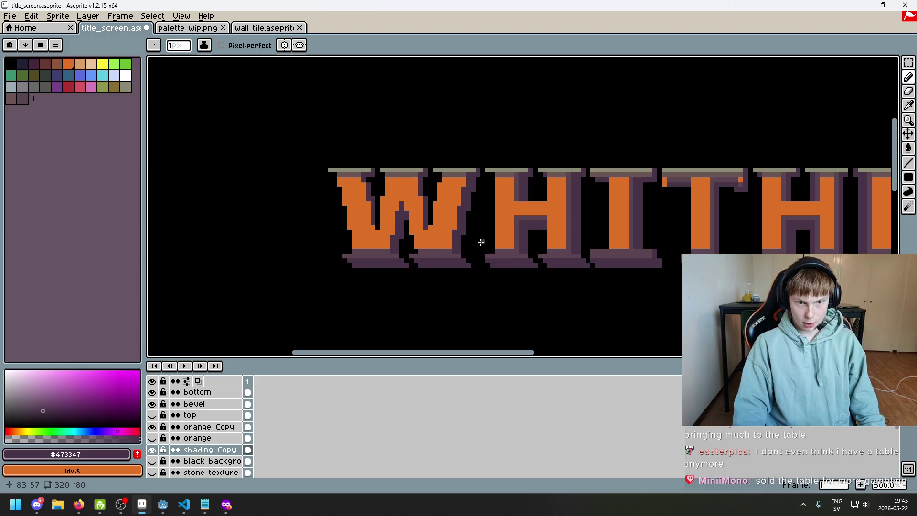
scroll(368, 175, "up", 1)
scroll(453, 172, "down", 2)
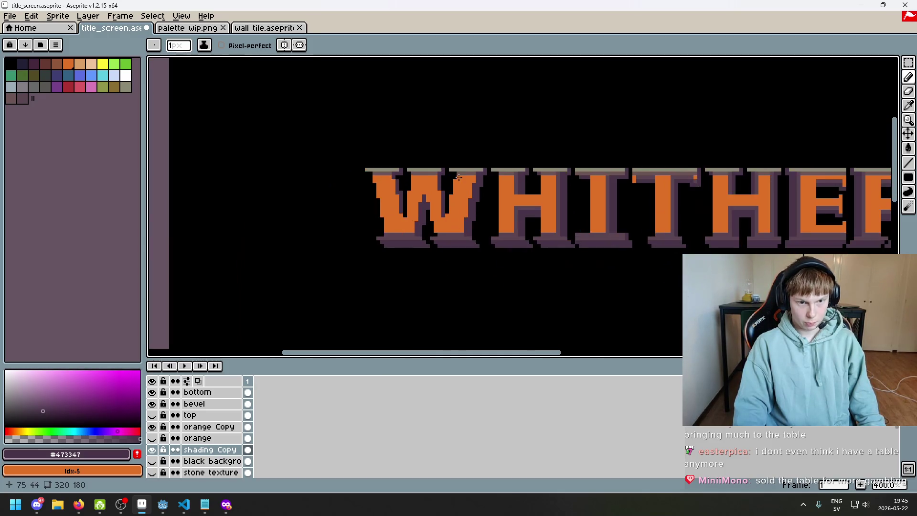
left_click_drag(462, 176, 426, 166)
left_click_drag(450, 241, 391, 271)
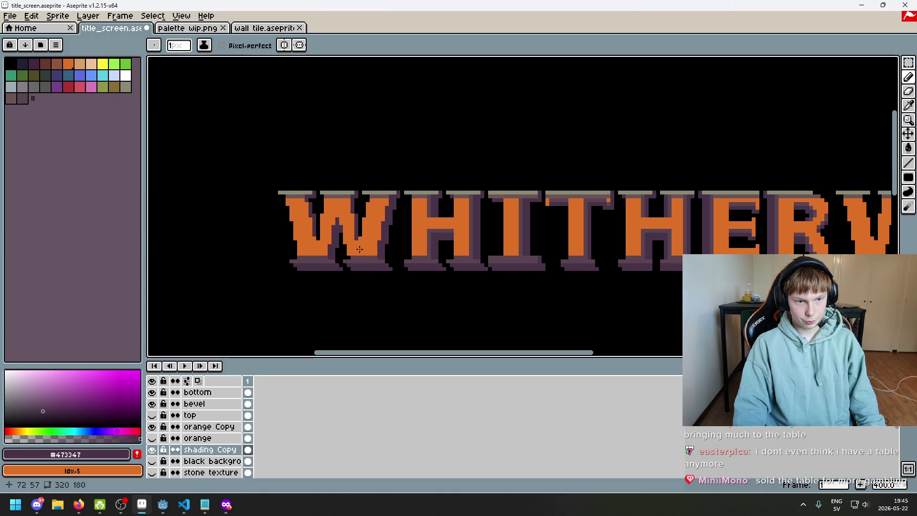
scroll(361, 250, "up", 2)
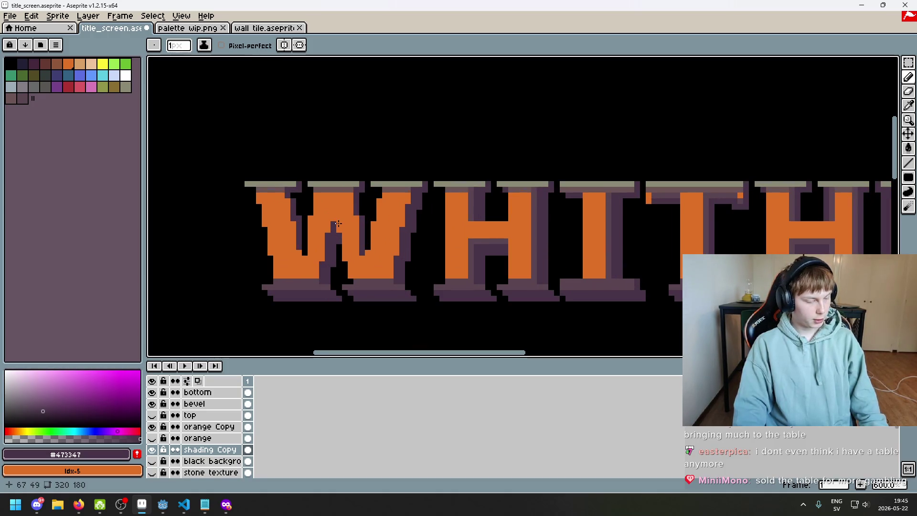
mouse_move(339, 222)
left_mouse_down()
mouse_move(389, 223)
mouse_move(403, 202)
mouse_move(407, 256)
left_mouse_up()
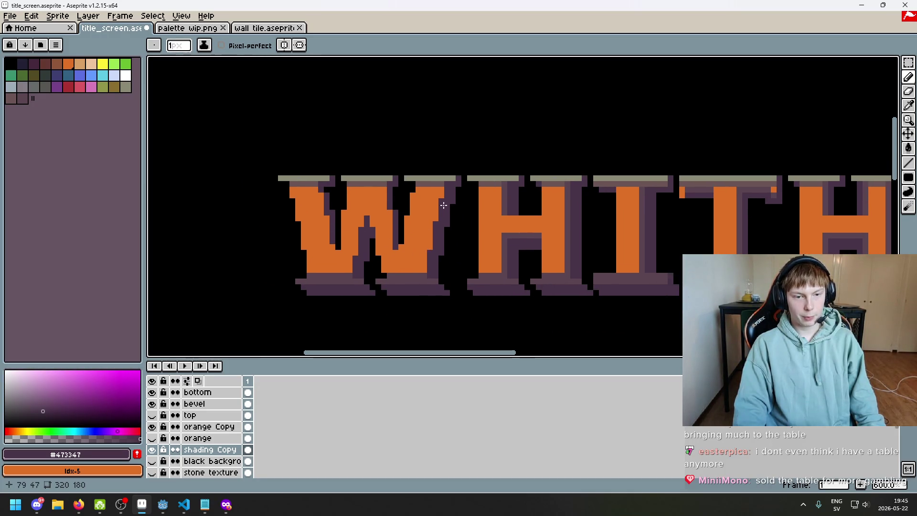
scroll(449, 191, "up", 4)
key("v")
scroll(454, 197, "down", 5)
key("e")
left_click_drag(533, 230, 509, 232)
scroll(478, 228, "up", 3)
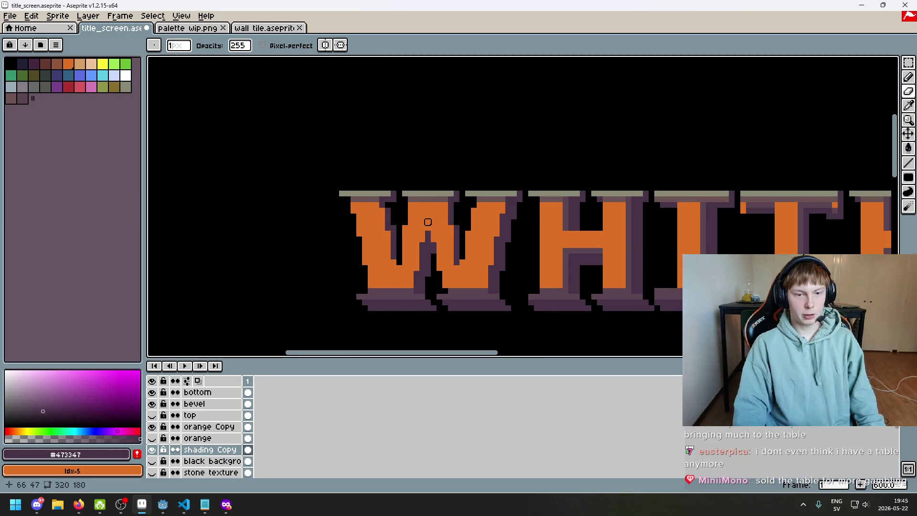
- With the Pencil, paint dark purple pixels down the W's left edge plus one diagonally below
left_click_drag(428, 223, 460, 201)
scroll(377, 178, "up", 1)
key("b")
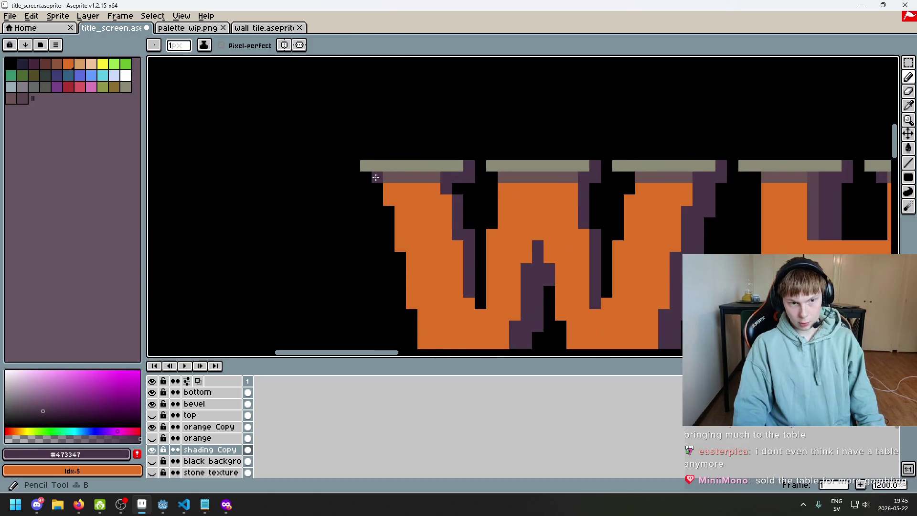
scroll(451, 209, "down", 3)
scroll(451, 208, "up", 1)
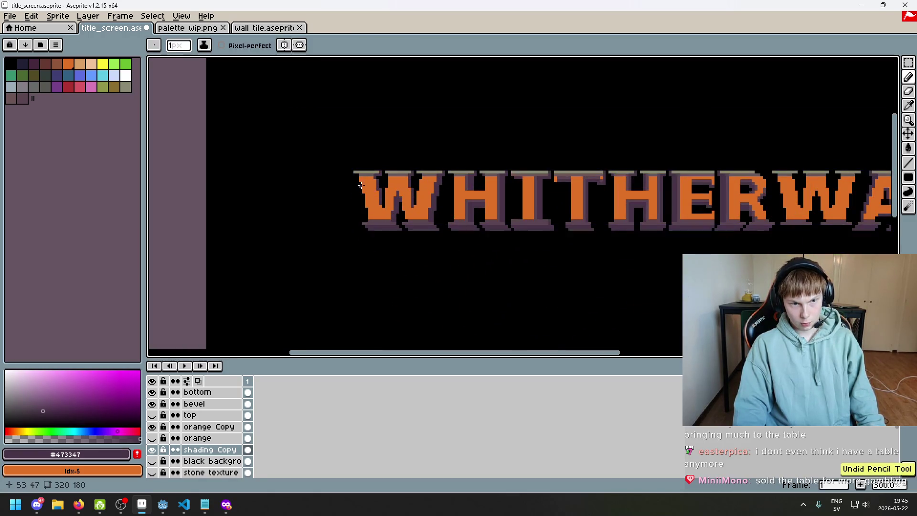
scroll(409, 209, "up", 3)
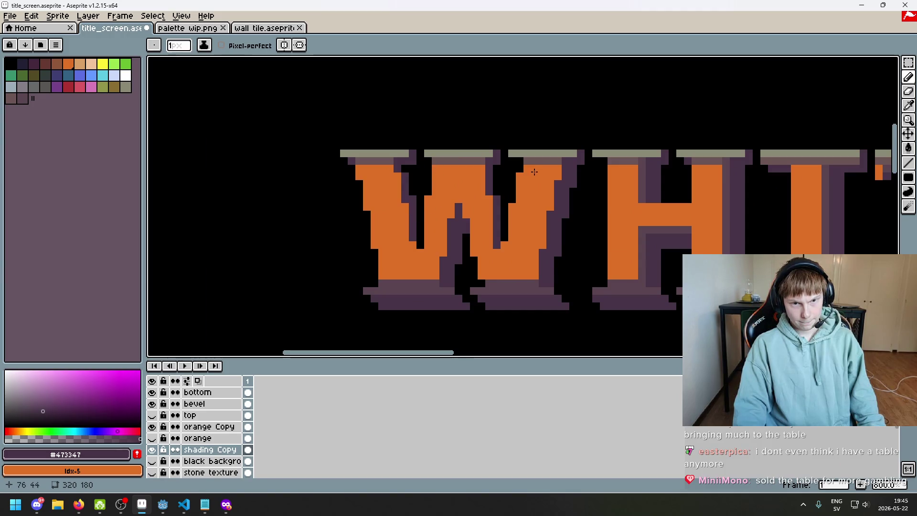
scroll(523, 160, "down", 3)
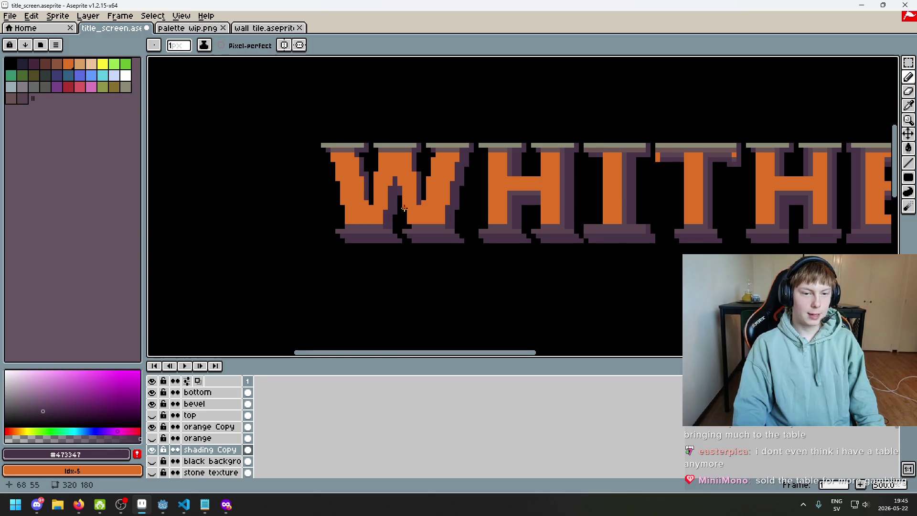
scroll(398, 192, "up", 1)
scroll(333, 163, "up", 2)
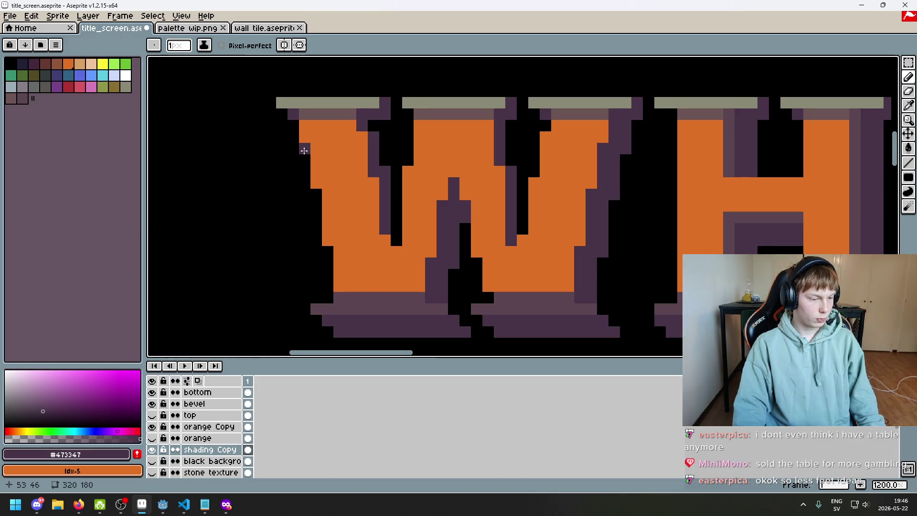
left_click_drag(305, 151, 305, 172)
left_click(313, 193)
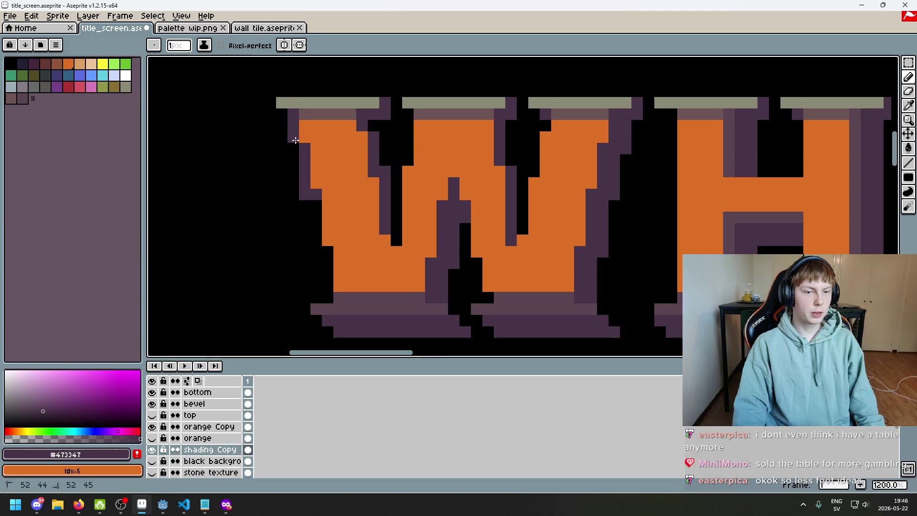
- Add two more dark pixels on the W's left edge, then undo that last stroke
scroll(339, 139, "down", 4)
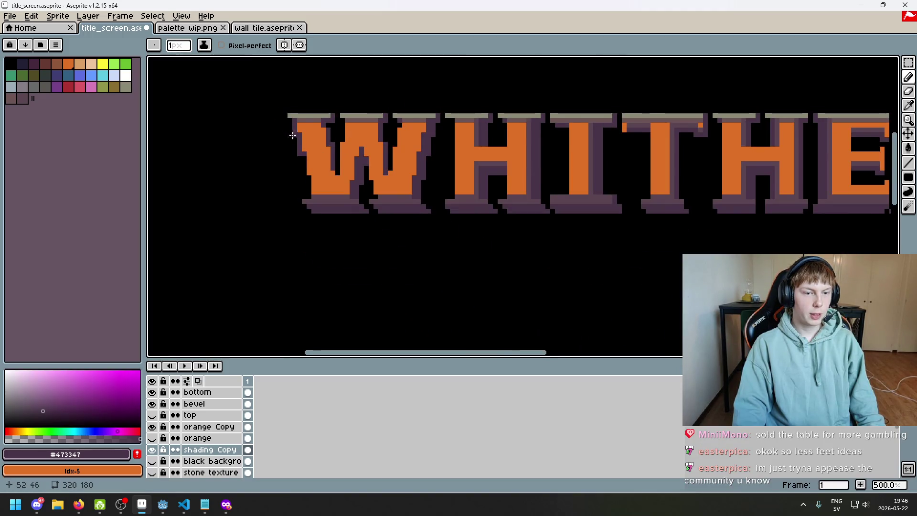
scroll(296, 138, "up", 2)
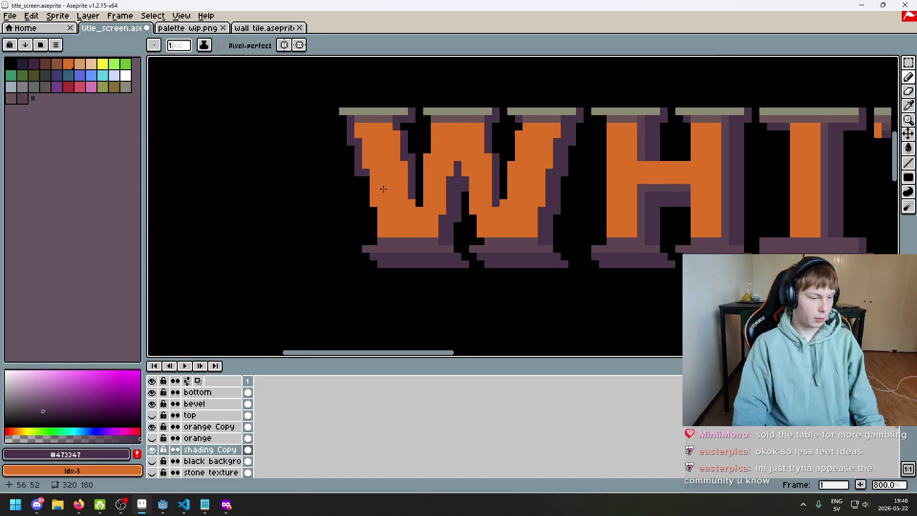
scroll(363, 183, "up", 2)
left_click_drag(363, 183, 365, 186)
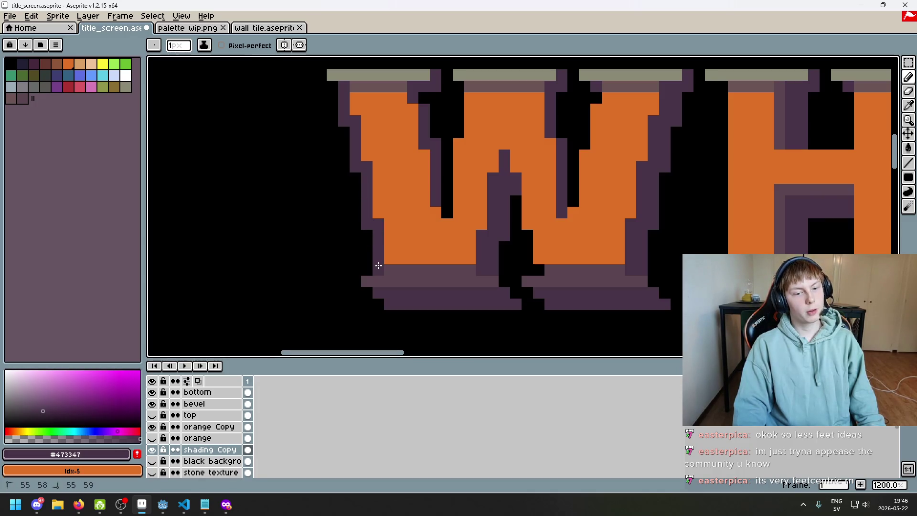
scroll(376, 272, "down", 5)
scroll(399, 240, "up", 2)
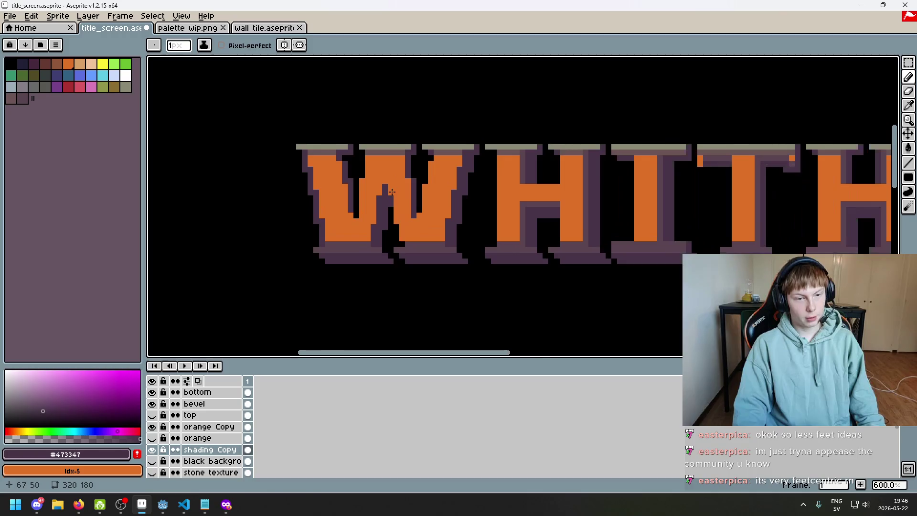
scroll(391, 191, "up", 1)
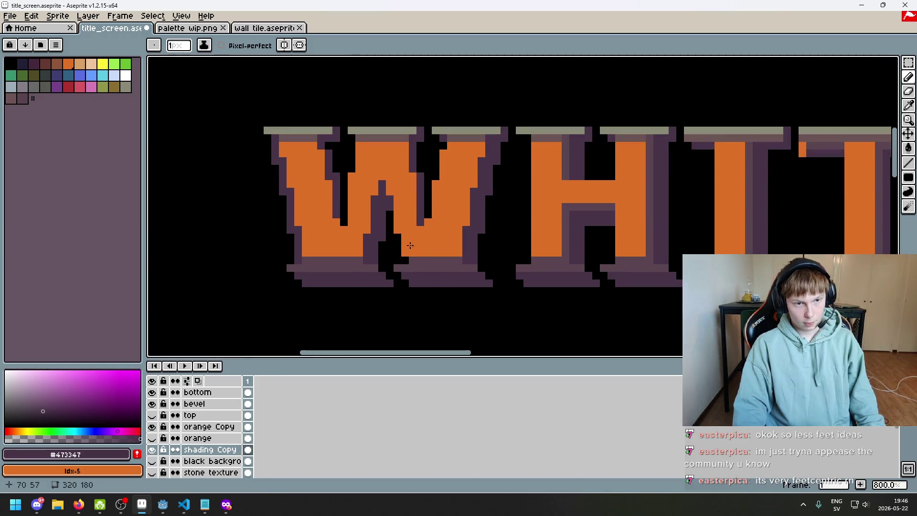
scroll(420, 246, "down", 1)
scroll(364, 248, "up", 1)
key("ctrl+z")
key("v")
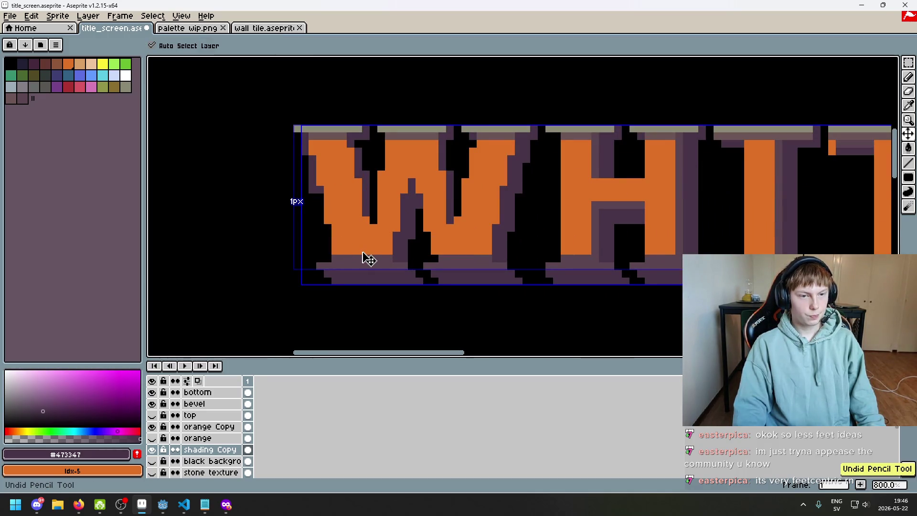
- Undo the latest dark purple pencil stroke on the first W's left edge, keeping earlier shading
key("b")
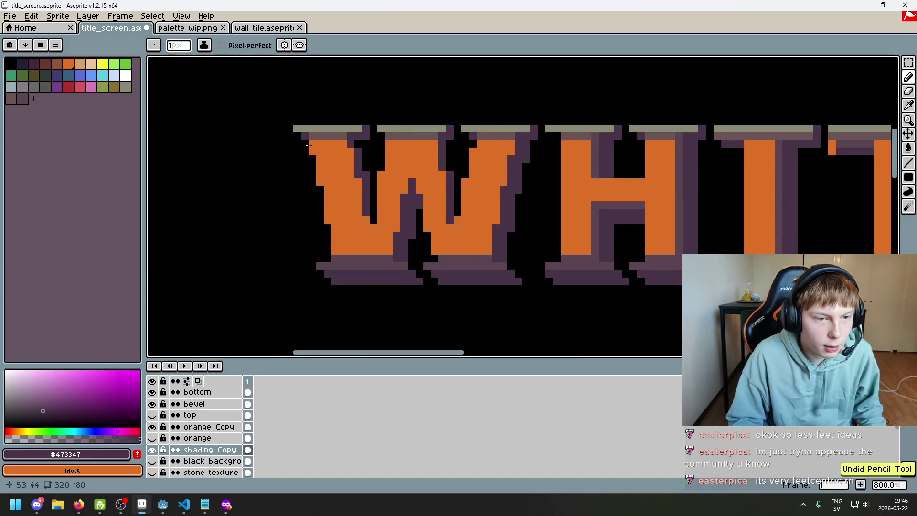
scroll(319, 164, "down", 2)
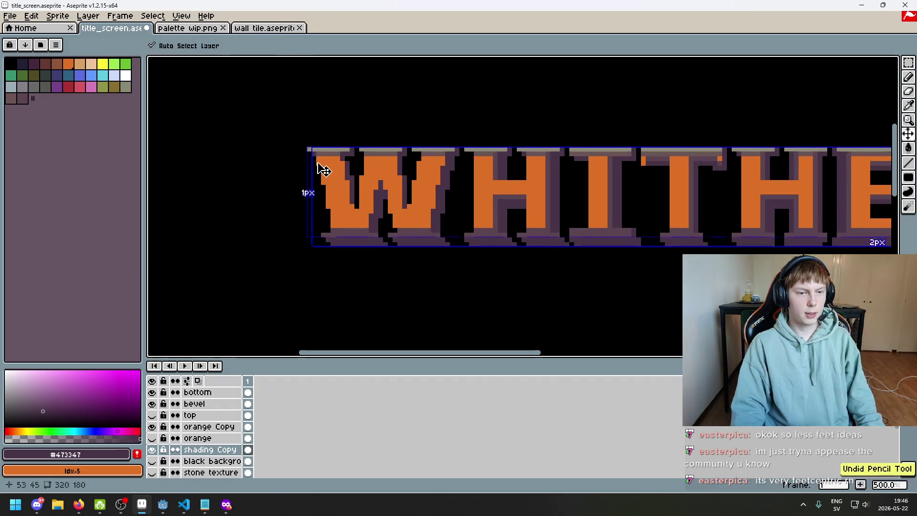
scroll(320, 167, "up", 4)
scroll(323, 201, "down", 4)
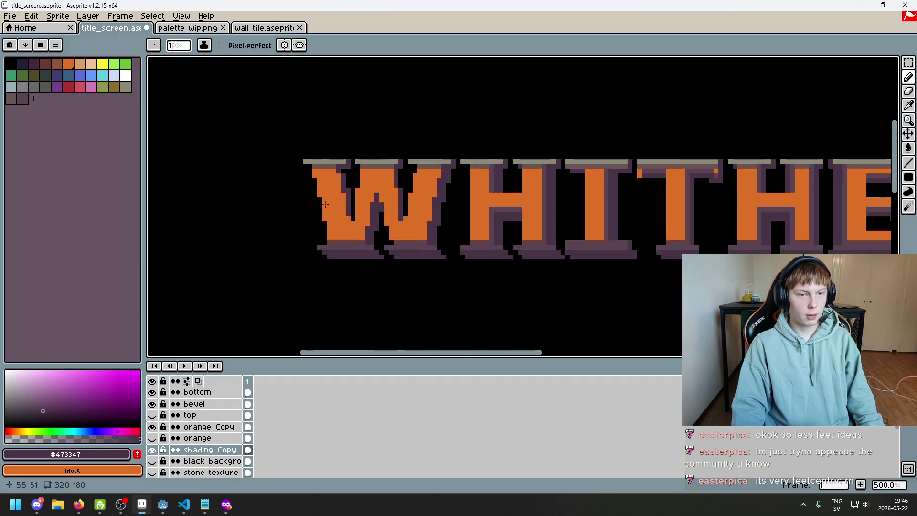
scroll(323, 201, "up", 2)
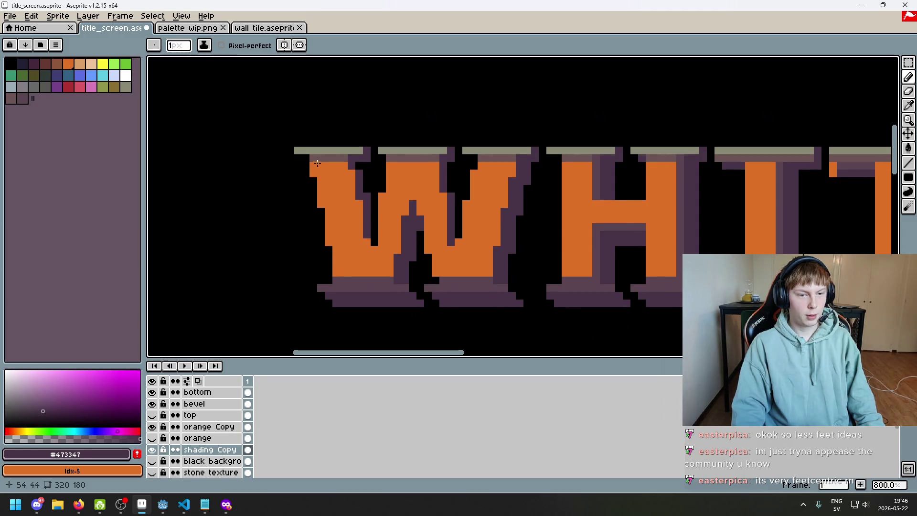
scroll(368, 247, "down", 2)
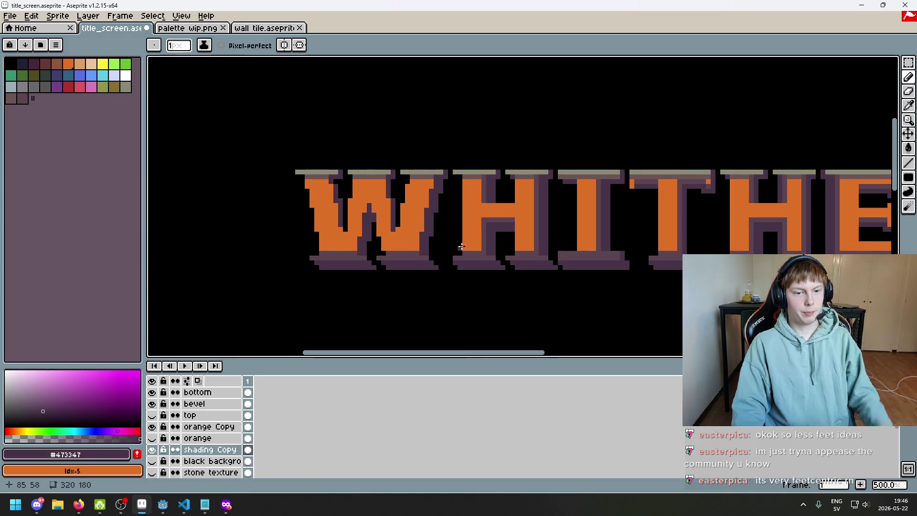
scroll(438, 249, "down", 2)
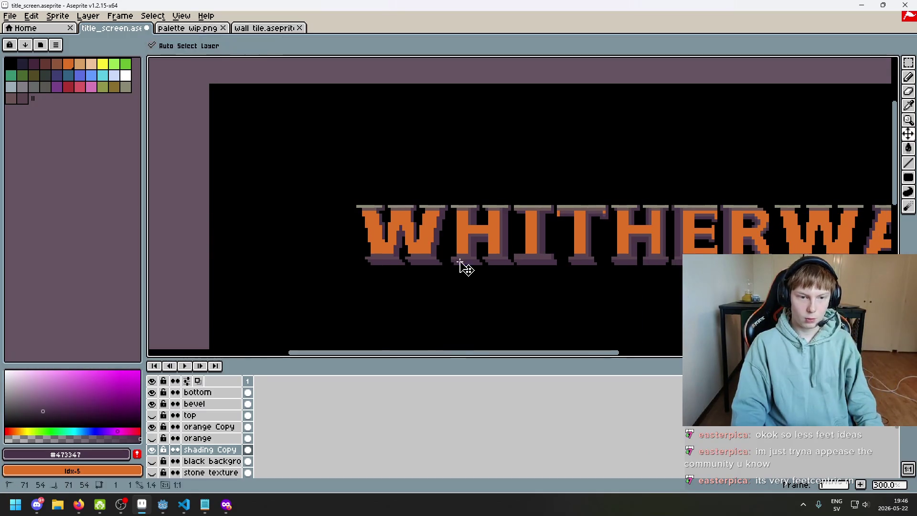
key("ctrl+z")
key("ctrl+z")
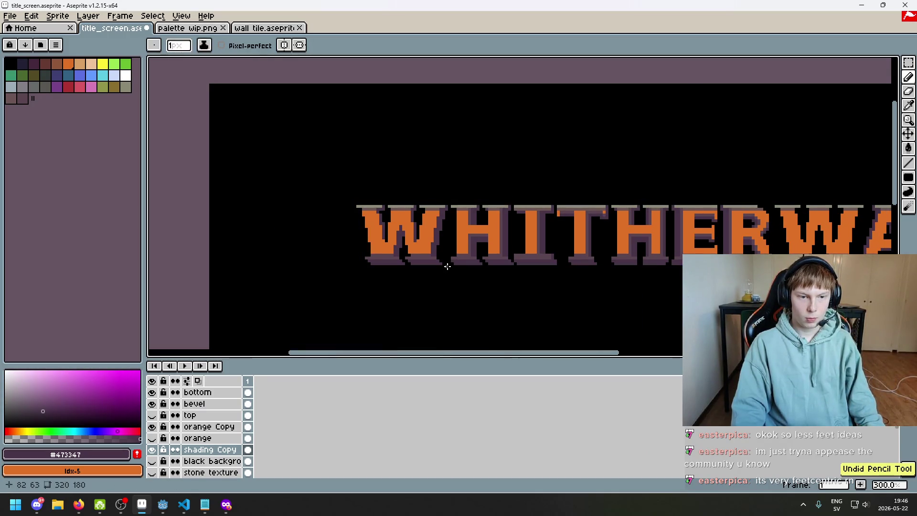
scroll(363, 211, "up", 2)
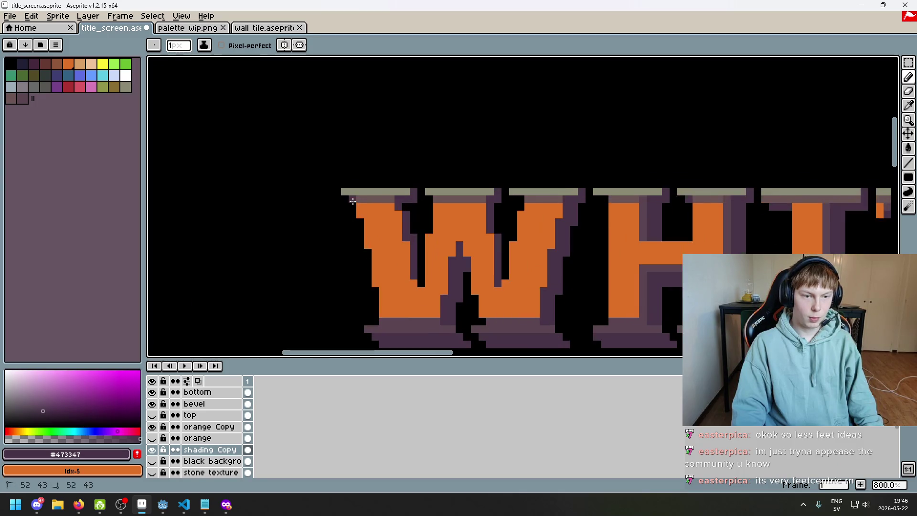
scroll(402, 263, "down", 2)
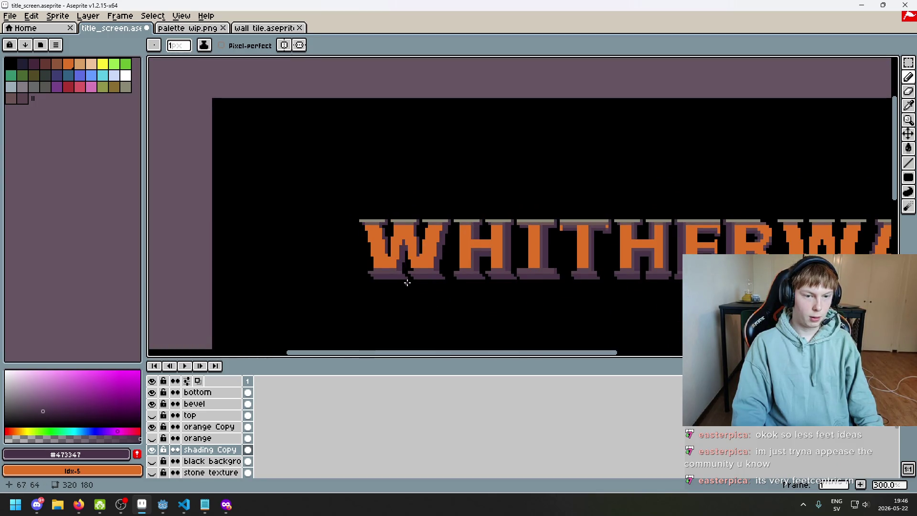
left_click_drag(407, 282, 364, 276)
key("m")
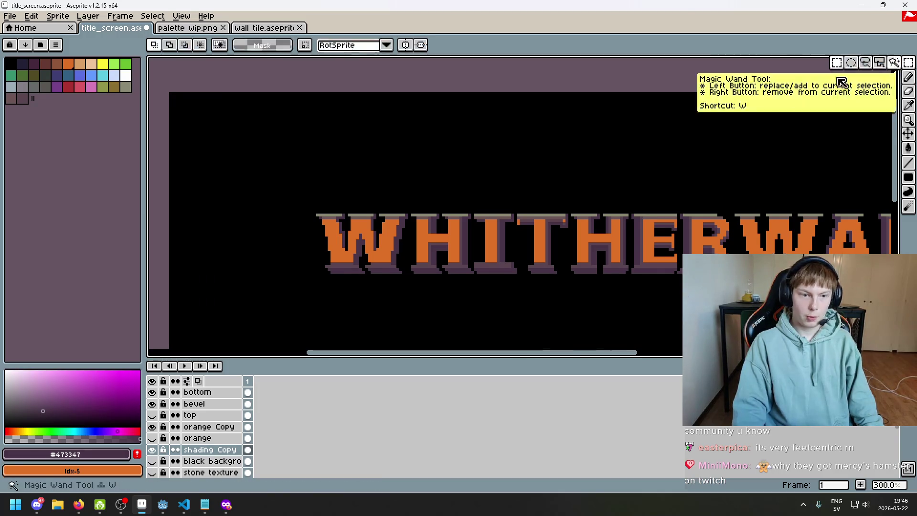
scroll(280, 202, "up", 1)
left_click_drag(237, 187, 417, 328)
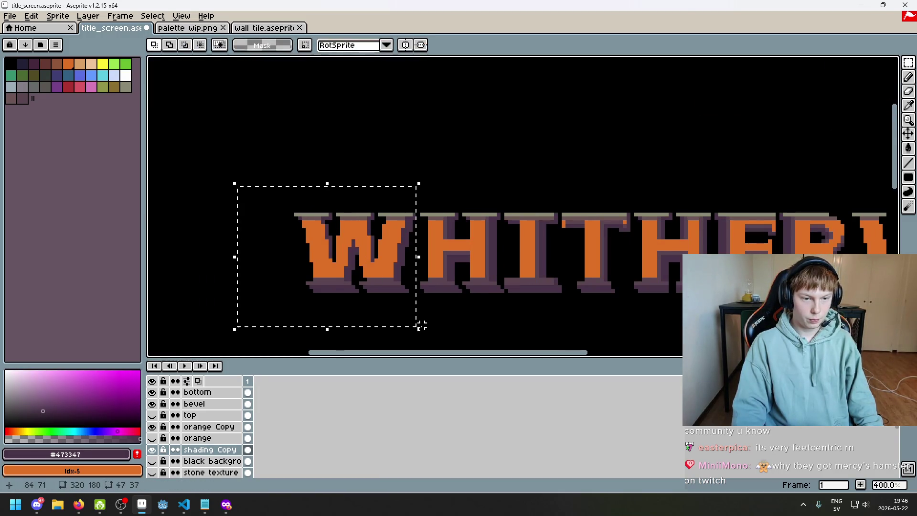
mouse_move(414, 254)
left_mouse_down()
mouse_move(486, 149)
mouse_move(467, 147)
mouse_move(598, 180)
mouse_move(645, 277)
mouse_move(705, 246)
left_mouse_up()
scroll(644, 277, "up", 2)
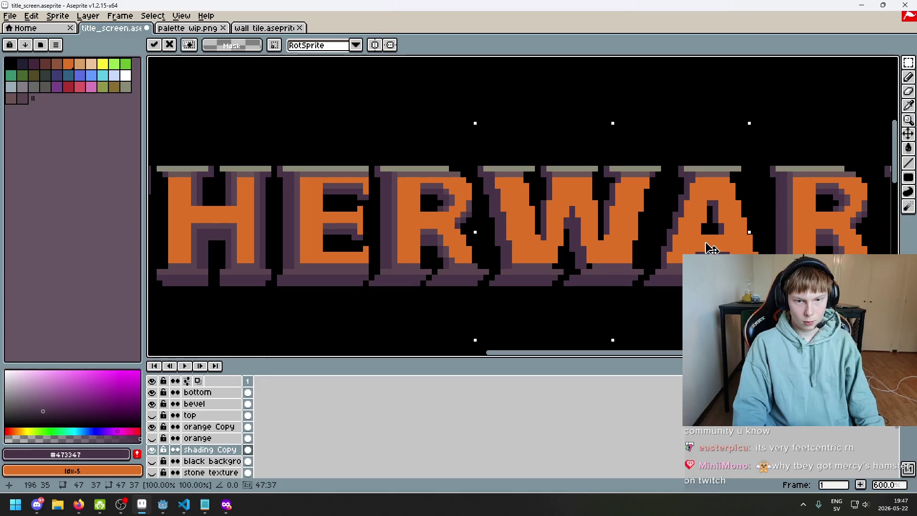
mouse_move(711, 248)
left_mouse_down()
mouse_move(711, 266)
mouse_move(701, 259)
mouse_move(713, 254)
left_mouse_up()
key("Up")
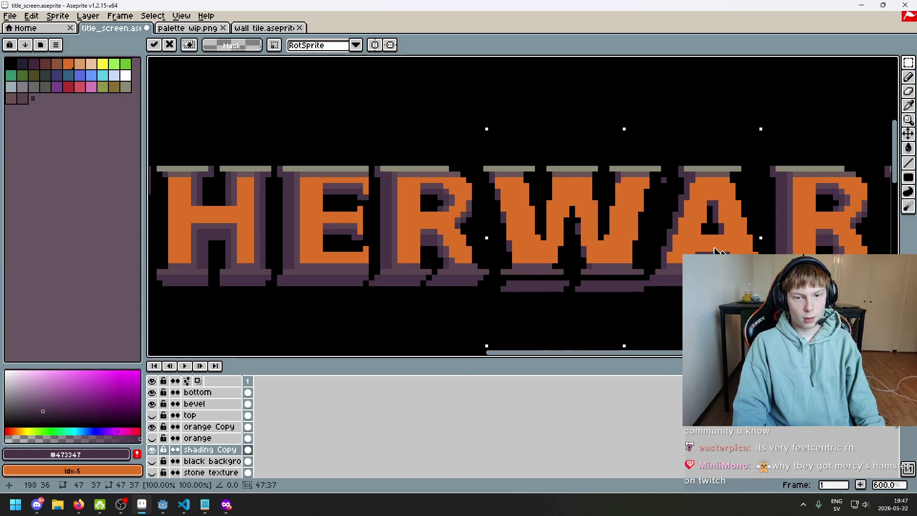
mouse_move(714, 248)
left_mouse_down()
mouse_move(698, 249)
mouse_move(659, 95)
left_mouse_up()
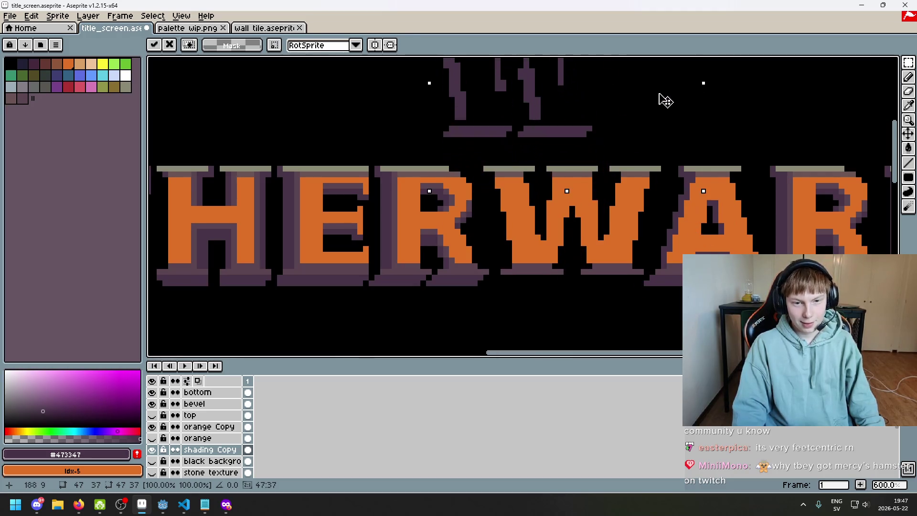
key("ctrl+z")
scroll(623, 283, "down", 2)
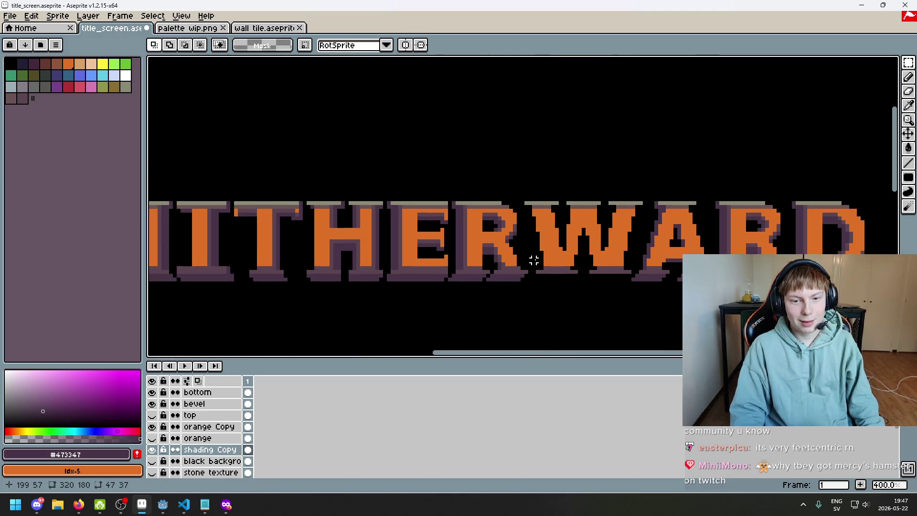
- Select the whole first W, move a copy of its shading onto WARD's W and commit it
scroll(534, 259, "left", 8)
scroll(554, 205, "up", 2)
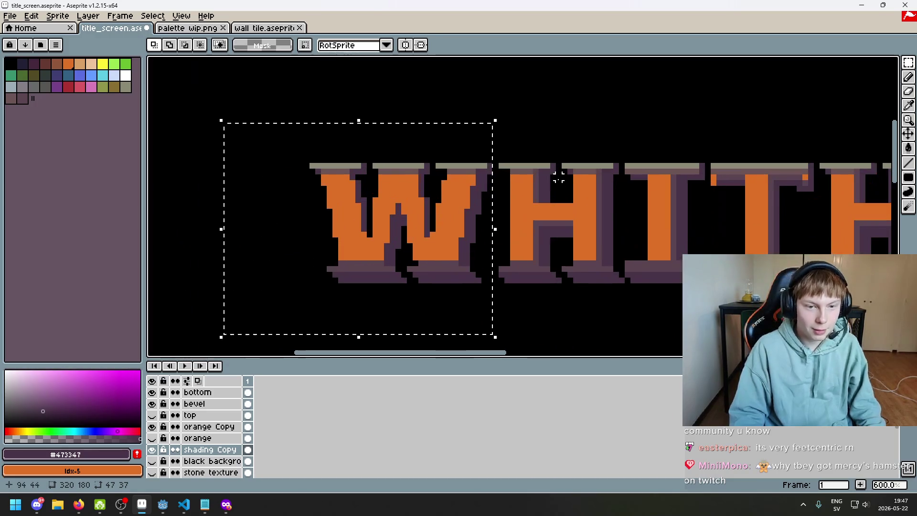
left_click(387, 257)
mouse_move(312, 165)
left_mouse_down()
mouse_move(485, 268)
mouse_move(489, 286)
left_mouse_up()
left_click(553, 280)
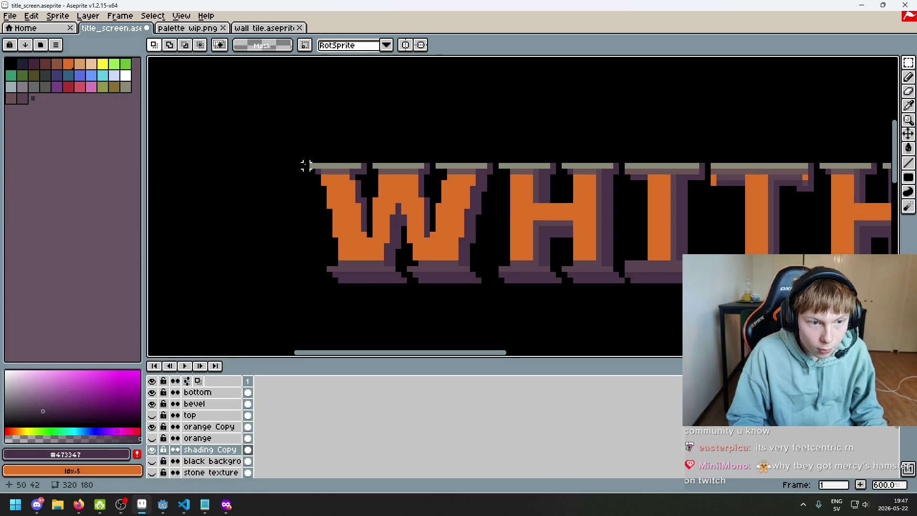
mouse_move(304, 163)
left_mouse_down()
mouse_move(485, 280)
mouse_move(490, 269)
mouse_move(493, 284)
left_mouse_up()
key("ctrl+t")
scroll(519, 285, "down", 3)
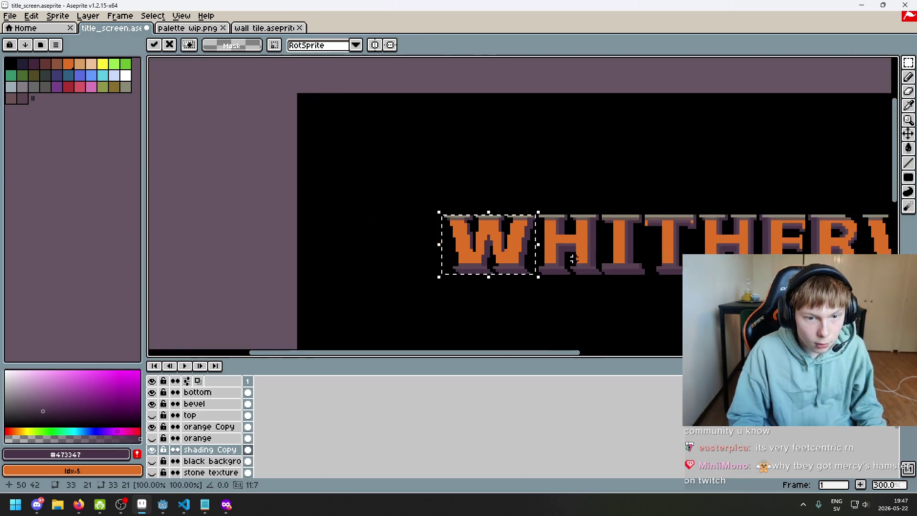
mouse_move(388, 211)
left_mouse_down()
mouse_move(481, 137)
mouse_move(734, 197)
left_mouse_up()
scroll(619, 165, "up", 2)
scroll(327, 154, "right", 5)
left_click_drag(327, 154, 596, 230)
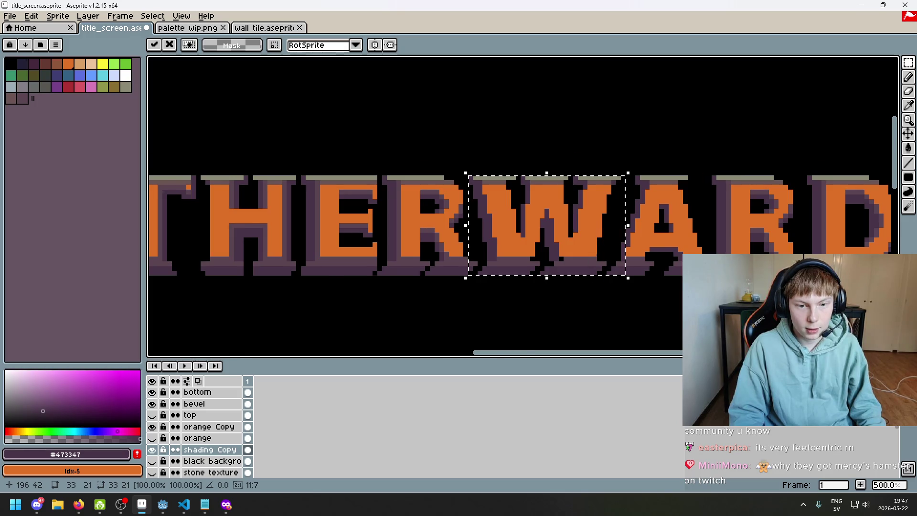
scroll(548, 285, "up", 2)
left_click(569, 299)
- Undo an accidental extra paste of the W and deselect everything at the title's start
scroll(547, 266, "up", 2)
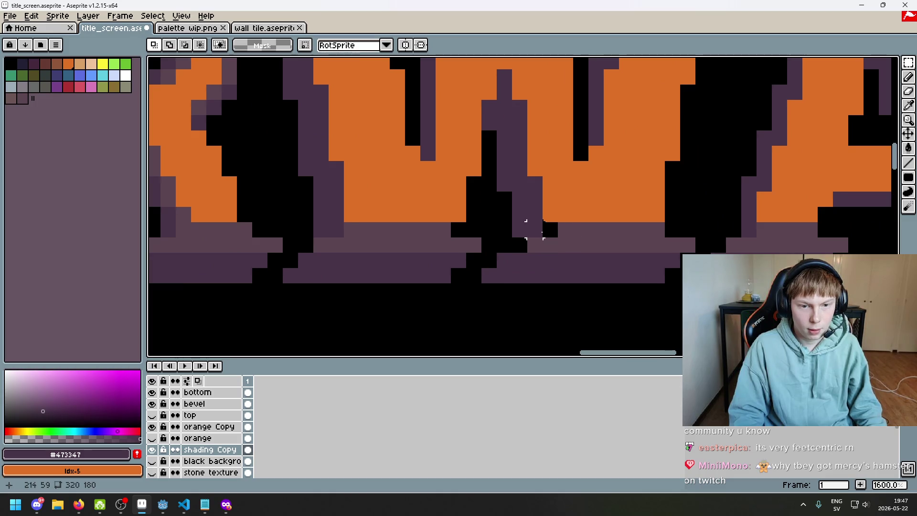
scroll(550, 229, "down", 6)
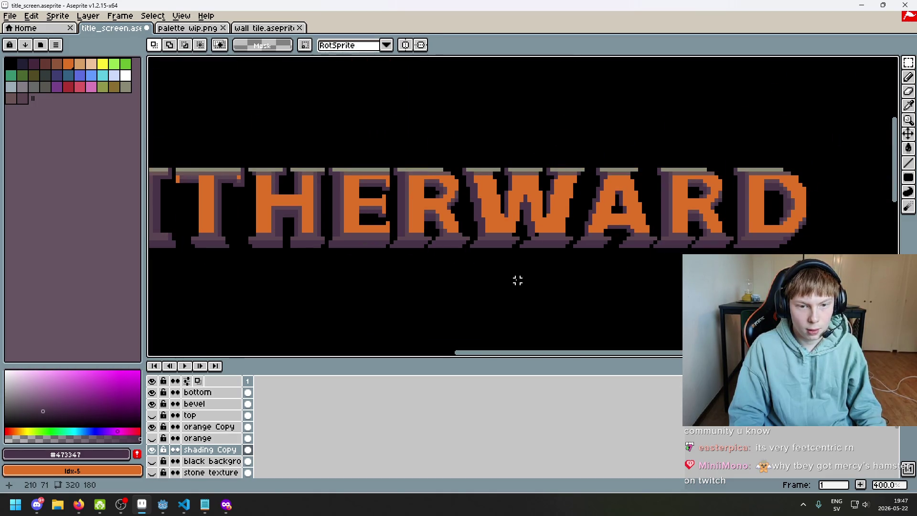
key("ctrl+v")
key("ctrl+z")
left_click_drag(506, 280, 701, 233)
left_click_drag(301, 224, 540, 255)
key("ctrl+d")
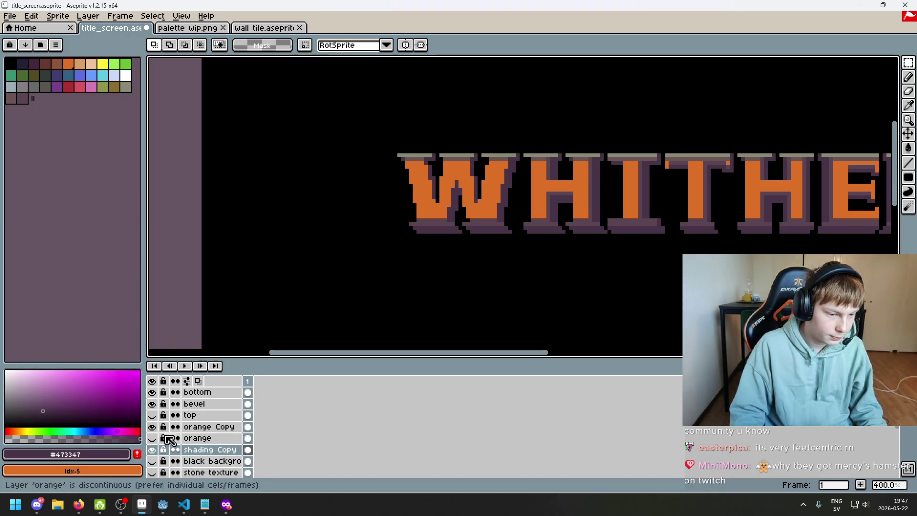
- Hide and reshow the orange Copy fill, and briefly toggle the orange layer, to check the letters
left_click(153, 427)
left_click(153, 427)
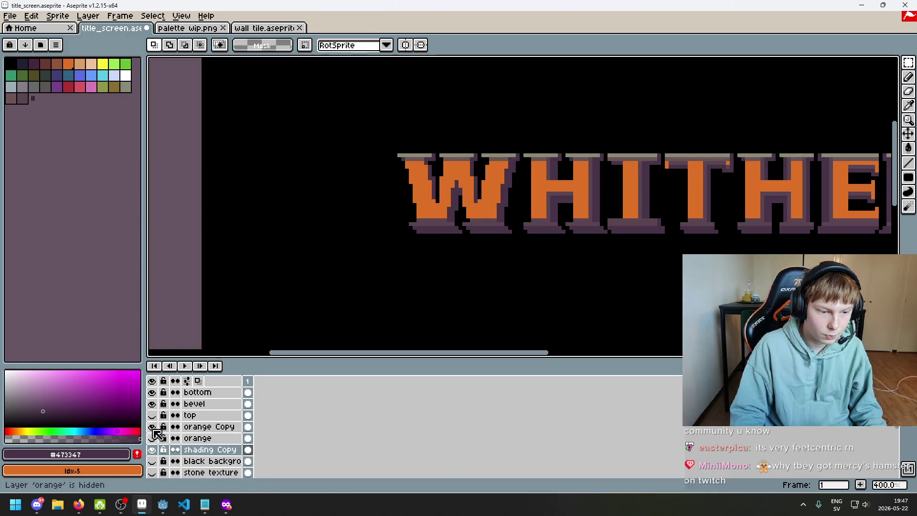
left_click(152, 438)
left_click(152, 438)
- Bring the full WHITHERWARD title into view and make orange Copy the active layer
scroll(349, 317, "down", 1)
left_click_drag(349, 317, 341, 262)
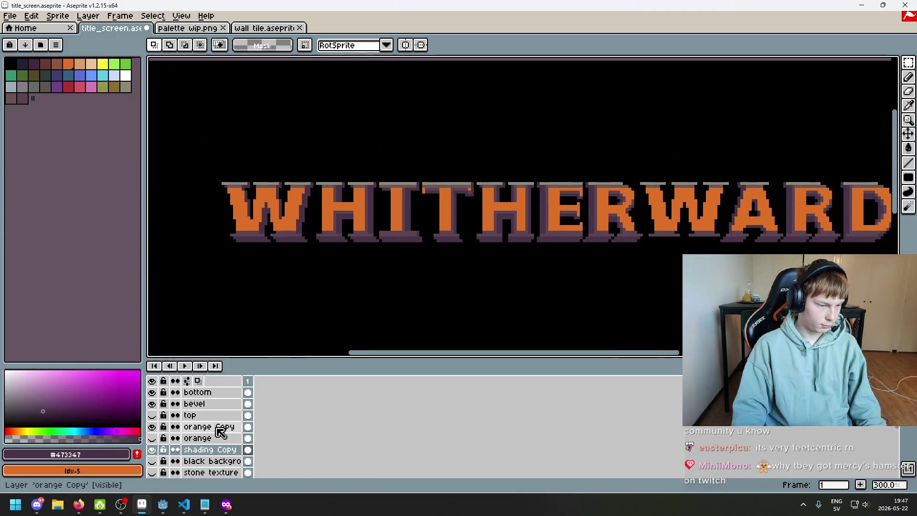
left_click_drag(456, 256, 387, 250)
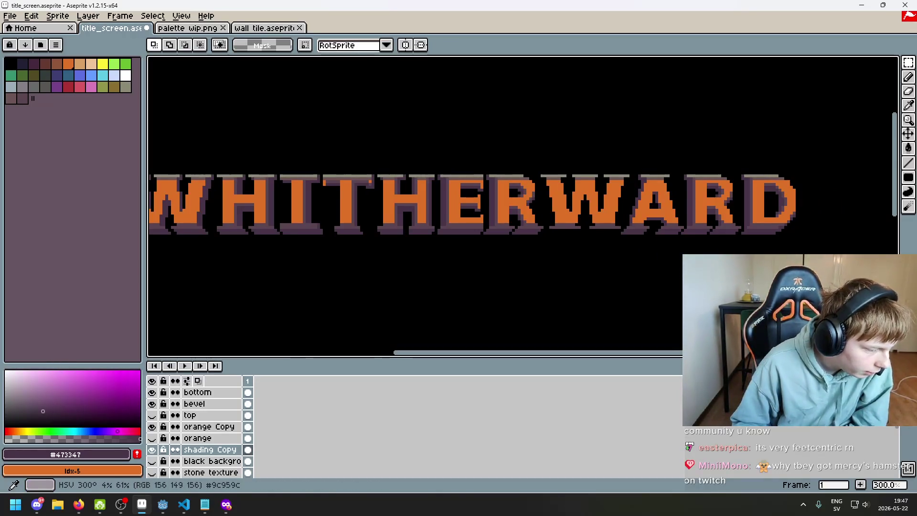
key("alt+Tab")
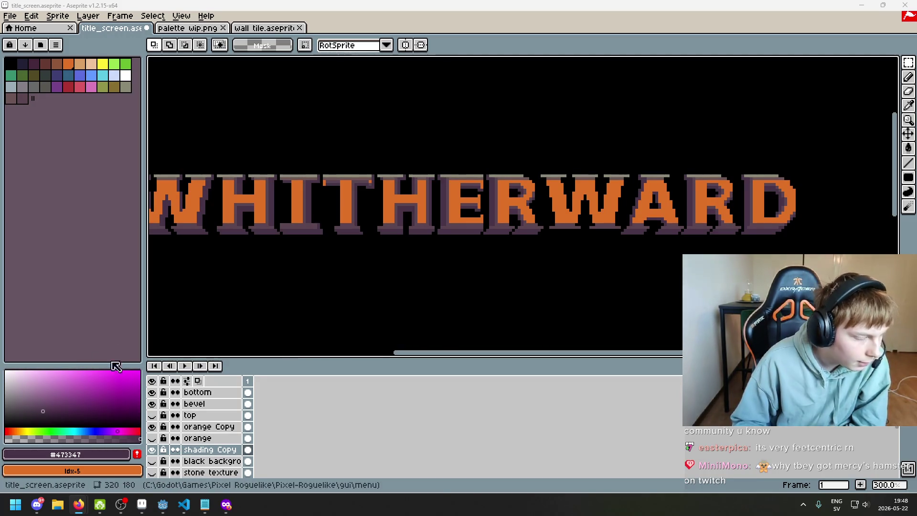
scroll(424, 241, "up", 1)
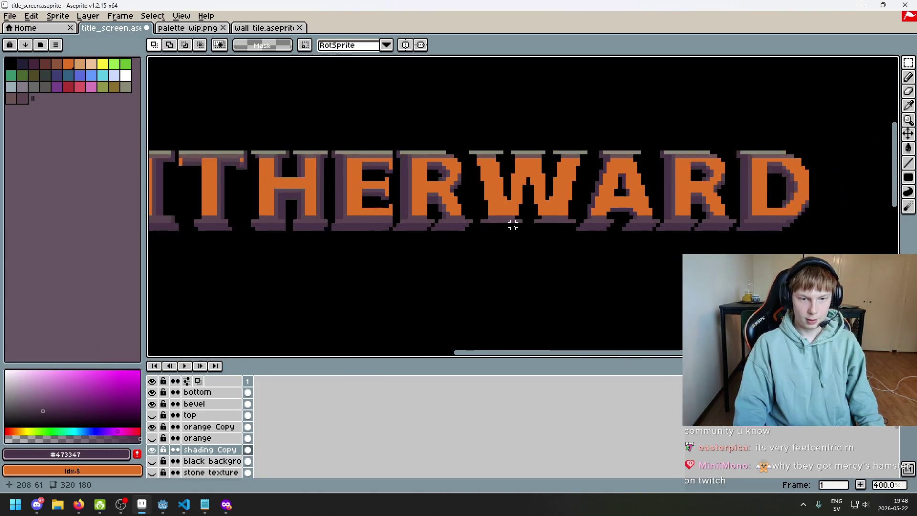
scroll(516, 225, "down", 1)
scroll(541, 254, "left", 3)
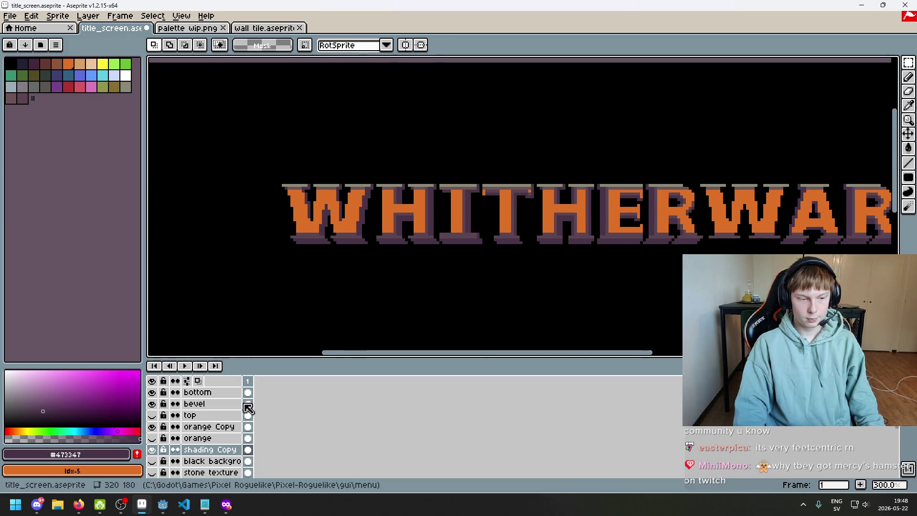
left_click(206, 425)
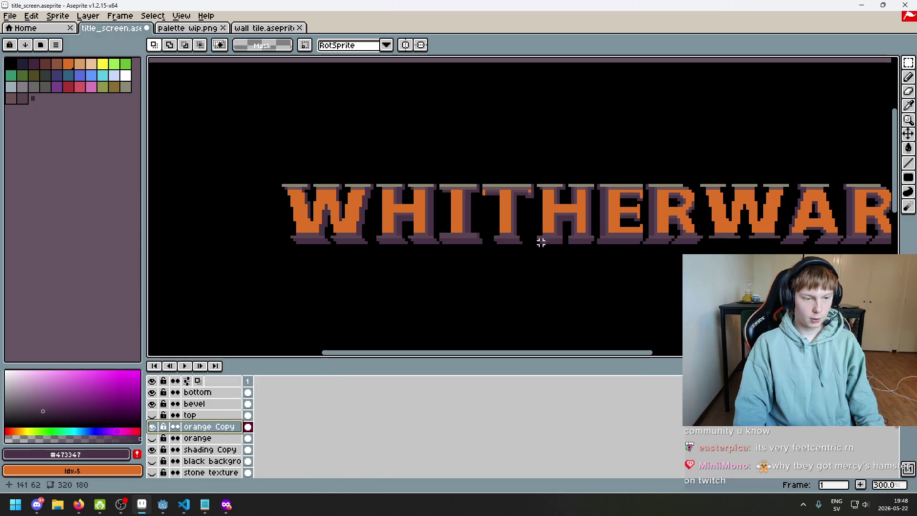
- Marquee-select a W, drag it to a new spot and commit it
left_click(908, 63)
left_click_drag(203, 159, 374, 317)
mouse_move(342, 272)
left_mouse_down()
mouse_move(675, 304)
mouse_move(488, 235)
left_mouse_up()
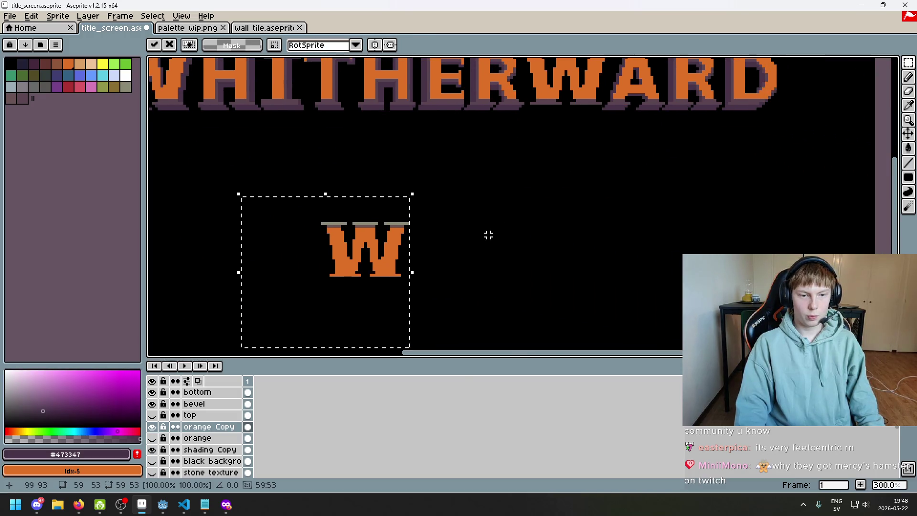
key("ctrl+d")
scroll(479, 281, "up", 2)
- Pull a copy of WARD's W below the title and set the other W beside it
left_click_drag(490, 124, 576, 236)
left_click_drag(553, 194, 513, 332)
scroll(547, 313, "down", 2)
left_click_drag(666, 300, 502, 185)
mouse_move(555, 220)
left_mouse_down()
mouse_move(508, 263)
mouse_move(523, 255)
left_mouse_up()
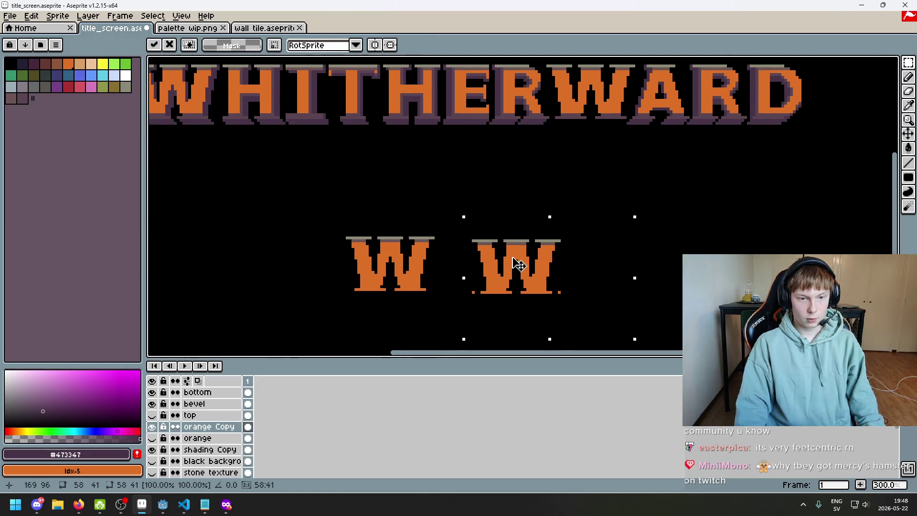
- Erase the stray orange pixel at the W's bottom-right corner
scroll(604, 277, "up", 3)
key("e")
left_click(502, 295)
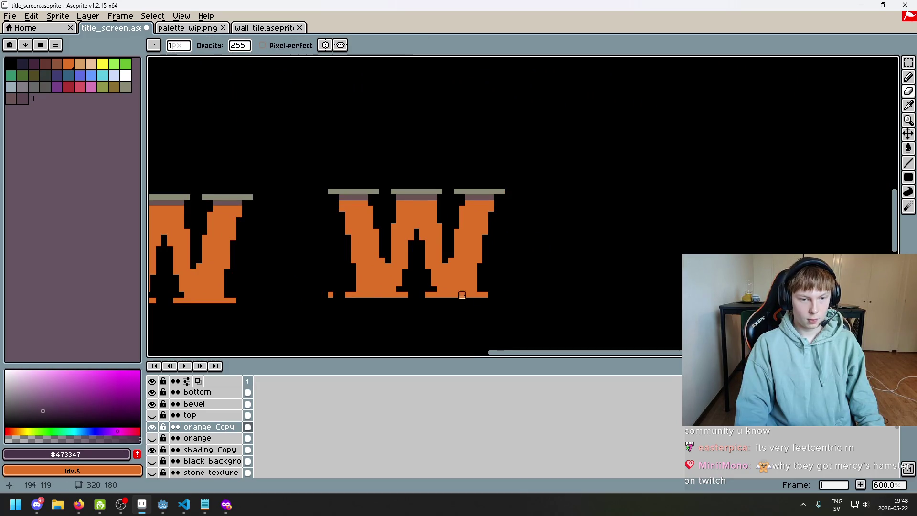
scroll(481, 299, "down", 1)
scroll(496, 279, "left", 3)
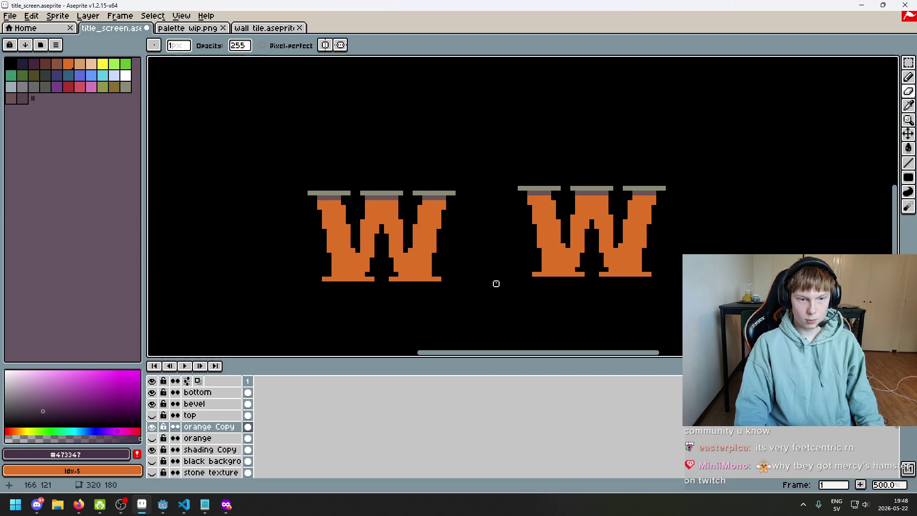
- Line the left W up with the other W and drop it in place
key("m")
left_click_drag(210, 164, 458, 332)
mouse_move(386, 301)
left_mouse_down()
mouse_move(600, 294)
mouse_move(603, 184)
mouse_move(602, 299)
mouse_move(390, 297)
left_mouse_up()
key("ctrl+d")
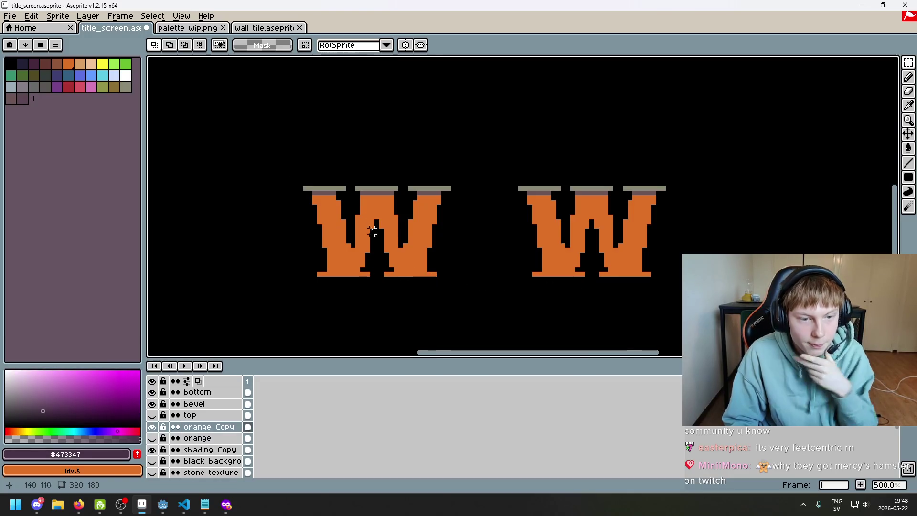
mouse_move(372, 279)
left_mouse_down()
mouse_move(318, 205)
mouse_move(245, 160)
left_mouse_up()
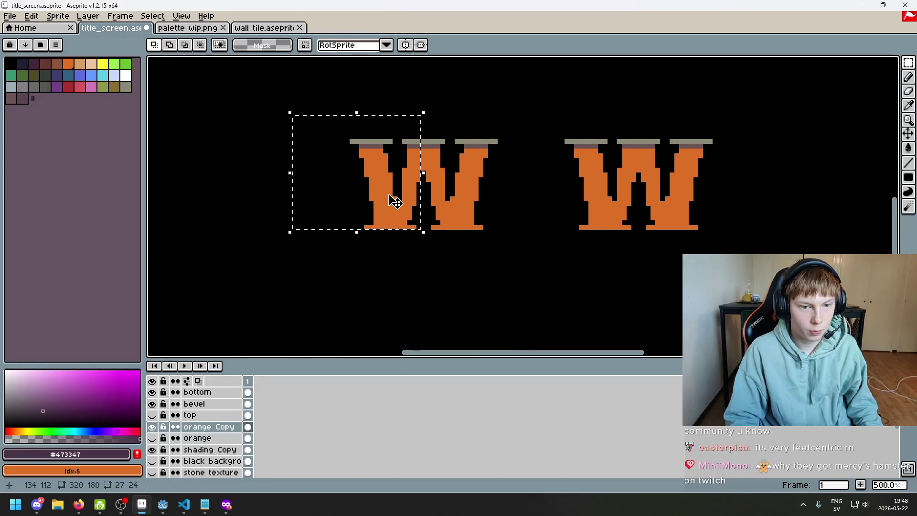
- Copy the W's left and right halves down to form a lower letter
left_click_drag(404, 205, 375, 316)
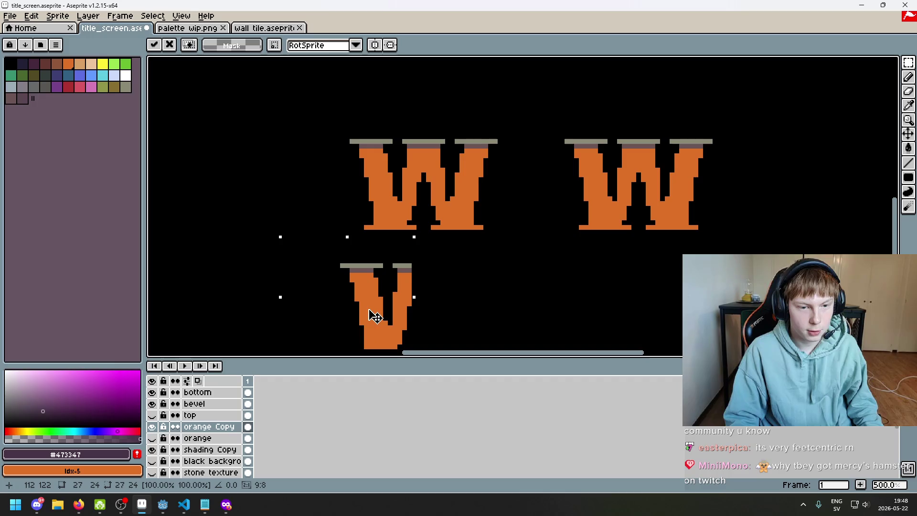
mouse_move(429, 228)
left_mouse_down()
mouse_move(448, 156)
mouse_move(517, 105)
left_mouse_up()
mouse_move(460, 164)
left_mouse_down()
mouse_move(468, 317)
mouse_move(459, 294)
left_mouse_up()
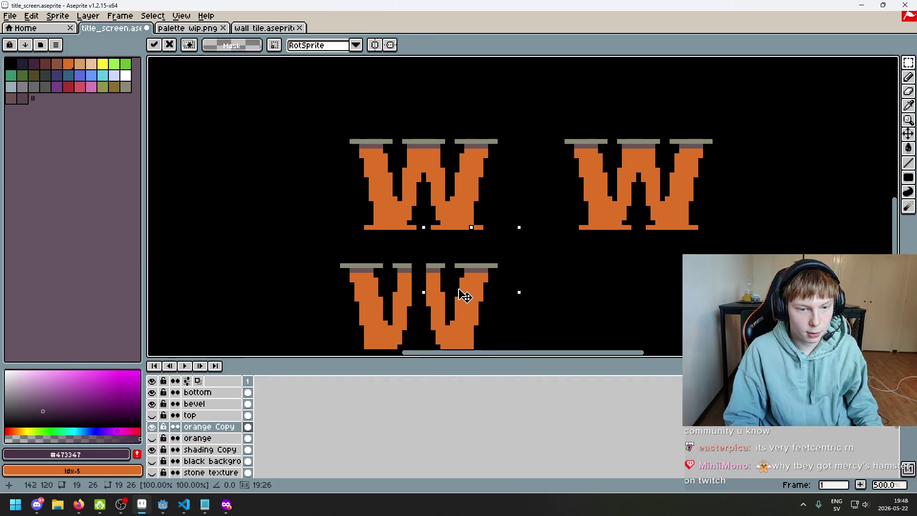
key("ctrl+z")
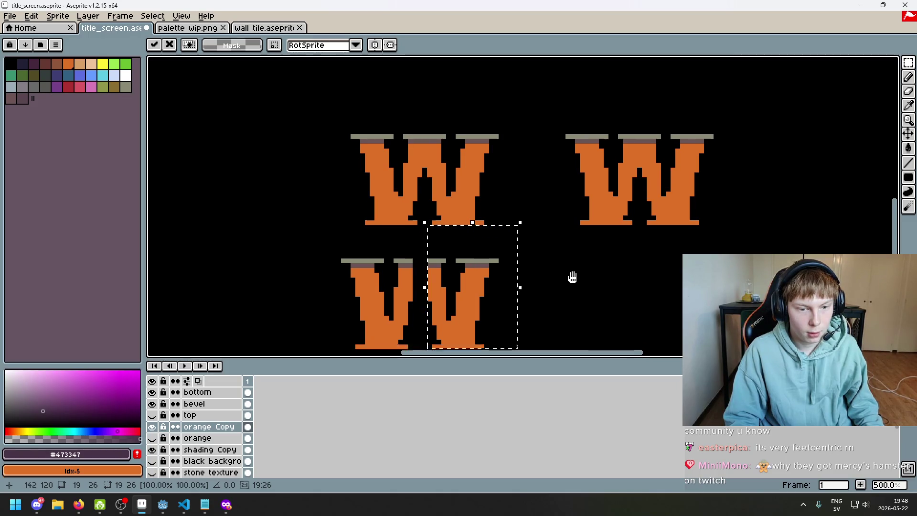
mouse_move(355, 214)
left_mouse_down()
mouse_move(433, 314)
mouse_move(500, 276)
left_mouse_up()
left_click(582, 244)
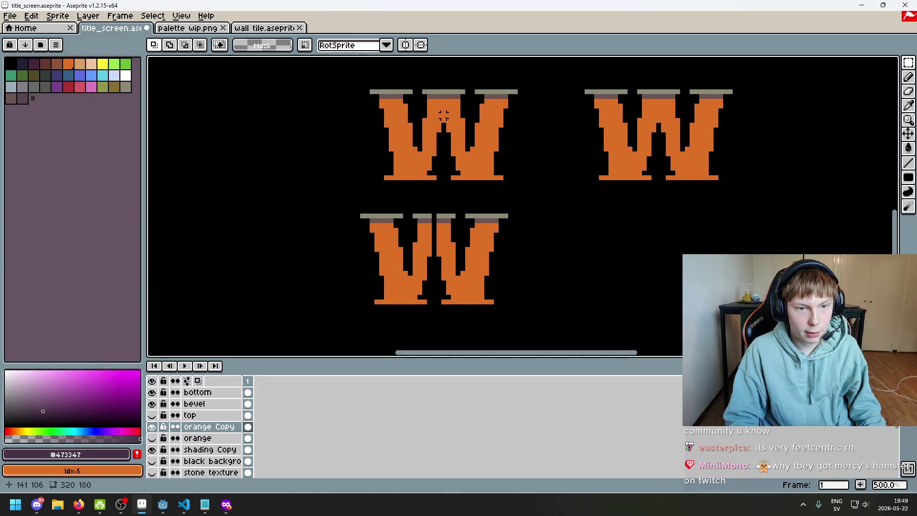
- Move the upper W's middle stroke onto the lower W, commit it, then undo the experiment
left_click_drag(439, 125, 448, 87)
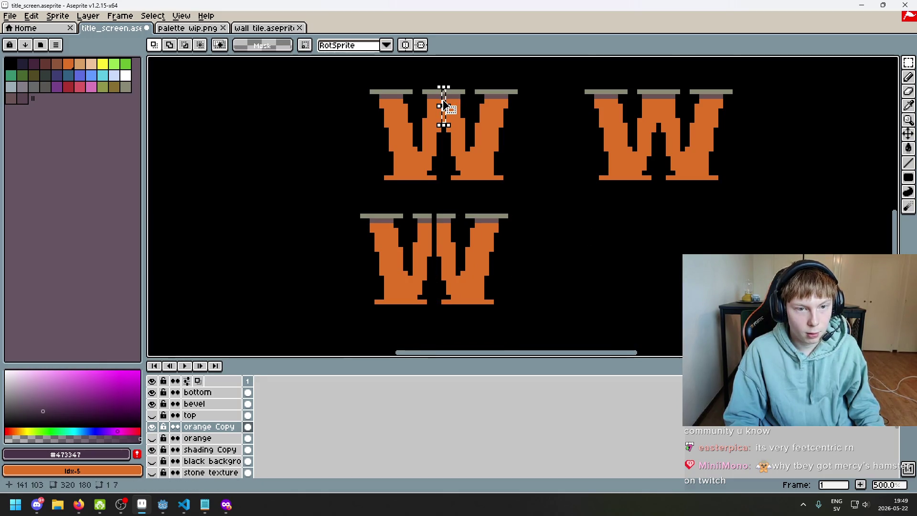
scroll(444, 103, "up", 4)
left_click_drag(444, 137, 468, 319)
scroll(446, 150, "down", 2)
scroll(458, 331, "down", 4)
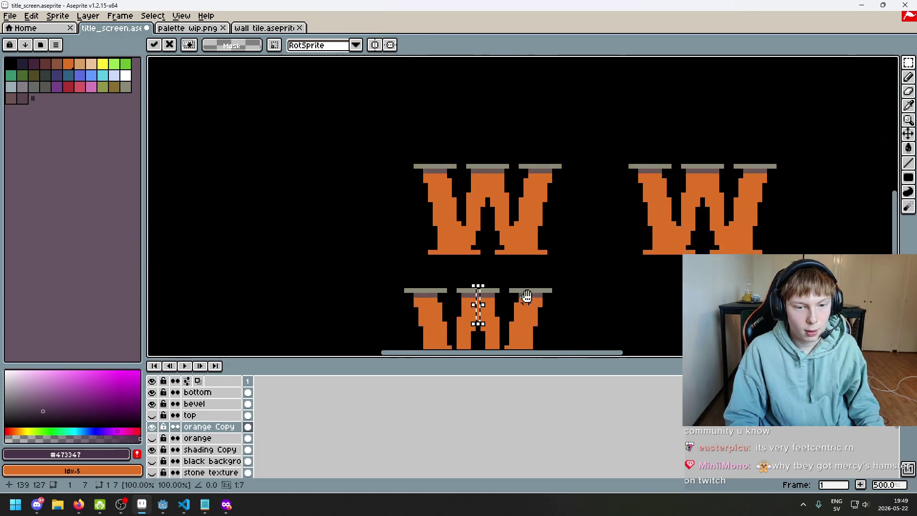
scroll(525, 305, "down", 3)
key("ctrl+d")
left_click_drag(539, 276, 512, 280)
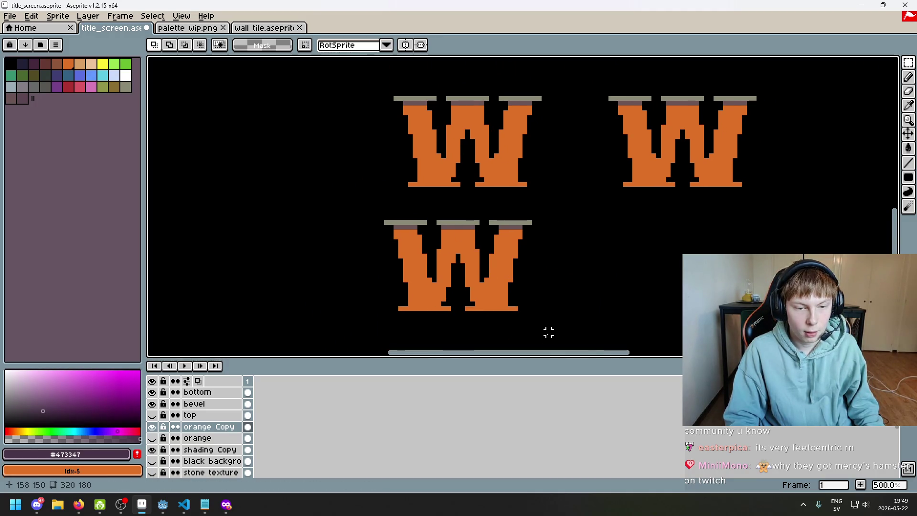
key("ctrl+z")
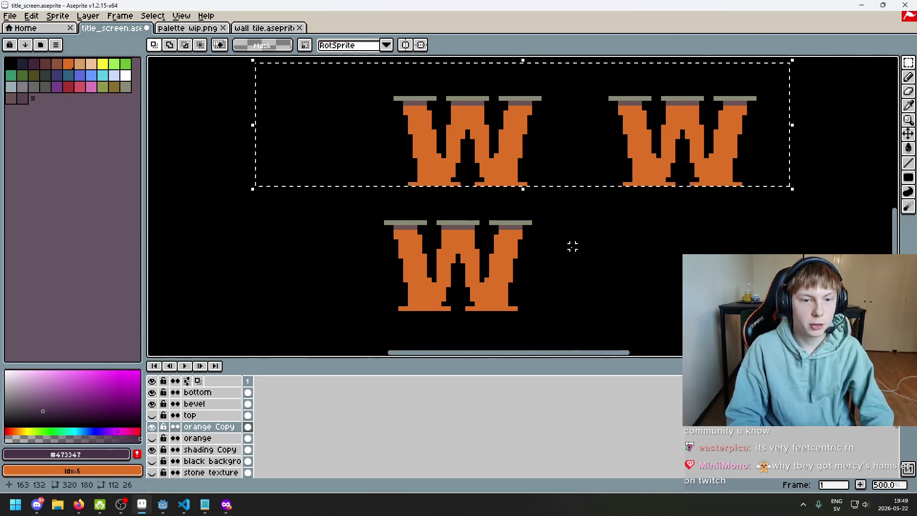
- Undo back to the original title, then lasso and clear the W in WARD
key("ctrl+z")
scroll(640, 256, "down", 2)
scroll(666, 112, "up", 2)
mouse_move(666, 111)
left_mouse_down()
mouse_move(540, 117)
mouse_move(553, 135)
left_mouse_up()
left_click_drag(910, 70, 864, 62)
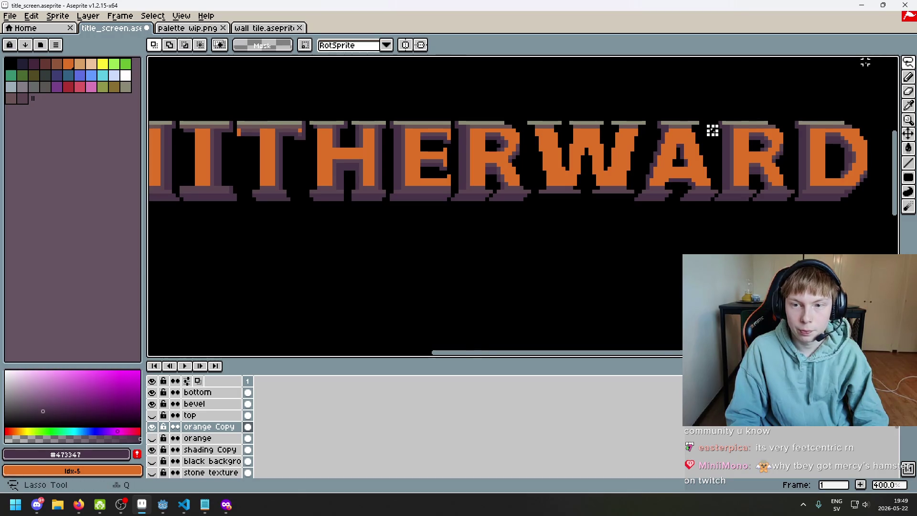
left_click_drag(532, 164, 613, 104)
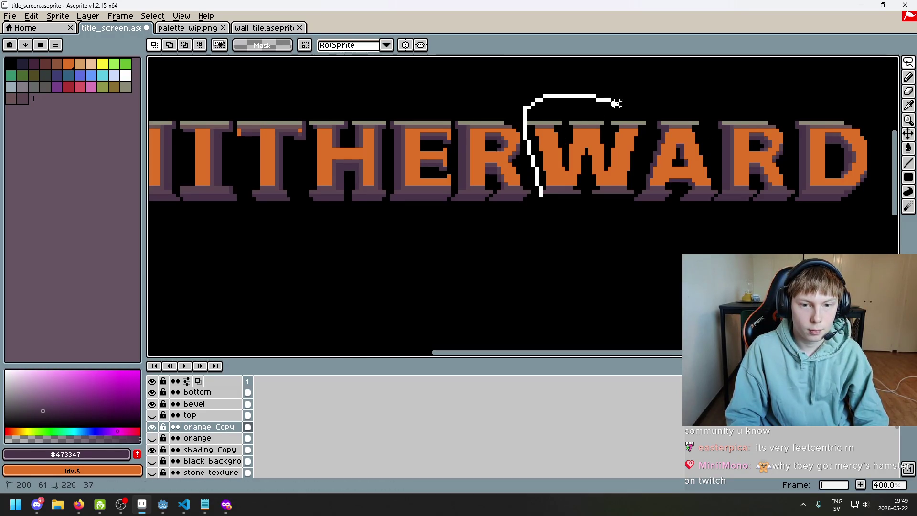
left_click_drag(623, 203, 530, 198)
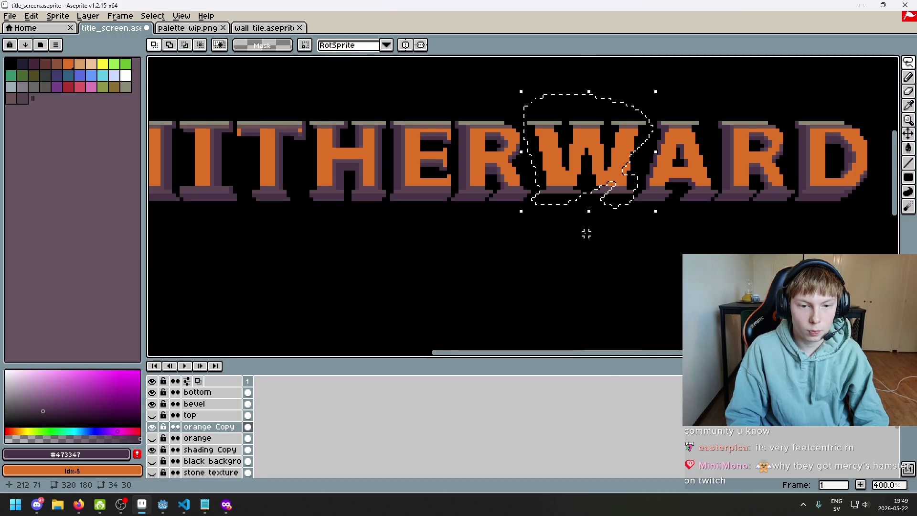
key("Delete")
- Lasso the first W of the title and delete it from the orange letters
scroll(605, 203, "down", 6)
scroll(462, 267, "up", 4)
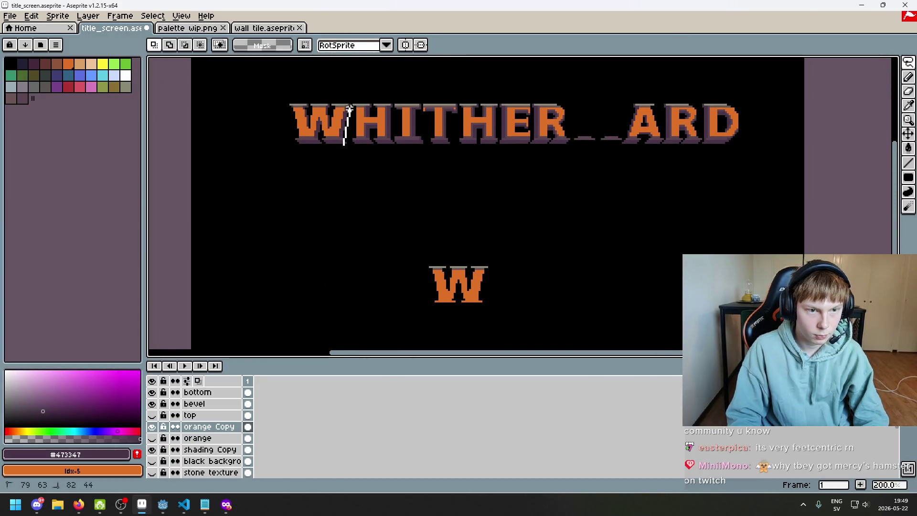
left_click_drag(341, 163, 342, 164)
left_click(439, 189)
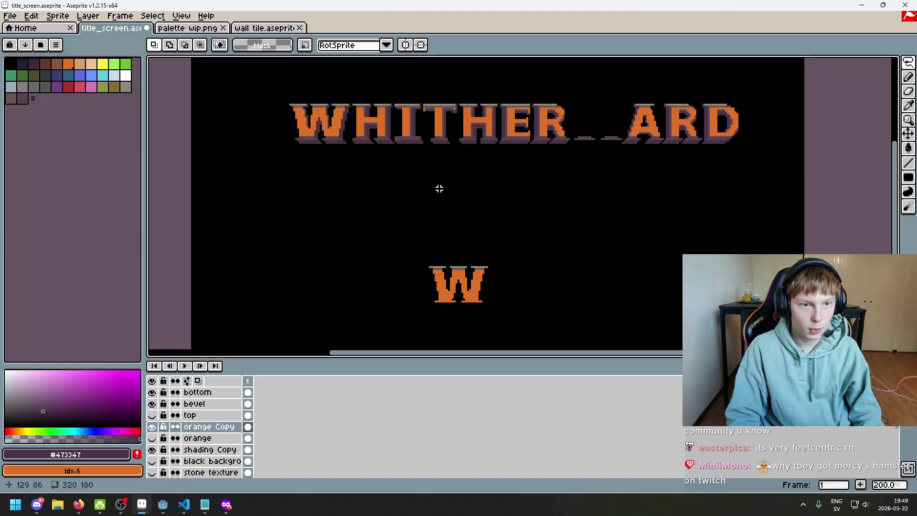
scroll(359, 110, "up", 2)
mouse_move(344, 96)
left_mouse_down()
mouse_move(195, 82)
mouse_move(342, 143)
left_mouse_up()
key("Delete")
scroll(390, 222, "down", 2)
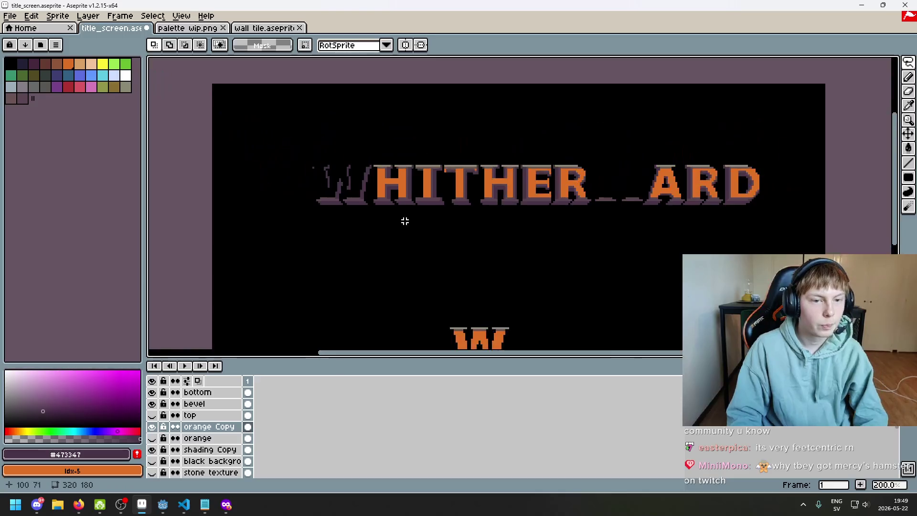
scroll(808, 188, "down", 2)
- Lasso the spare W below the title, try nudging it left, then undo the changes
mouse_move(456, 318)
left_mouse_down()
mouse_move(436, 321)
mouse_move(479, 328)
mouse_move(407, 190)
mouse_move(365, 139)
left_mouse_up()
scroll(408, 190, "up", 3)
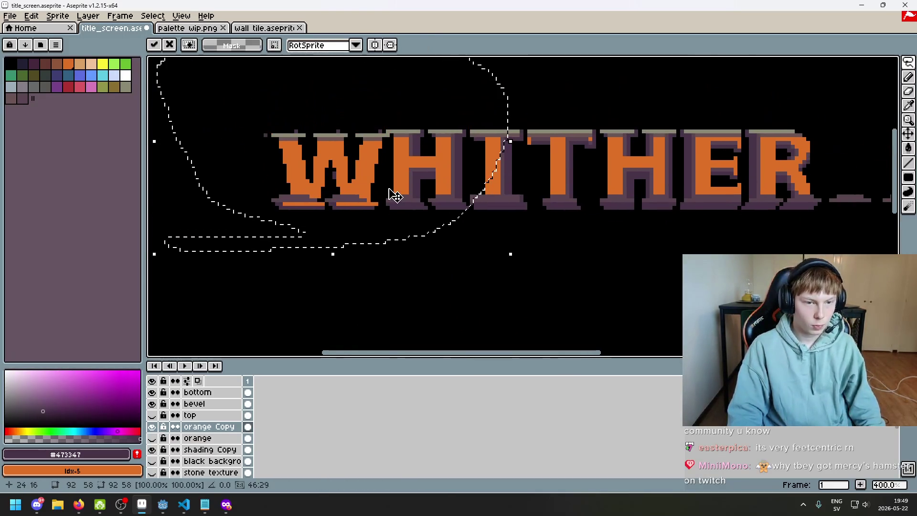
left_click_drag(385, 181, 380, 182)
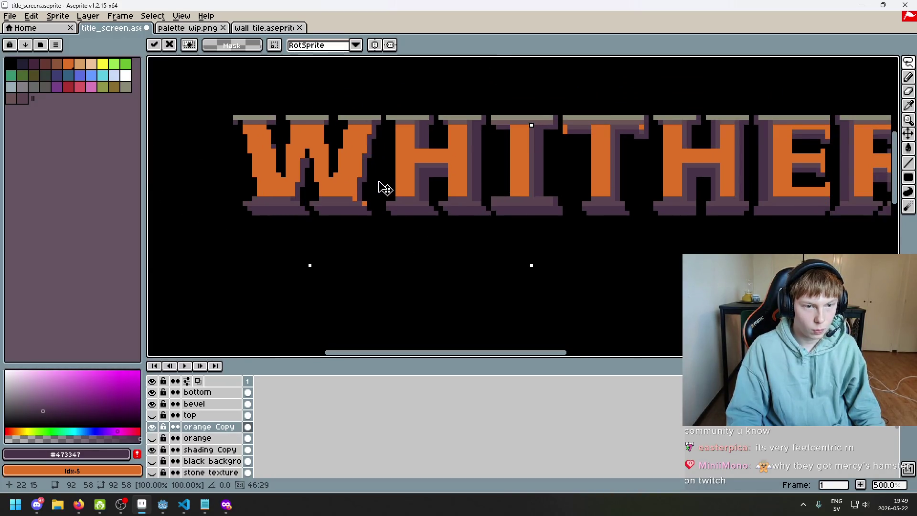
key("Delete")
key("ctrl+z")
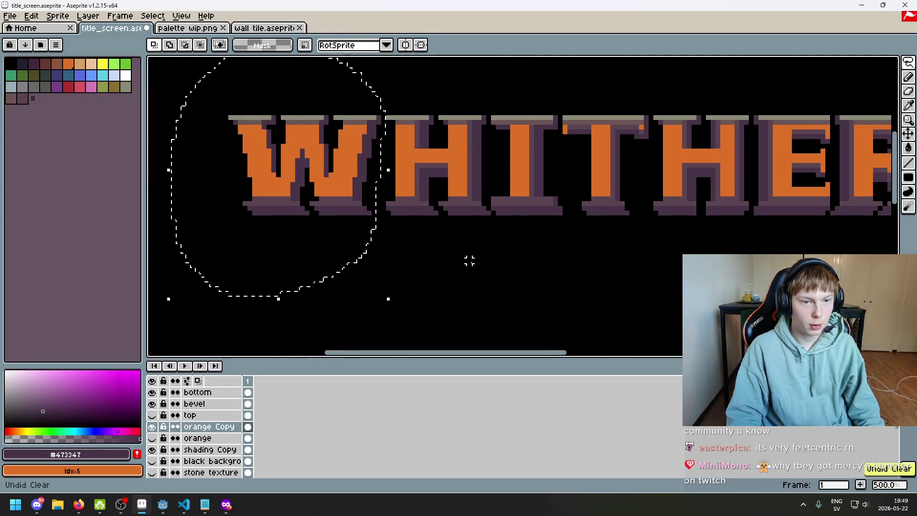
key("ctrl+z")
left_click(401, 199)
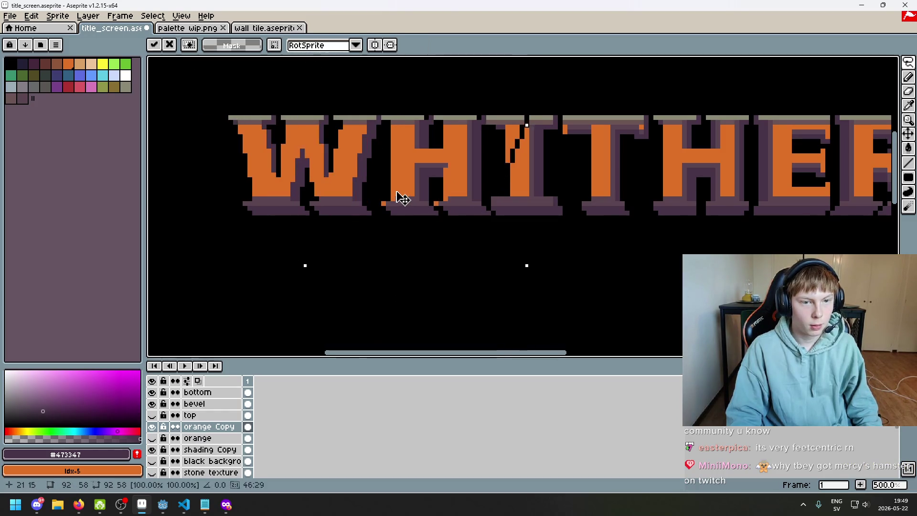
key("ctrl+z")
scroll(478, 250, "down", 3)
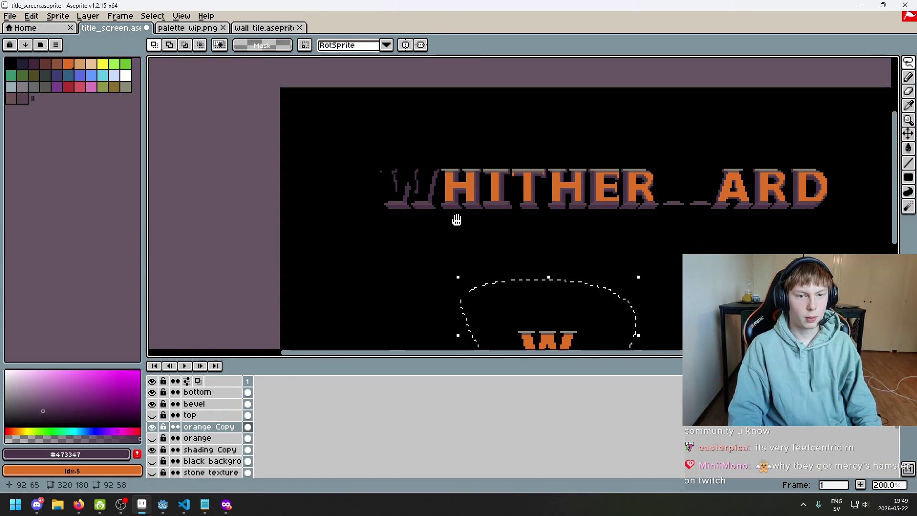
- Move the spare W up beside HITHER and confirm its position
scroll(477, 232, "up", 2)
mouse_move(476, 232)
left_mouse_down()
mouse_move(522, 225)
mouse_move(313, 180)
mouse_move(418, 204)
mouse_move(399, 210)
left_mouse_up()
key("Return")
scroll(614, 264, "down", 2)
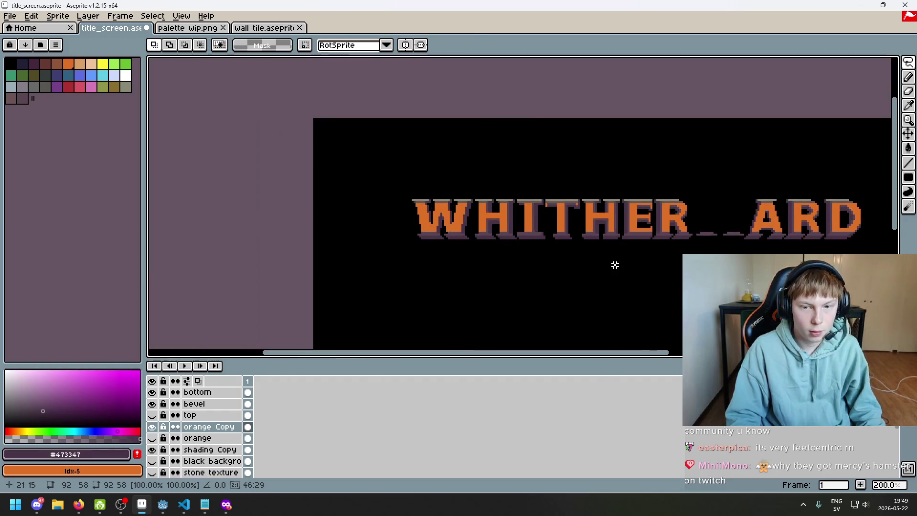
scroll(581, 309, "up", 3)
- Paste a copy of the W into the gap before ARD, lined up with the letters
key("ctrl+v")
mouse_move(352, 174)
left_mouse_down()
mouse_move(579, 147)
mouse_move(597, 167)
left_mouse_up()
mouse_move(484, 283)
left_mouse_down()
mouse_move(678, 62)
mouse_move(306, 285)
left_mouse_up()
key("ctrl+d")
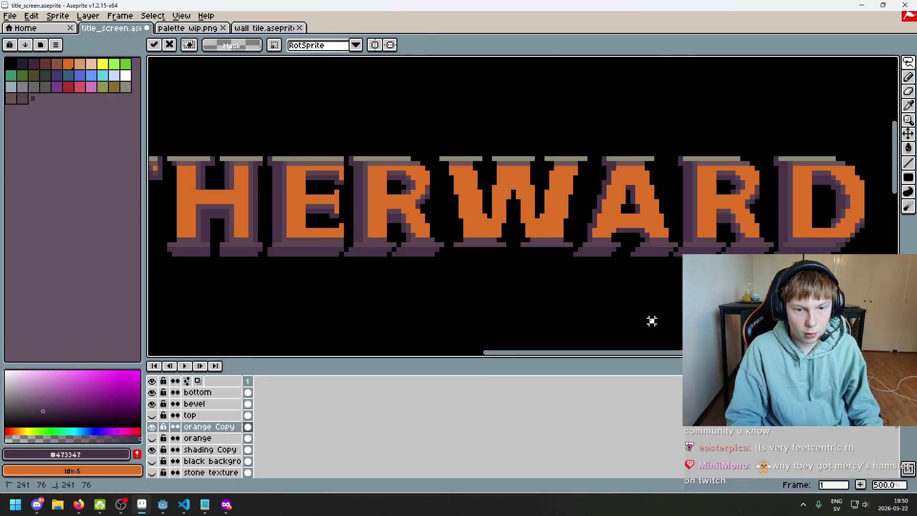
scroll(651, 320, "down", 3)
scroll(632, 311, "up", 1)
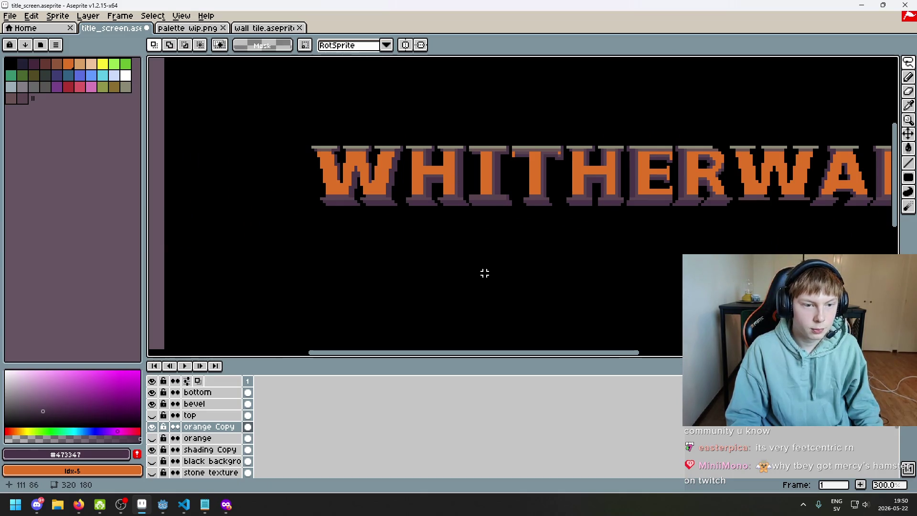
- Lasso and delete the leftover W below the title
left_click_drag(467, 273, 437, 161)
mouse_move(511, 238)
left_mouse_down()
mouse_move(512, 139)
mouse_move(513, 157)
left_mouse_up()
key("Delete")
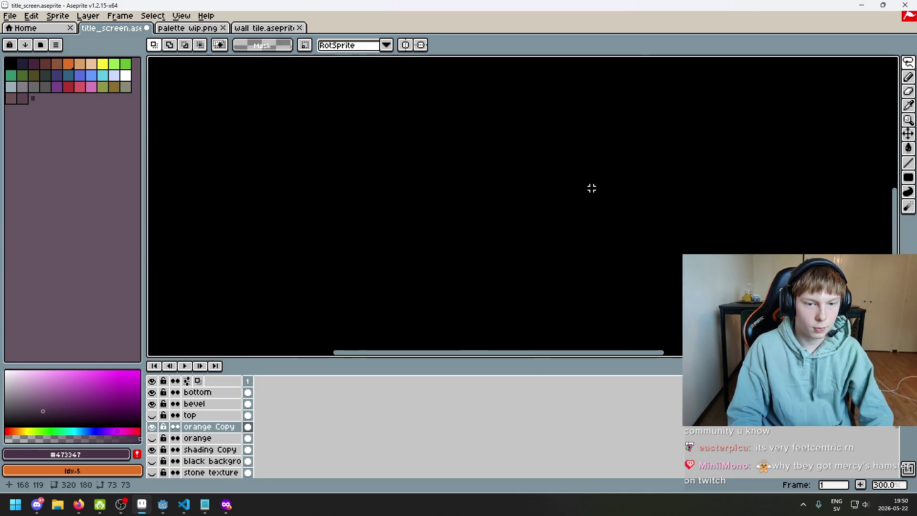
left_click_drag(591, 188, 434, 370)
left_click(152, 449)
- Lasso the first W's purple shading on the shading Copy layer and lift it toward WARD
left_click(152, 450)
left_click(205, 450)
scroll(379, 218, "up", 1)
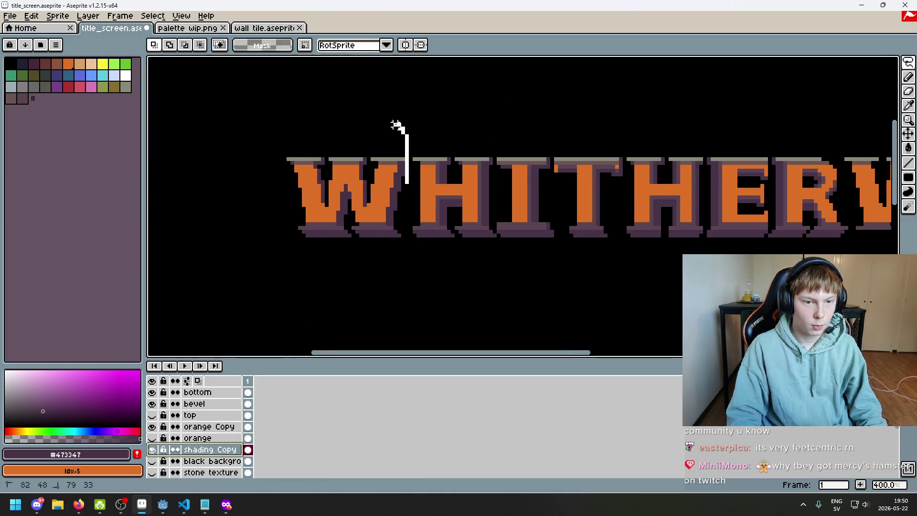
left_click_drag(399, 125, 358, 293)
left_click_drag(410, 175, 410, 177)
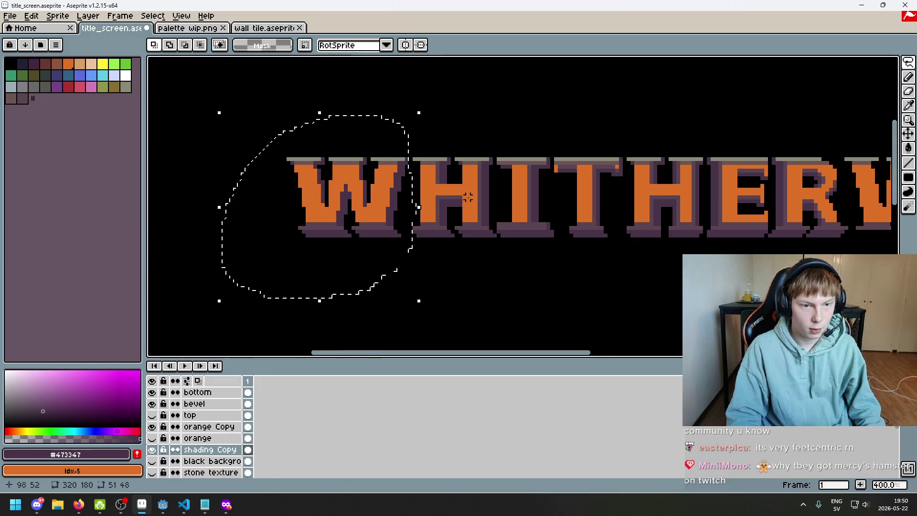
key("ctrl+t")
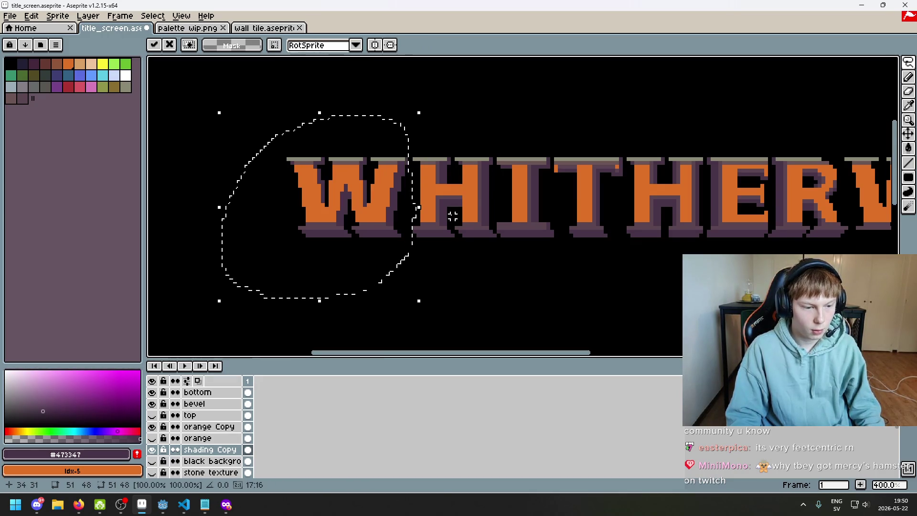
mouse_move(422, 229)
left_mouse_down()
mouse_move(393, 237)
mouse_move(596, 153)
mouse_move(535, 287)
mouse_move(554, 194)
mouse_move(605, 184)
mouse_move(605, 245)
mouse_move(838, 382)
mouse_move(651, 317)
mouse_move(827, 385)
mouse_move(833, 380)
left_mouse_up()
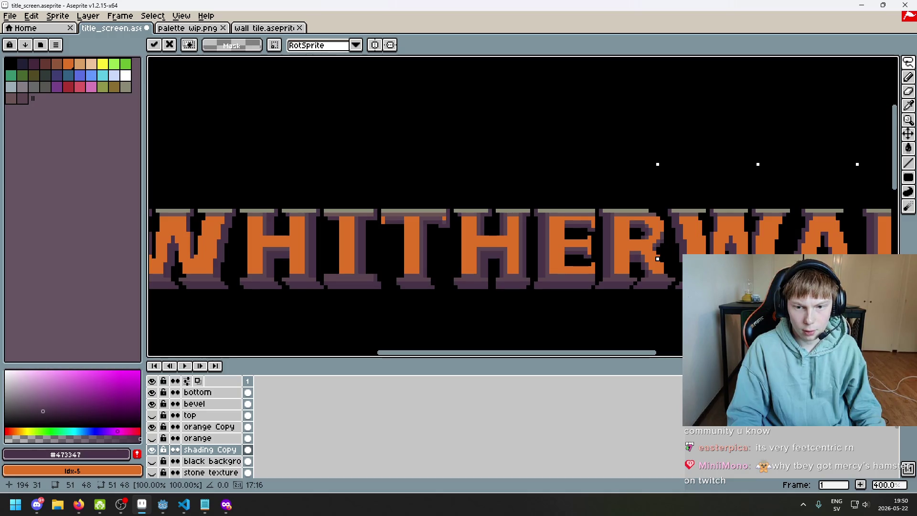
key("Up")
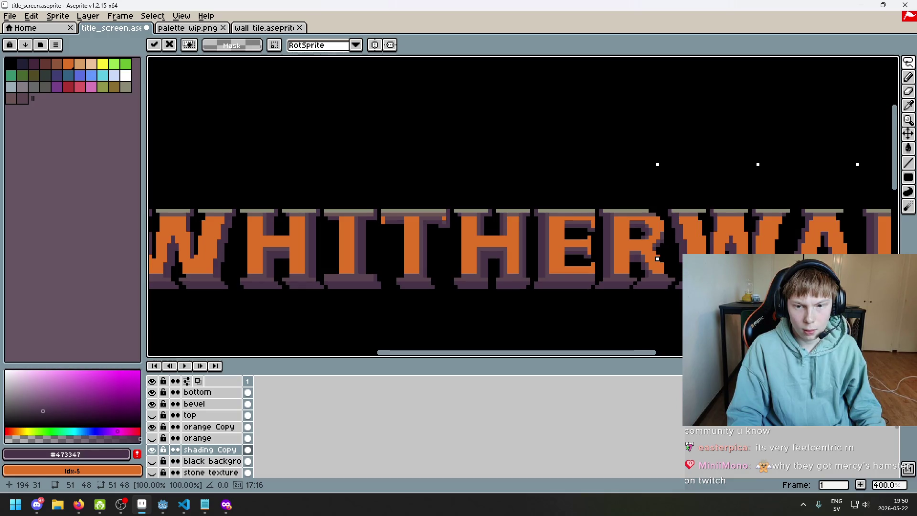
- Fit the shading onto the body of WARD's W and confirm its placement
scroll(573, 248, "up", 1)
scroll(489, 217, "down", 1)
scroll(406, 217, "down", 1)
scroll(558, 235, "up", 2)
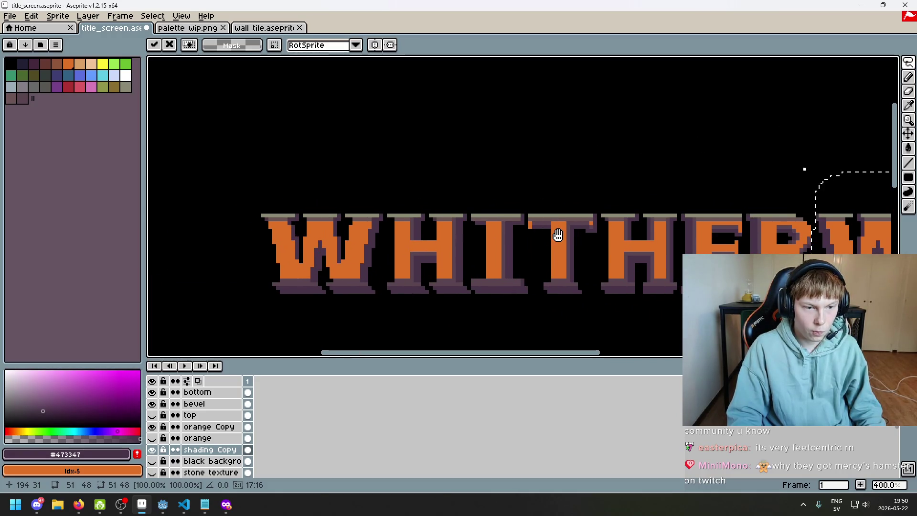
left_click_drag(558, 235, 412, 205)
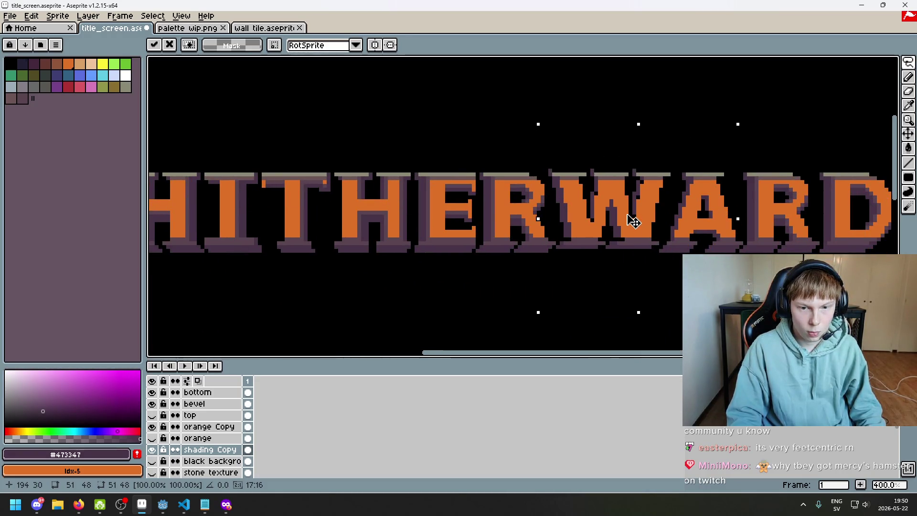
mouse_move(634, 227)
left_mouse_down()
mouse_move(611, 243)
mouse_move(631, 225)
left_mouse_up()
scroll(650, 255, "up", 3)
left_click_drag(651, 254, 635, 245)
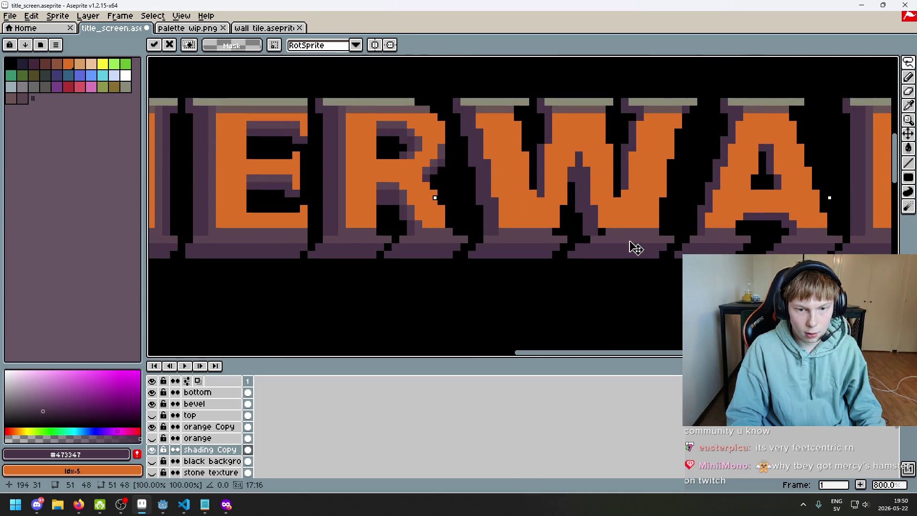
key("ctrl+d")
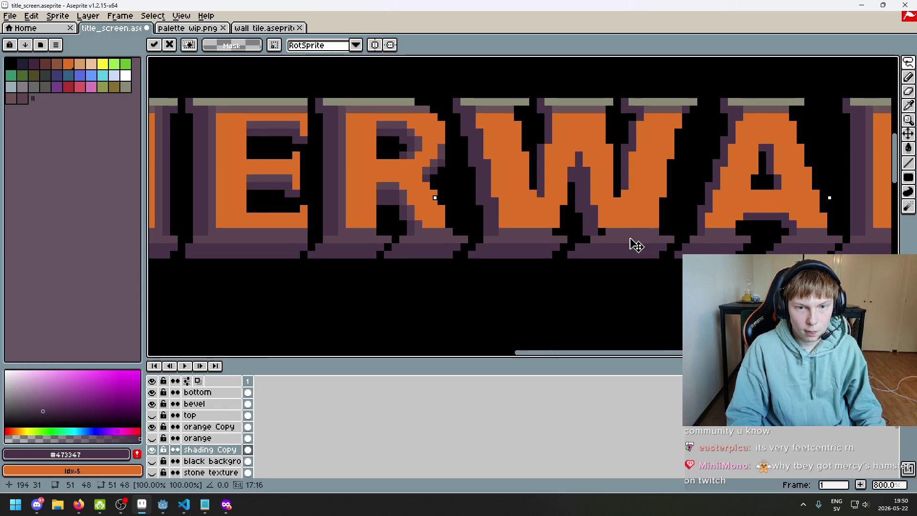
mouse_move(636, 245)
left_mouse_down()
mouse_move(645, 244)
mouse_move(638, 247)
left_mouse_up()
key("Return")
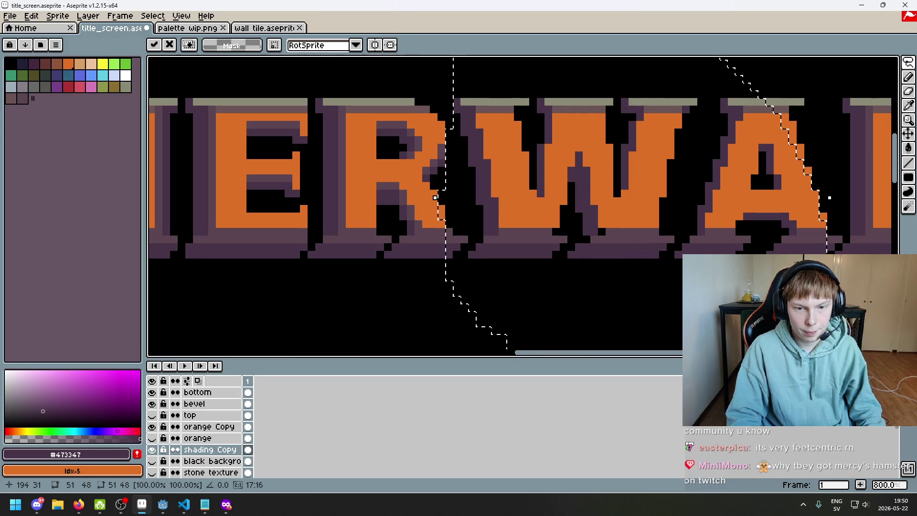
key("ctrl+d")
- Switch to the Pencil and zoom out to inspect the whole WHITHERWARD title
scroll(639, 216, "up", 3)
scroll(573, 267, "down", 5)
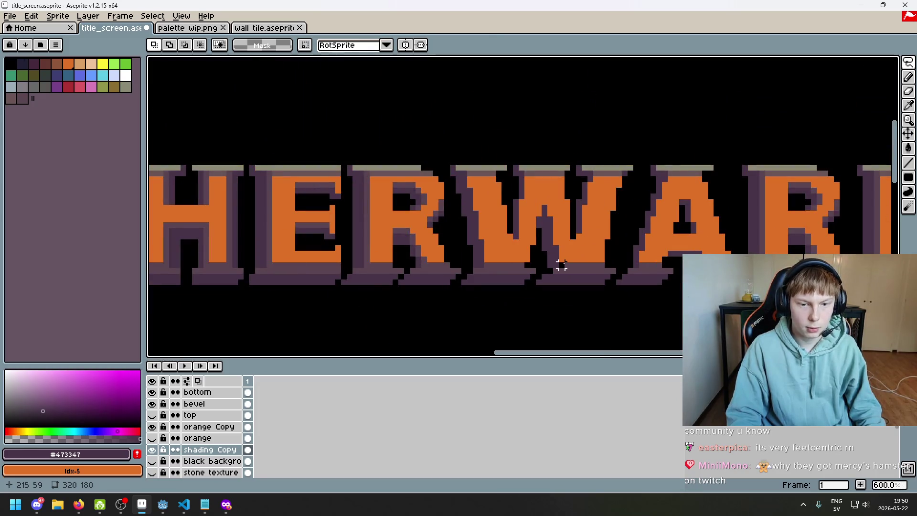
key("b")
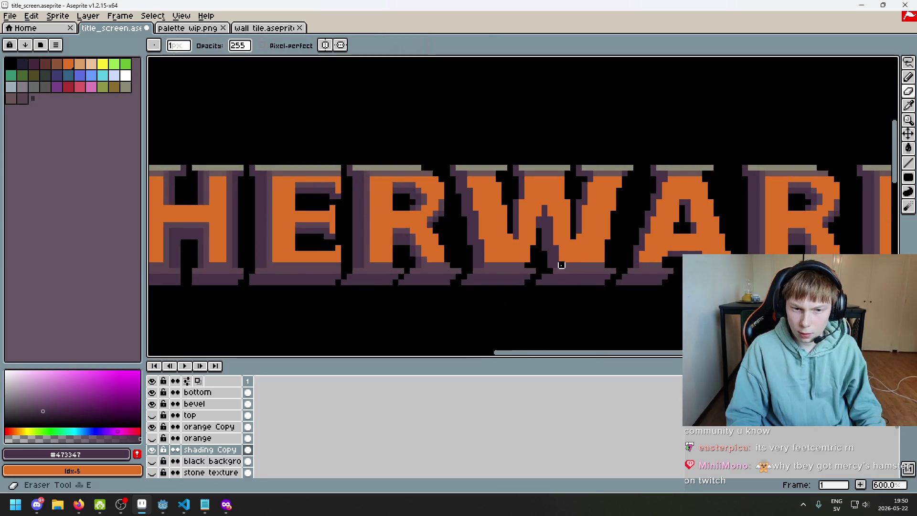
scroll(559, 262, "up", 1)
scroll(571, 303, "down", 3)
scroll(518, 266, "left", 3)
scroll(395, 262, "left", 5)
scroll(522, 293, "up", 2)
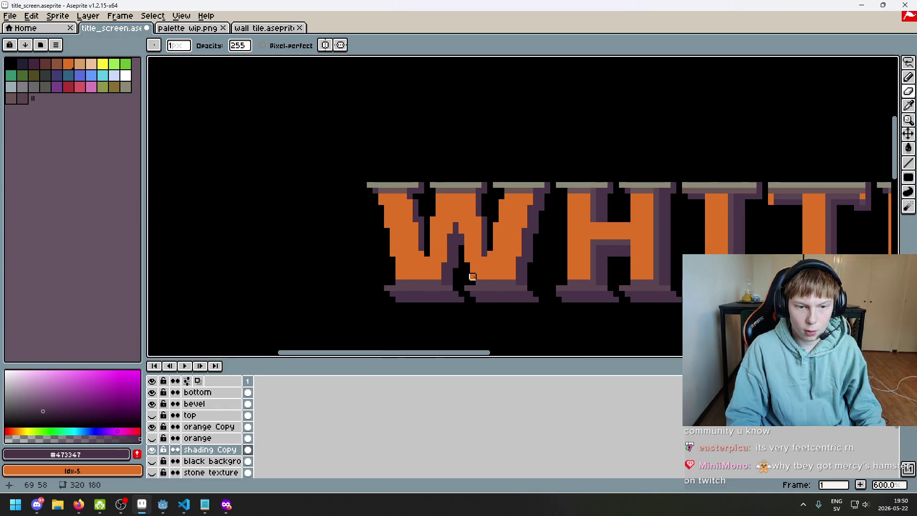
scroll(501, 321, "up", 2)
scroll(477, 287, "down", 5)
left_click_drag(648, 310, 526, 284)
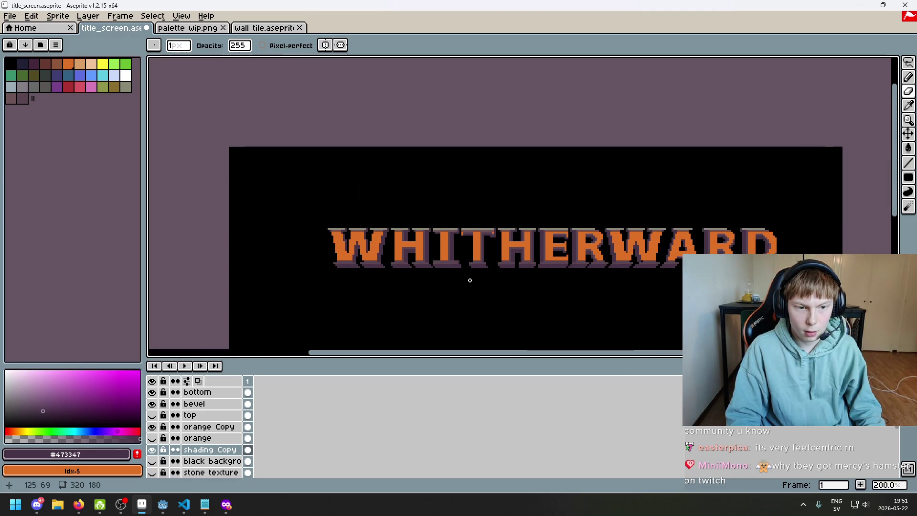
scroll(477, 280, "up", 4)
- Compare the shading Copy and orange Copy layers, leaving shading Copy hidden
left_click(152, 451)
left_click(152, 451)
left_click(152, 451)
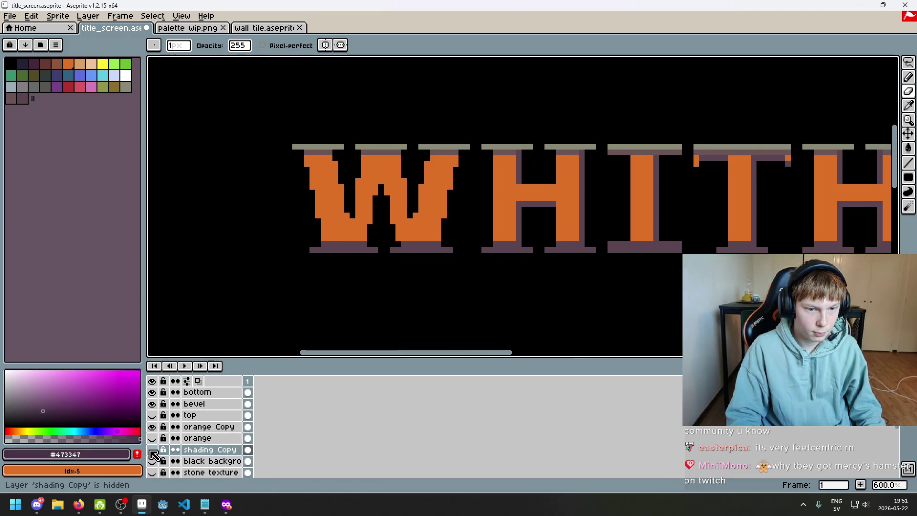
left_click(152, 451)
left_click(152, 452)
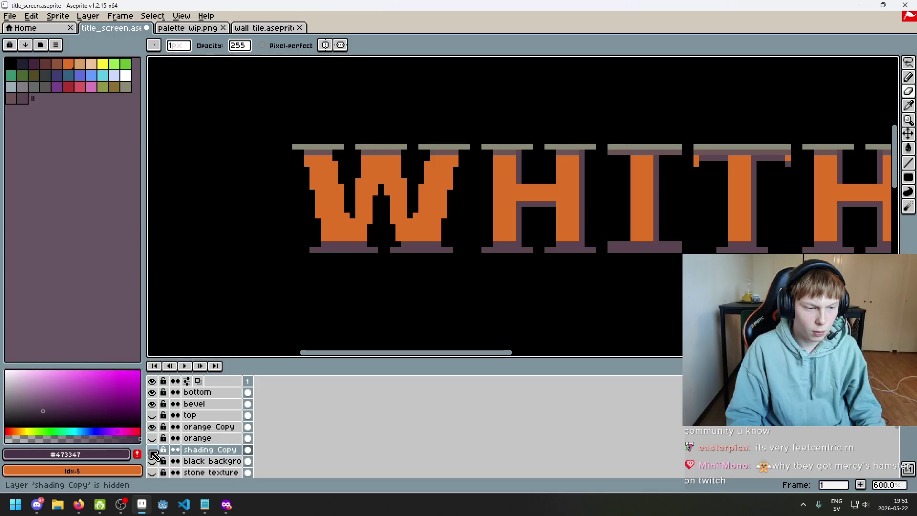
left_click(153, 426)
left_click(153, 426)
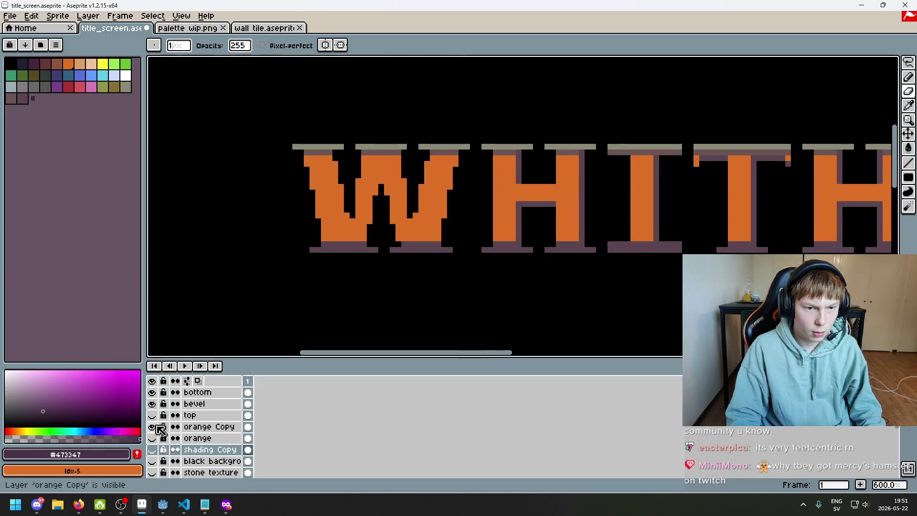
- Check the bevel and bottom layers' contributions, then make the bottom layer active for editing
scroll(391, 253, "up", 4)
left_click(153, 403)
left_click(153, 403)
left_click(152, 392)
left_click(152, 392)
left_click(153, 392)
left_click(154, 393)
left_click(154, 393)
left_click(153, 393)
left_click(193, 392)
- On the bottom layer, recolour stray orange pixels under the first W with the band's purple
key("e")
scroll(371, 305, "down", 4)
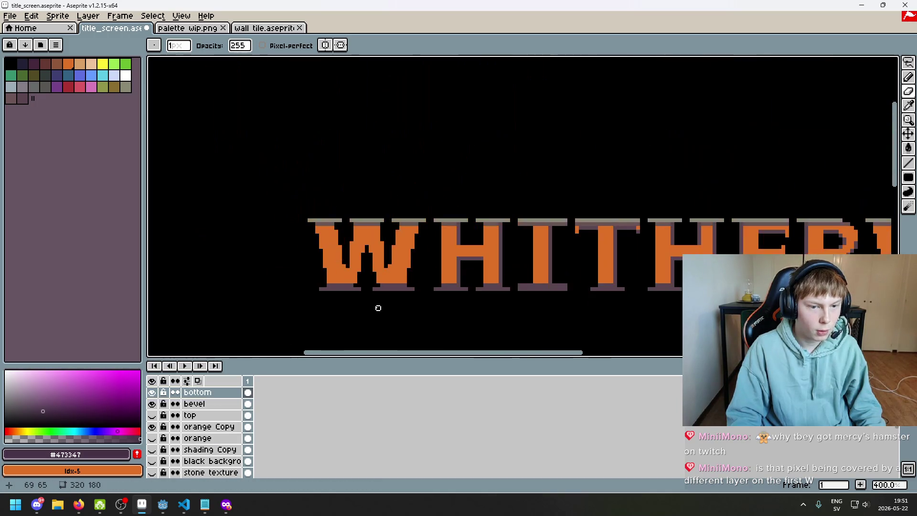
scroll(359, 308, "up", 4)
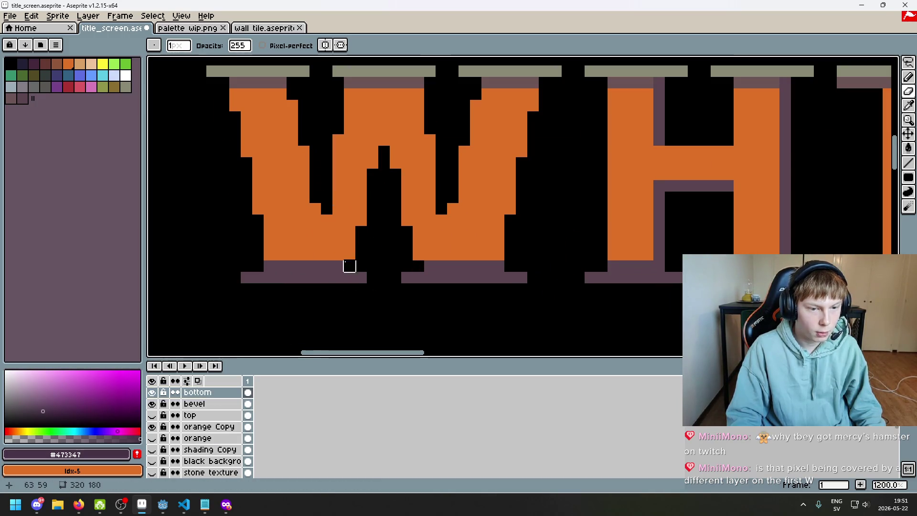
left_click(338, 265)
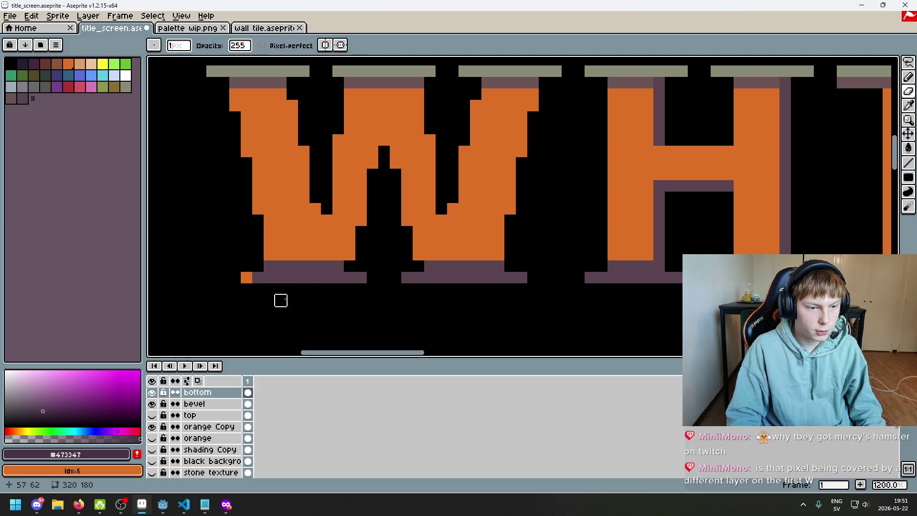
left_click(363, 279, "alt")
left_click(246, 278)
- Make the bottom row under the W in WARD orange, closing the purple gap
scroll(449, 275, "down", 6)
scroll(659, 286, "right", 3)
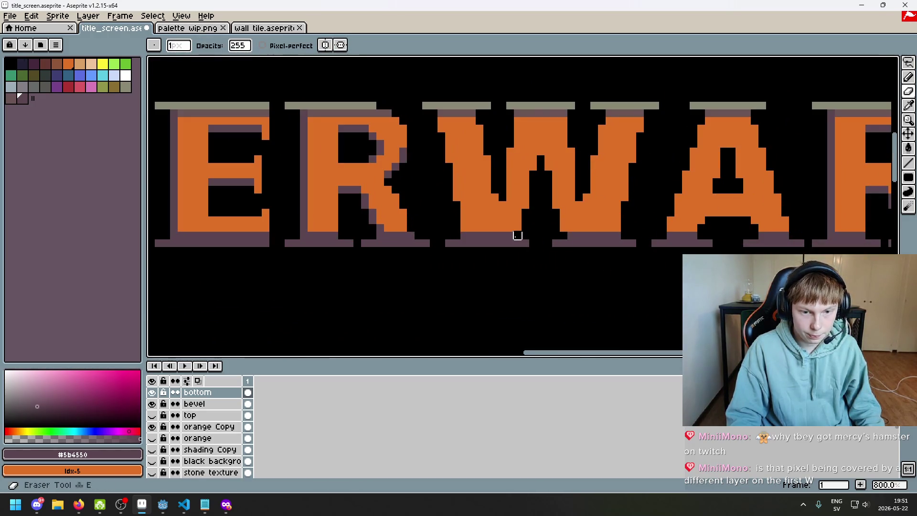
left_click(464, 235)
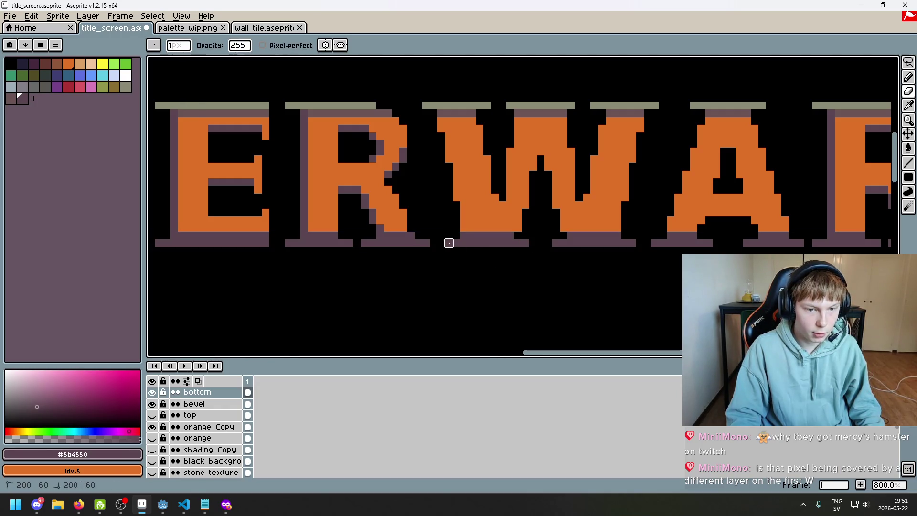
left_click_drag(508, 243, 525, 243)
left_click(456, 243)
left_click_drag(464, 243, 502, 243)
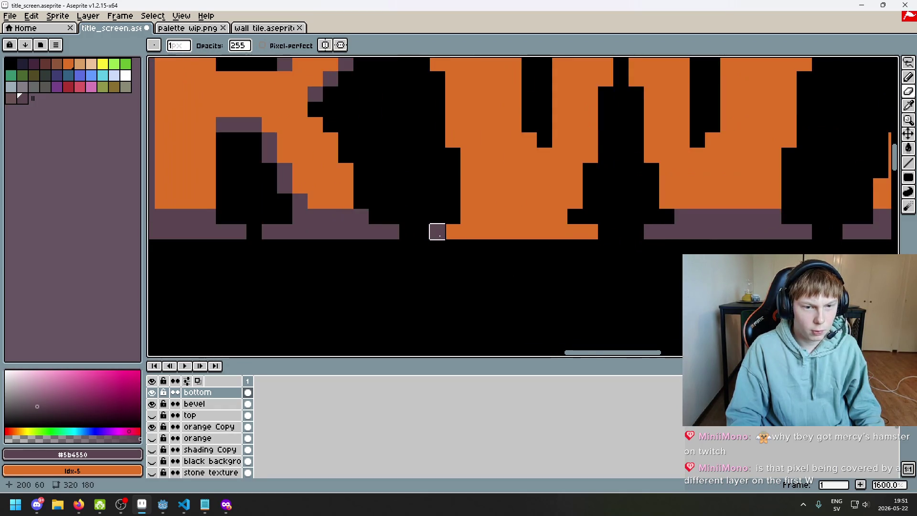
- Zoom out and pan back across WHITHER to the start of the title to check
scroll(467, 250, "down", 2)
scroll(340, 252, "left", 3)
scroll(334, 248, "right", 3)
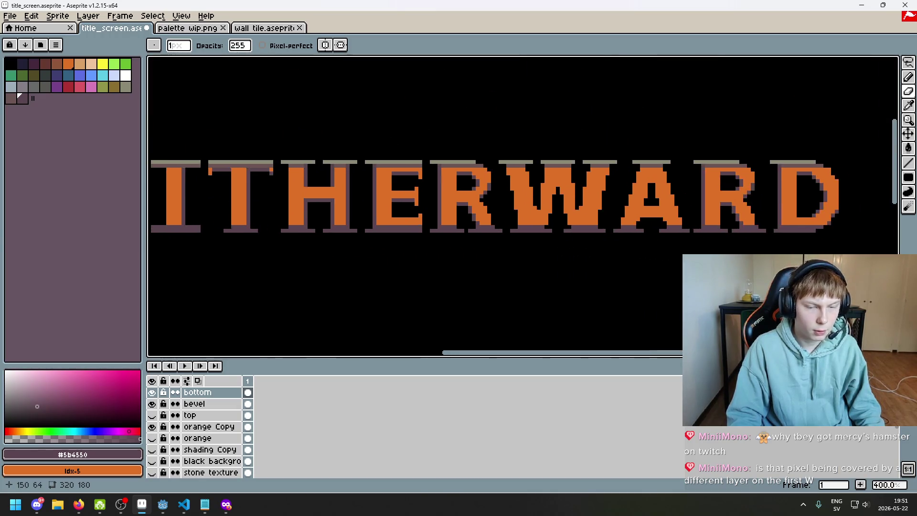
scroll(553, 225, "up", 2)
scroll(530, 228, "up", 2)
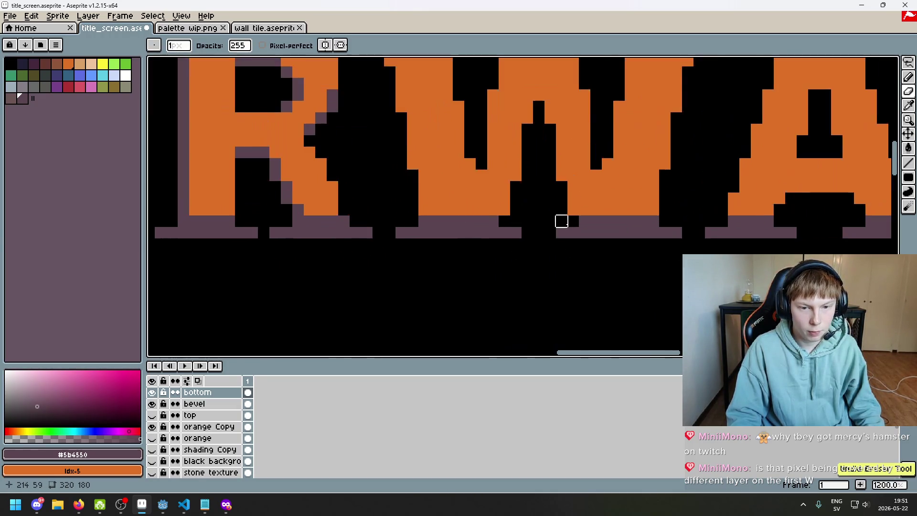
scroll(653, 222, "down", 4)
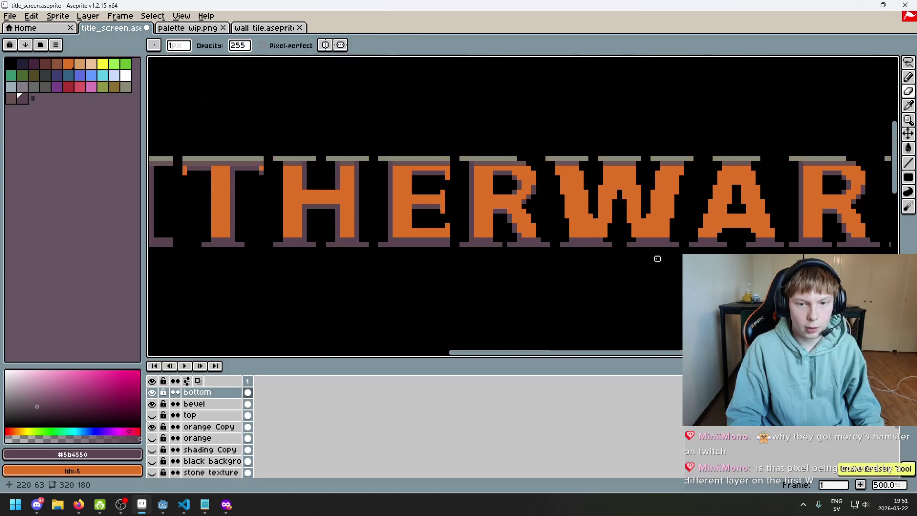
scroll(655, 258, "left", 2)
left_click_drag(609, 264, 844, 248)
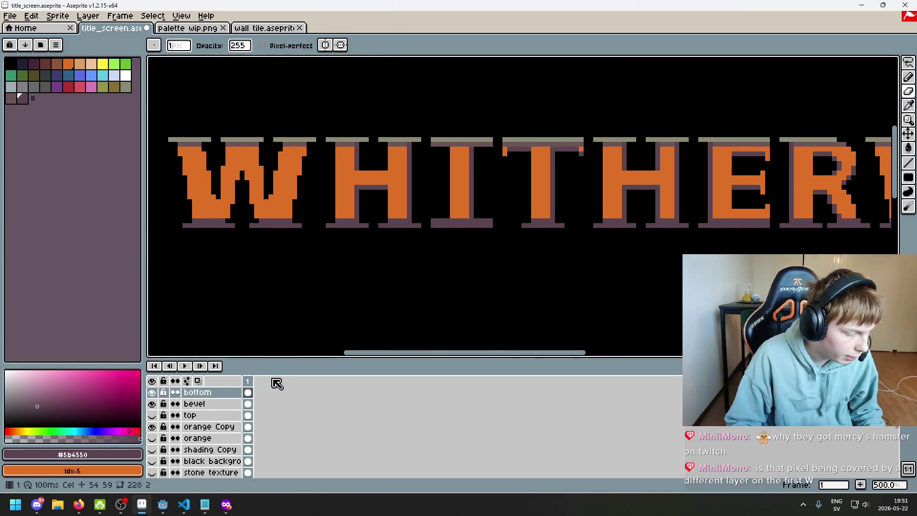
left_click_drag(356, 267, 381, 265)
scroll(381, 265, "left", 3)
- Compare the orange Copy fills, then show and select the shading Copy layer
left_click(152, 426)
left_click(152, 426)
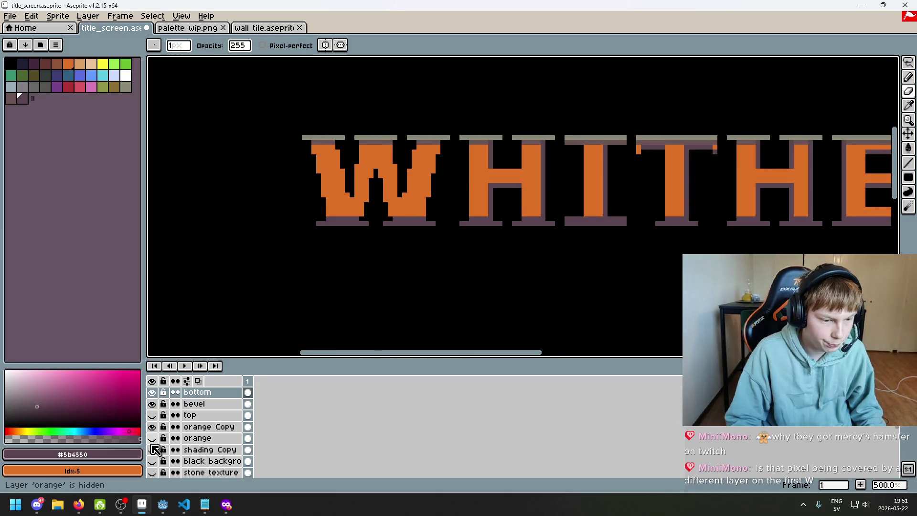
left_click(210, 450)
left_click(152, 449)
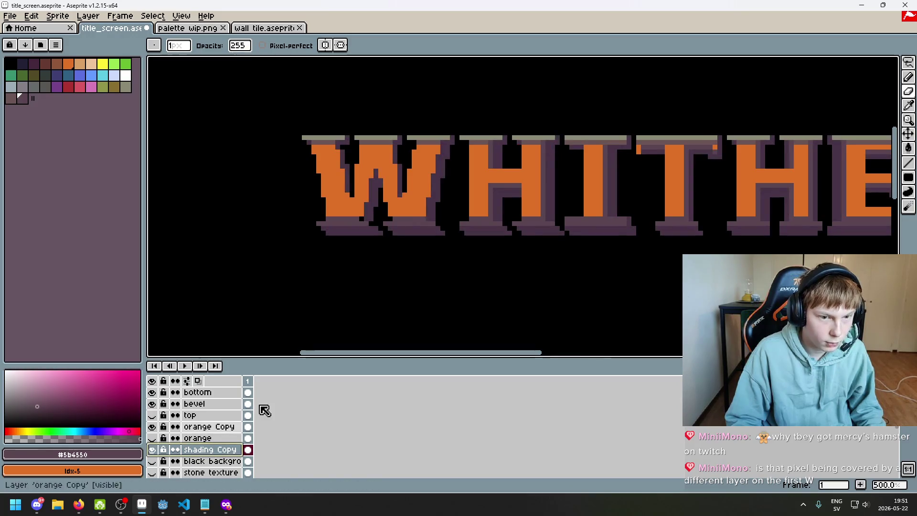
scroll(395, 233, "up", 4)
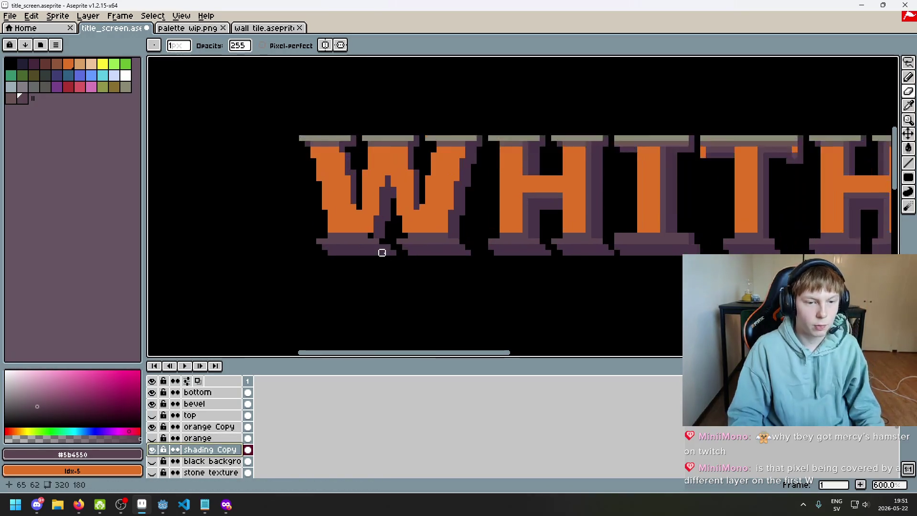
scroll(399, 269, "down", 3)
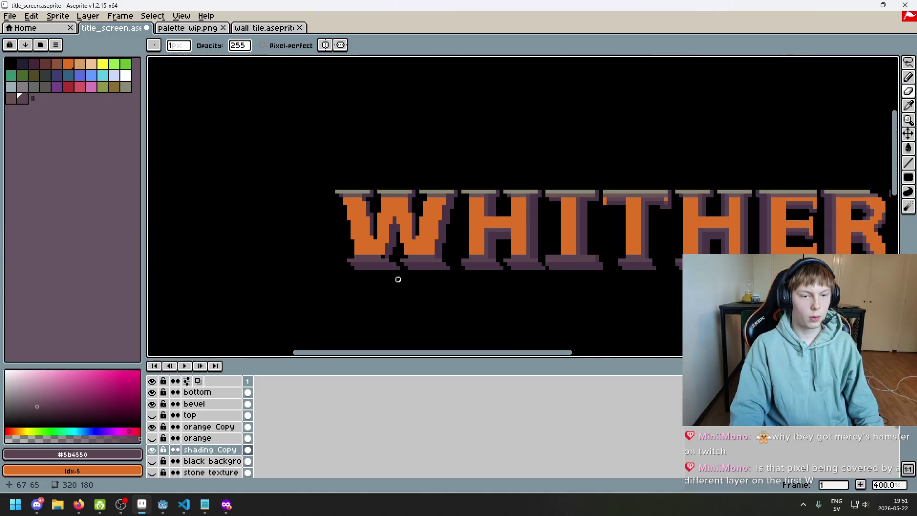
scroll(395, 279, "up", 3)
- Eyedrop the dark purple #473347 and erase stray shading pixels under the first W
left_click(366, 246, "alt")
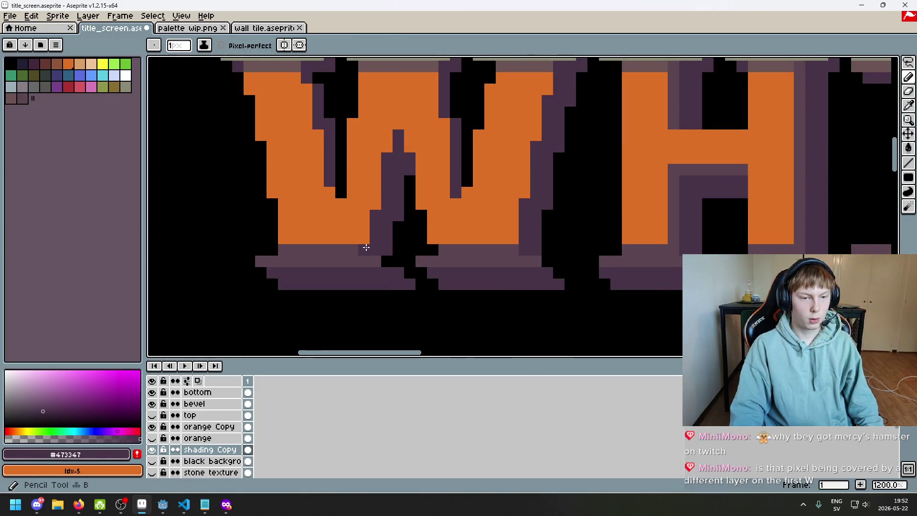
scroll(377, 272, "down", 5)
scroll(387, 293, "up", 1)
scroll(372, 268, "up", 3)
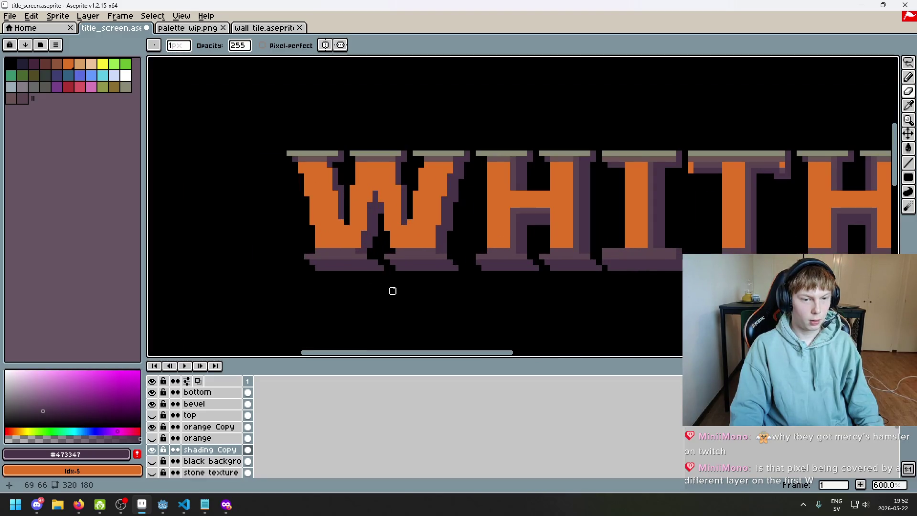
scroll(377, 268, "up", 3)
key("q")
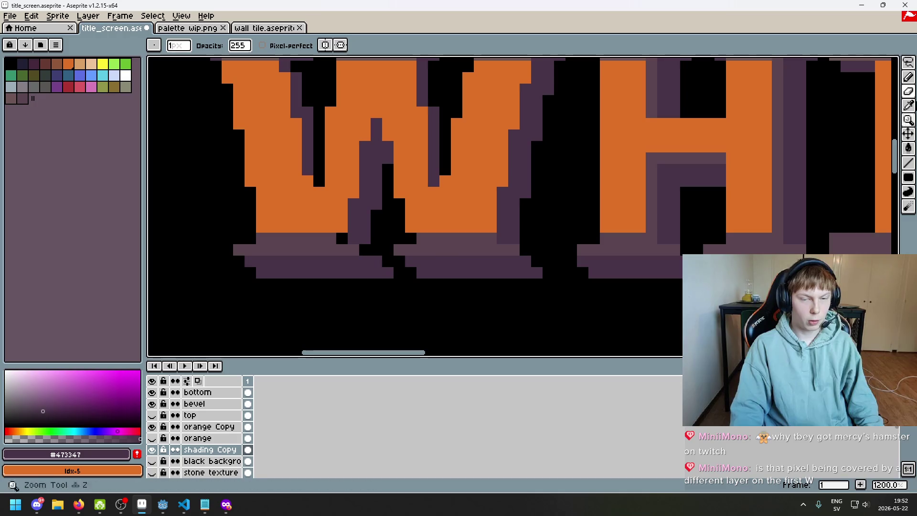
key("e")
left_click_drag(376, 261, 386, 270)
- Remove a stray pixel and paint purple shading along the first W's bottom edge
key("b")
key("e")
left_click(353, 238)
key("b")
left_click_drag(340, 238, 364, 237)
key("e")
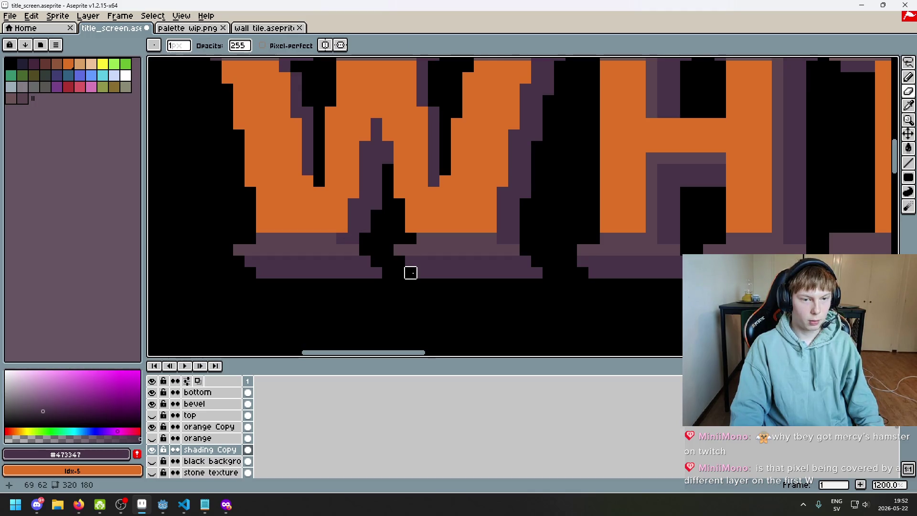
scroll(353, 237, "down", 5)
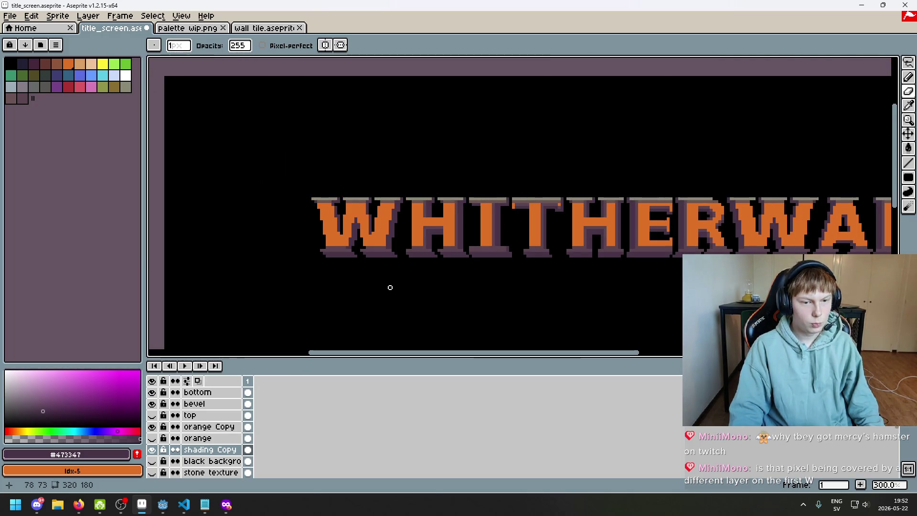
scroll(385, 250, "up", 1)
scroll(356, 259, "up", 1)
scroll(356, 259, "down", 3)
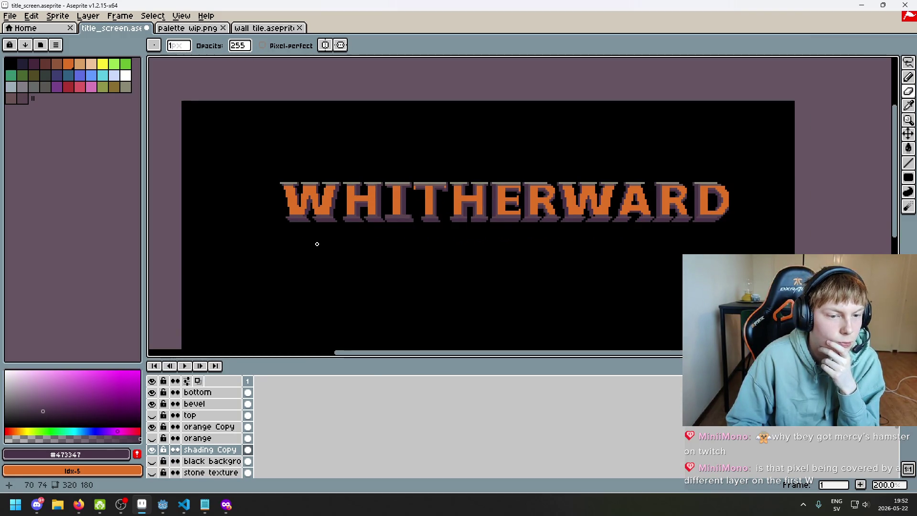
scroll(307, 213, "up", 8)
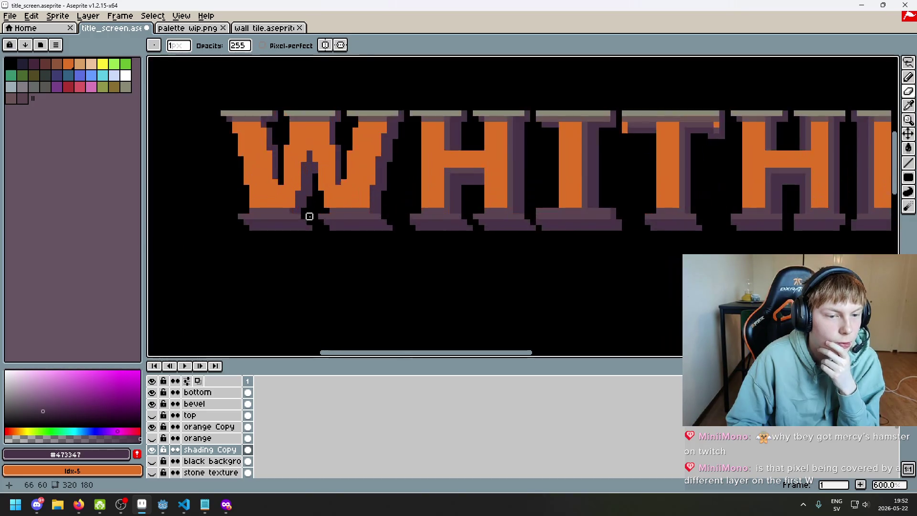
scroll(299, 205, "down", 6)
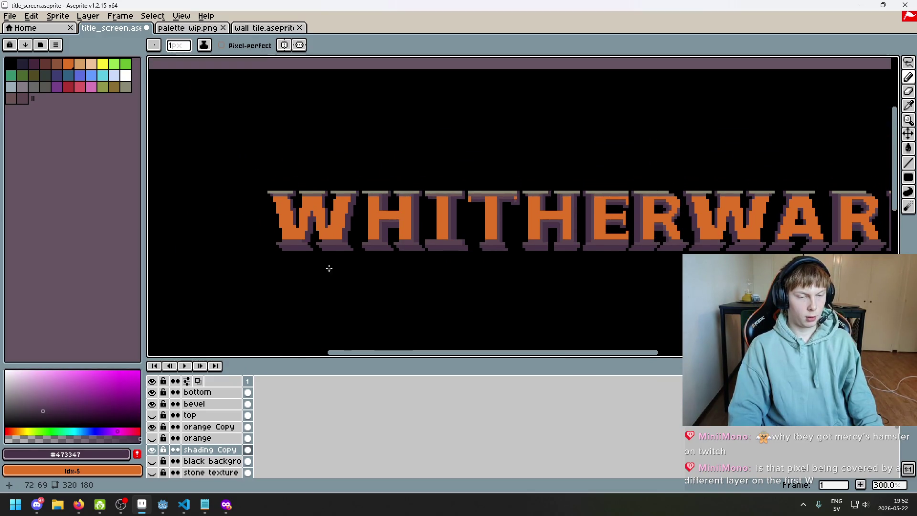
scroll(334, 260, "down", 1)
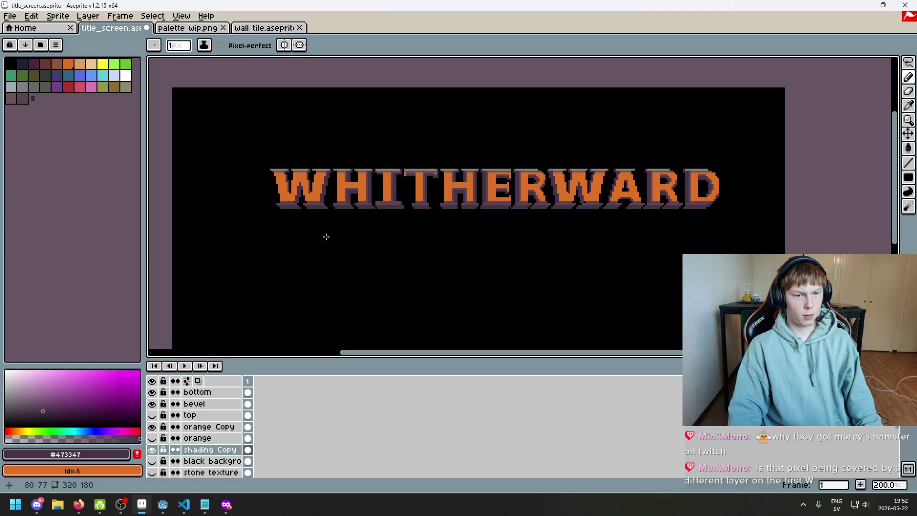
scroll(320, 217, "up", 4)
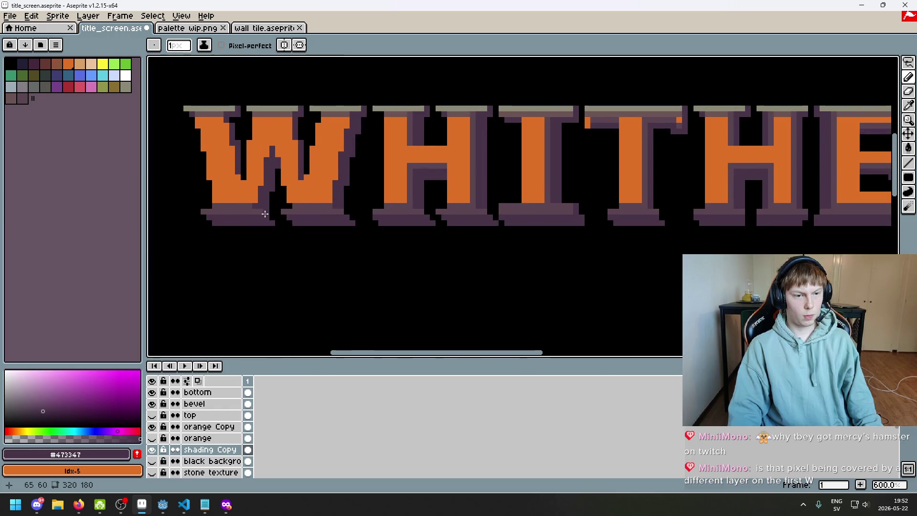
scroll(346, 211, "down", 4)
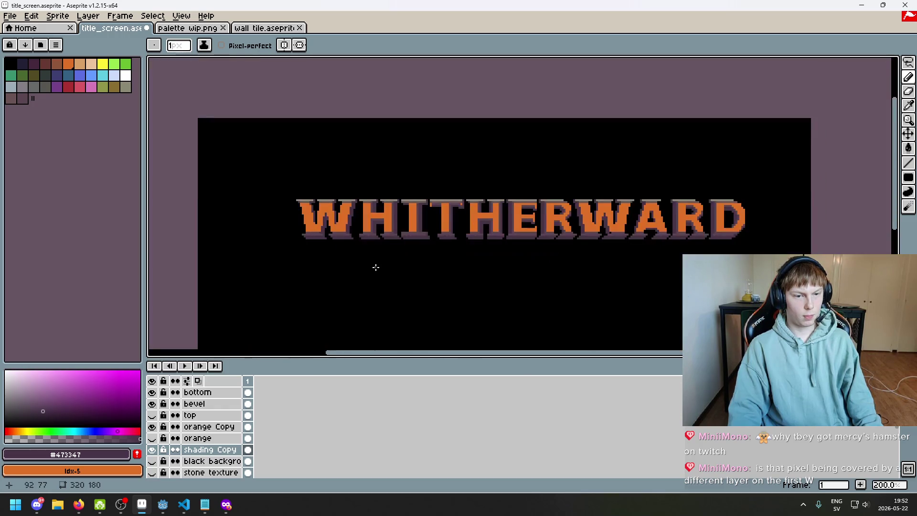
key("ctrl")
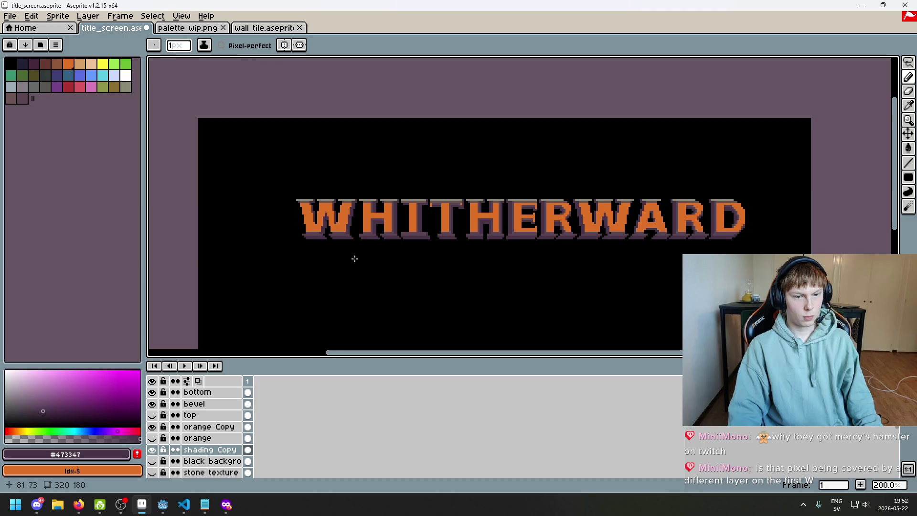
scroll(355, 259, "up", 7)
scroll(379, 316, "down", 5)
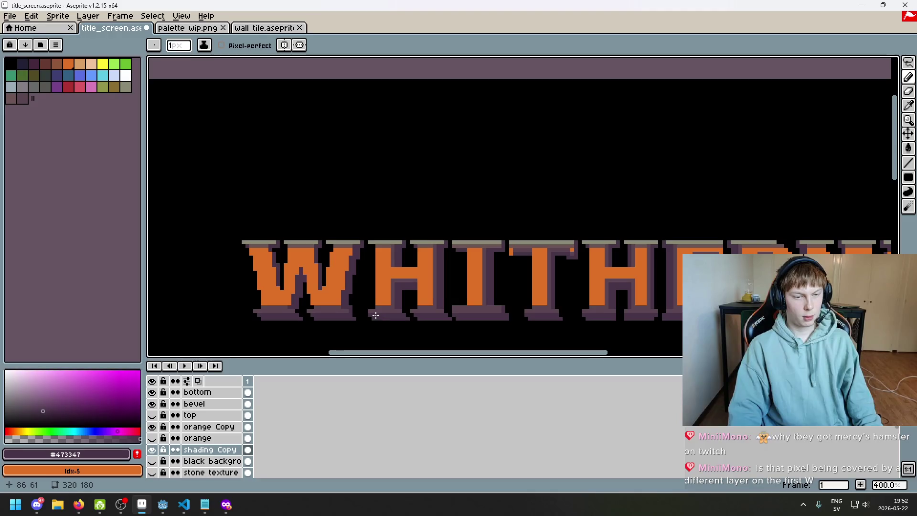
scroll(374, 315, "up", 2)
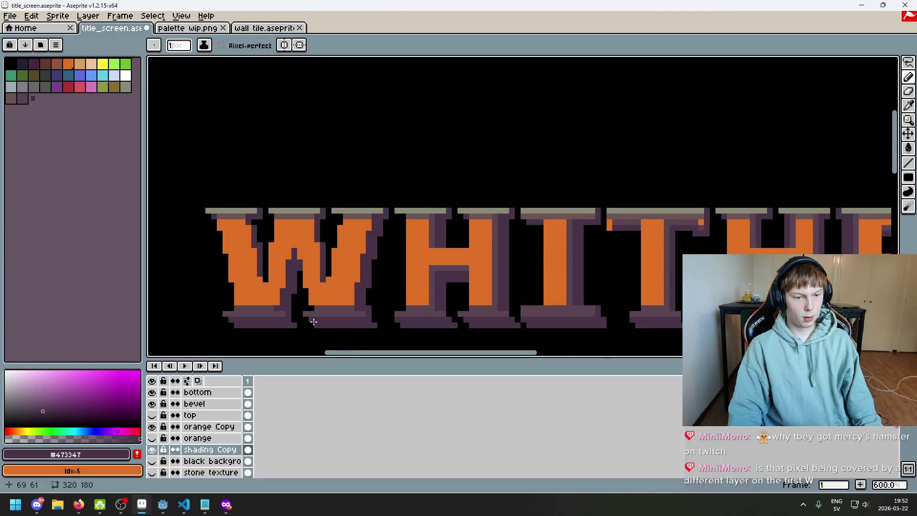
scroll(334, 296, "down", 5)
scroll(365, 263, "up", 1)
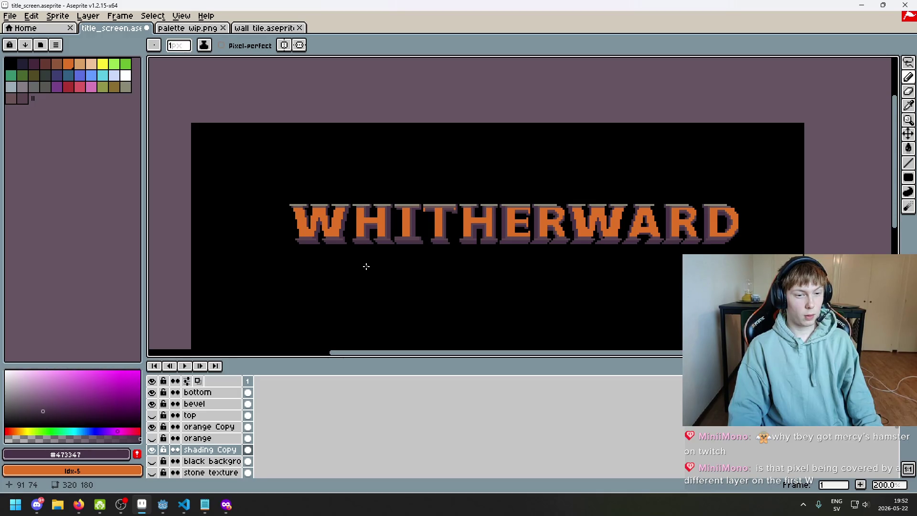
scroll(366, 266, "up", 2)
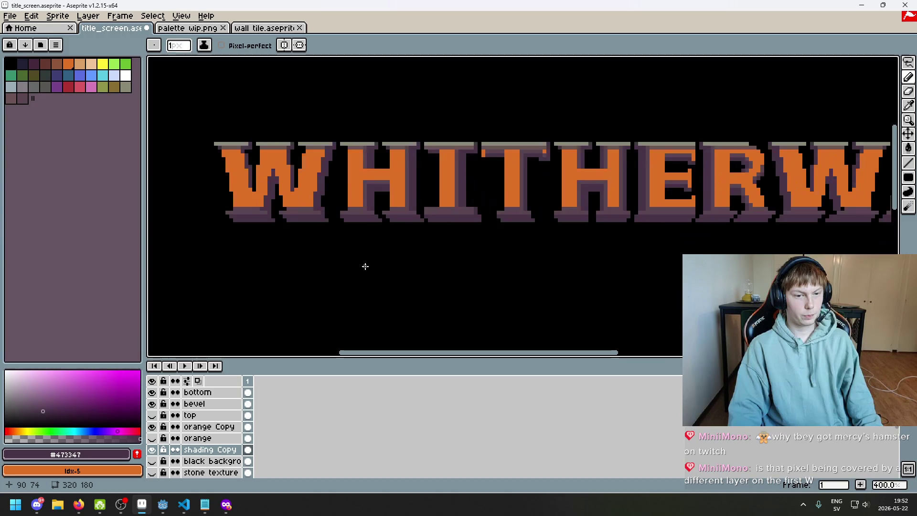
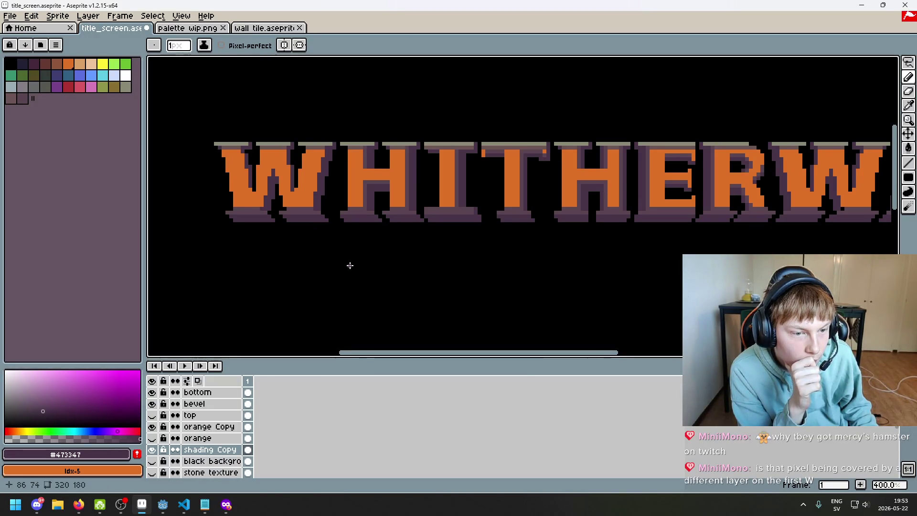
- Erase the stray purple base to the left of the first W's foot
scroll(293, 253, "up", 1)
scroll(293, 253, "up", 2)
key("e")
left_click_drag(293, 211, 209, 211)
- Select the shading block beneath the first W and shift it left
key("m")
left_click_drag(446, 234, 319, 184)
left_click_drag(461, 257, 321, 179)
left_click(423, 195)
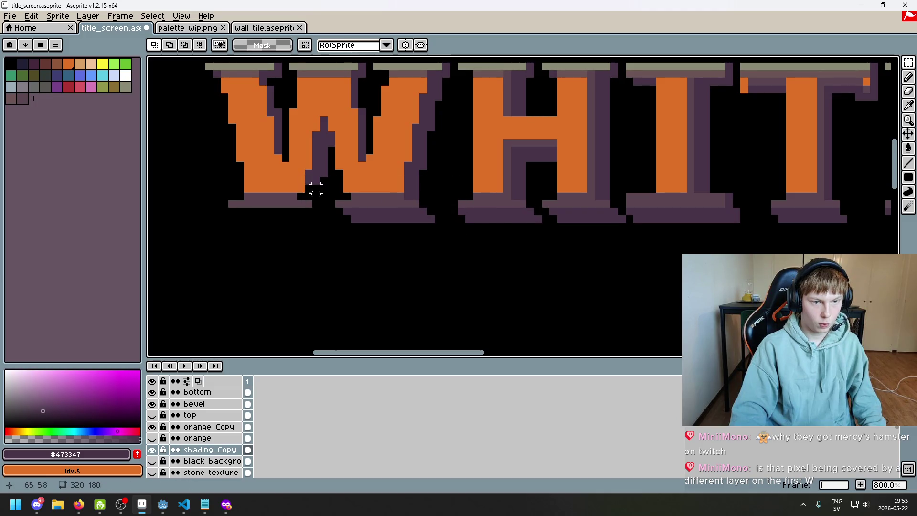
key("e")
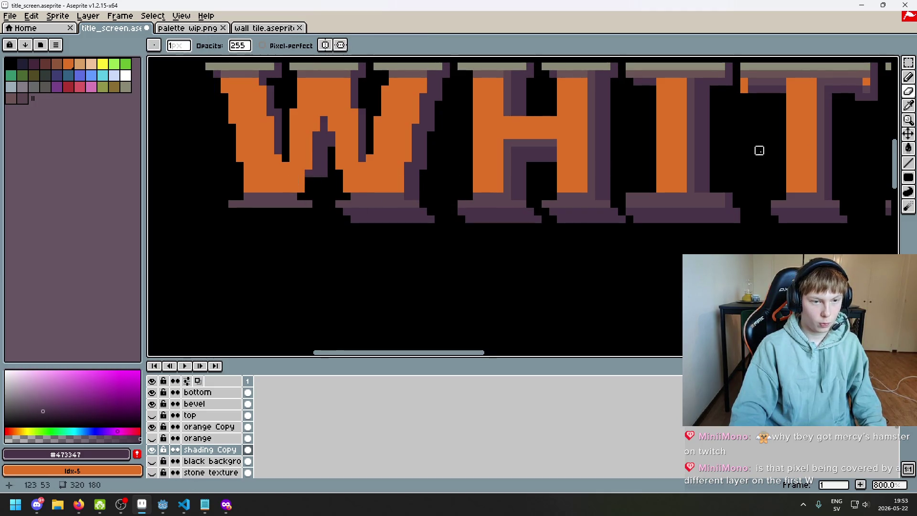
left_click(907, 63)
left_click_drag(435, 184, 296, 262)
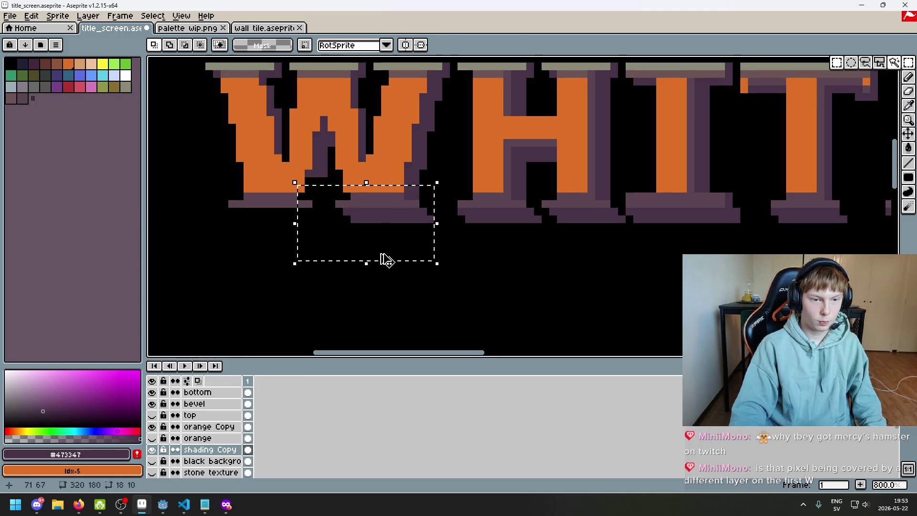
left_click(395, 252)
left_click_drag(430, 180, 297, 265)
mouse_move(395, 254)
left_mouse_down()
mouse_move(282, 249)
mouse_move(281, 260)
mouse_move(291, 257)
left_mouse_up()
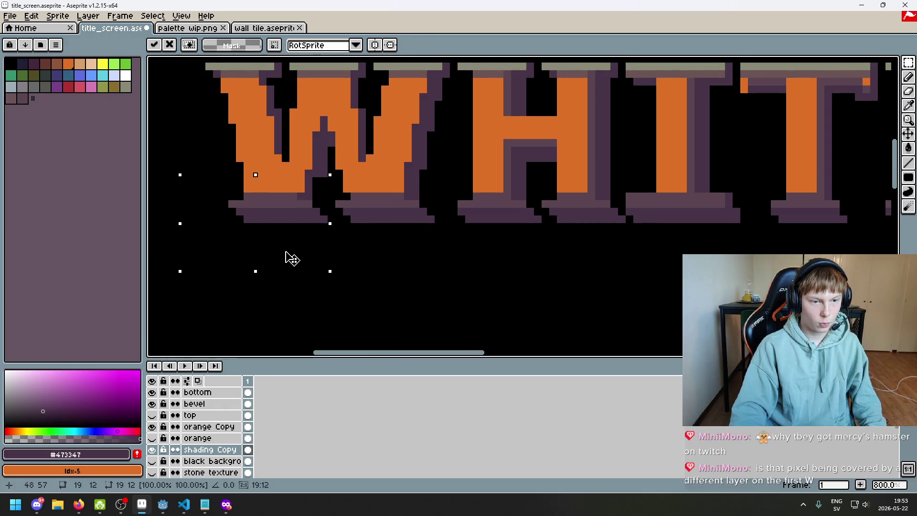
left_click(376, 233)
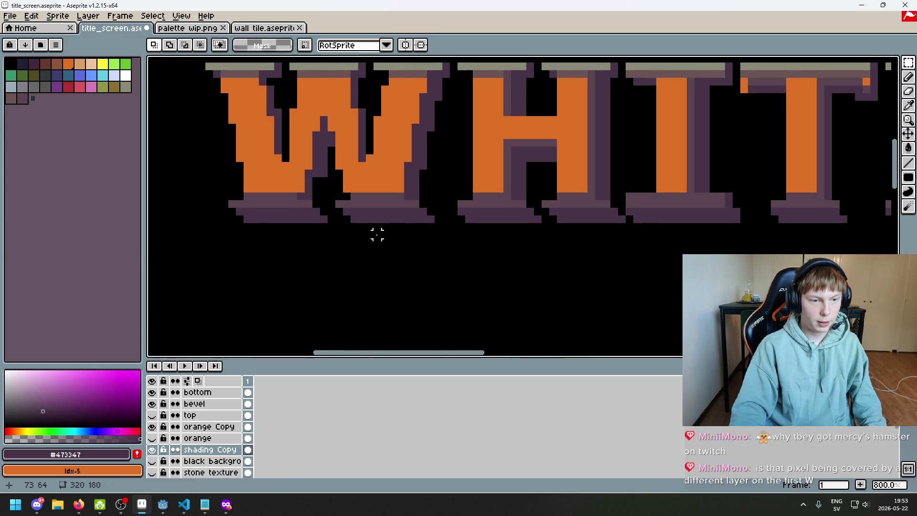
- Zoom to the first W's base, undo the stray purple pixel, and hide the shading Copy layer
scroll(375, 233, "down", 4)
scroll(340, 231, "up", 1)
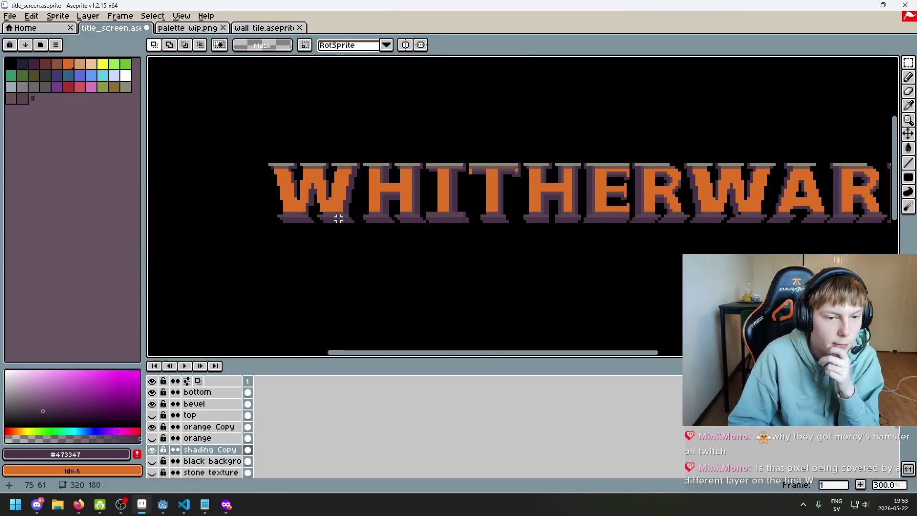
scroll(342, 209, "up", 3)
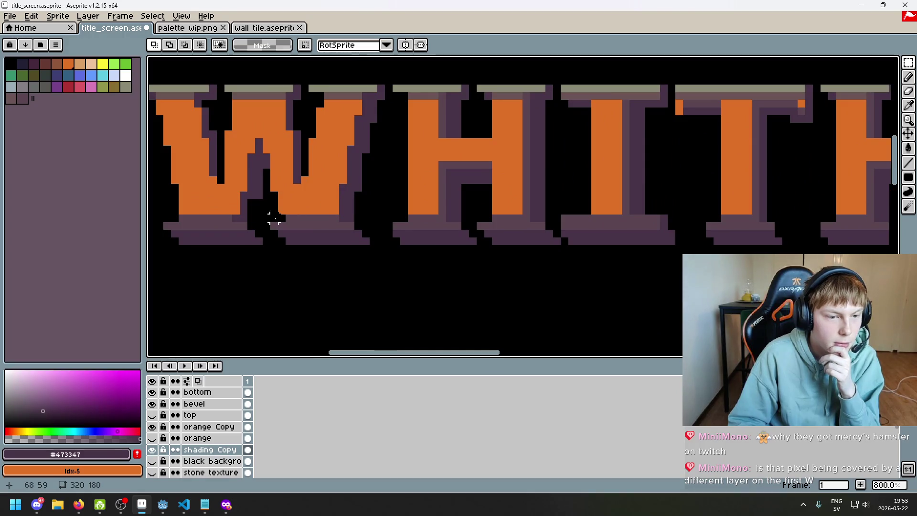
left_click_drag(363, 209, 425, 199)
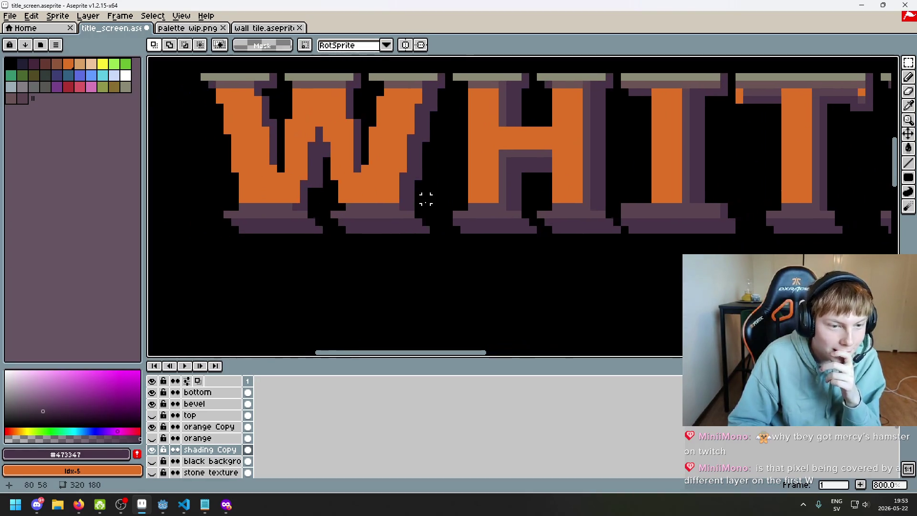
scroll(417, 235, "down", 3)
left_click_drag(403, 250, 385, 175)
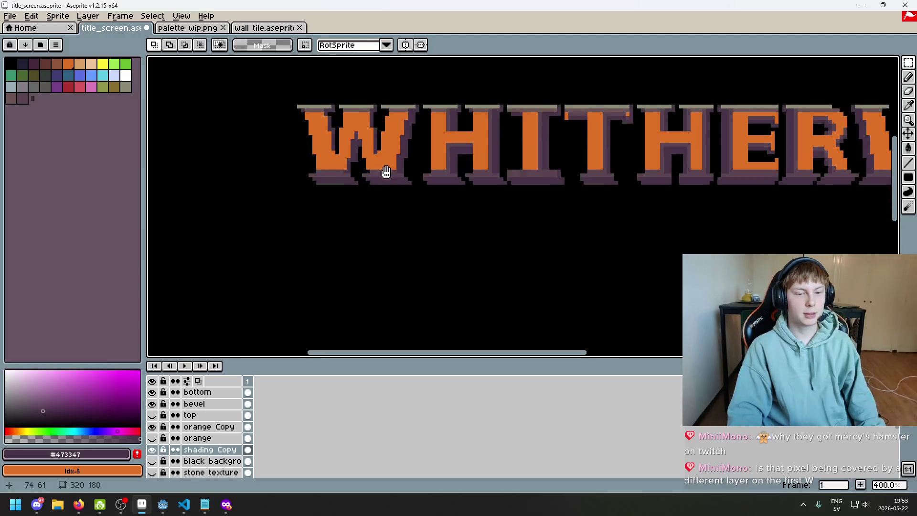
scroll(389, 174, "down", 2)
scroll(397, 184, "up", 2)
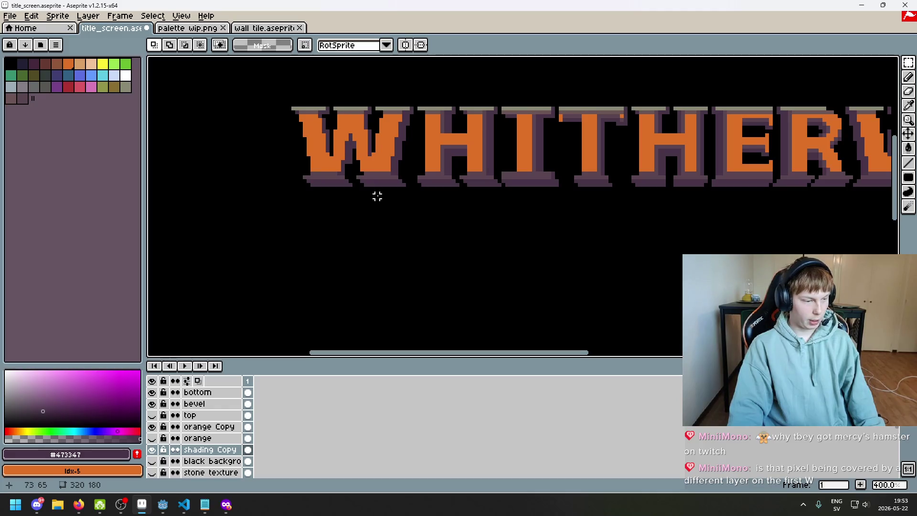
scroll(372, 192, "up", 1)
scroll(363, 173, "up", 1)
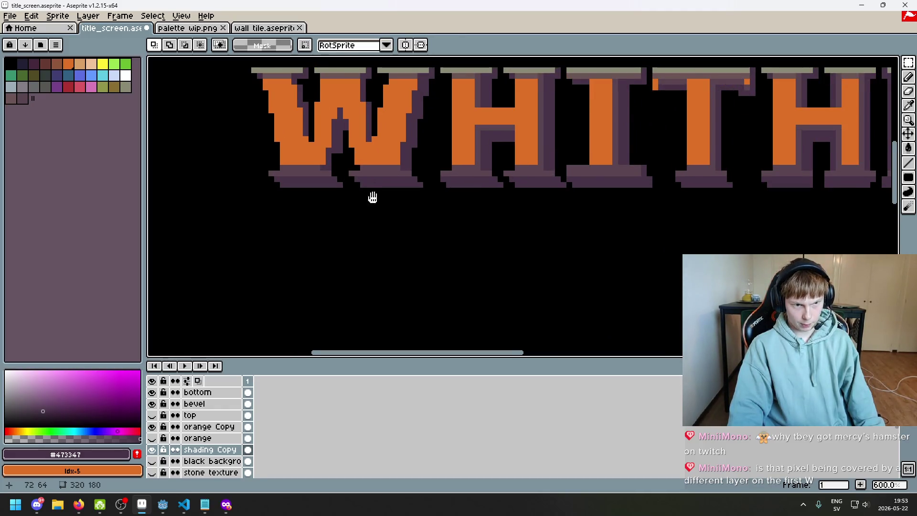
scroll(374, 196, "up", 1)
scroll(331, 176, "up", 4)
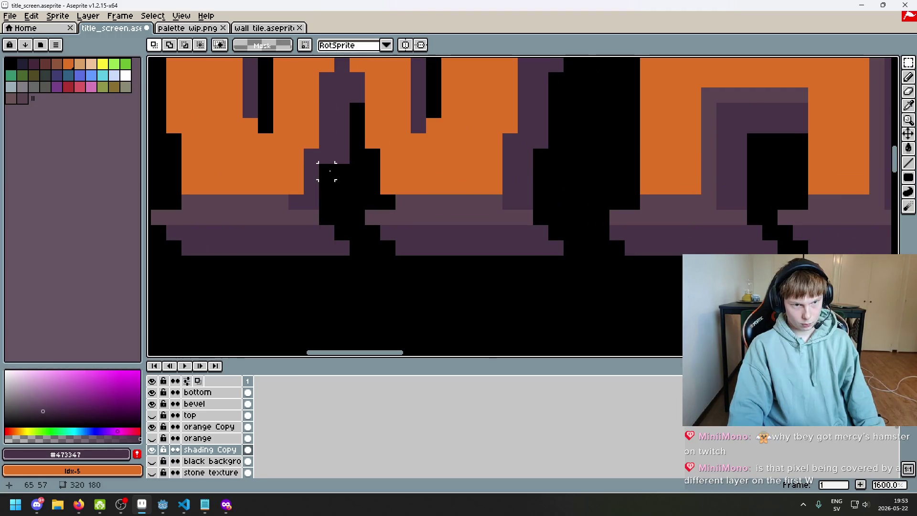
key("b")
key("ctrl+z")
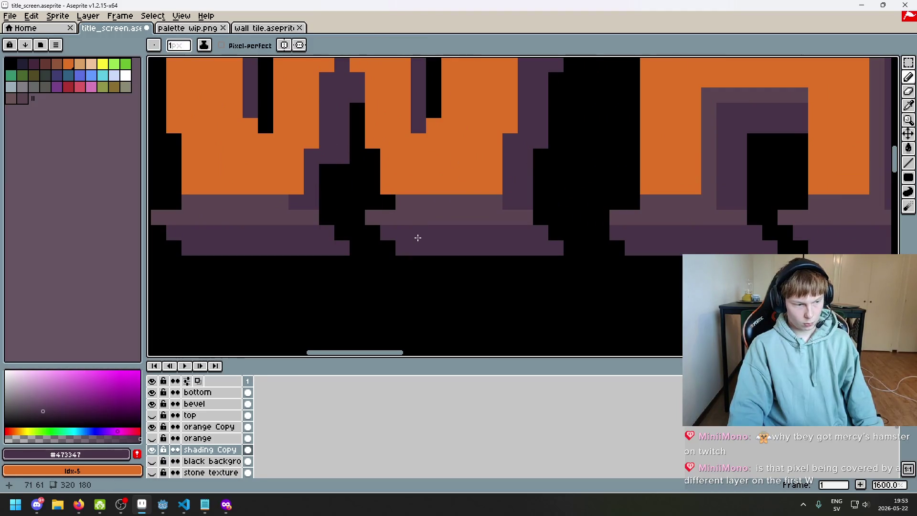
left_click(152, 449)
- Show the shading Copy layer again and erase stray purple pixels under the W
left_click(152, 450)
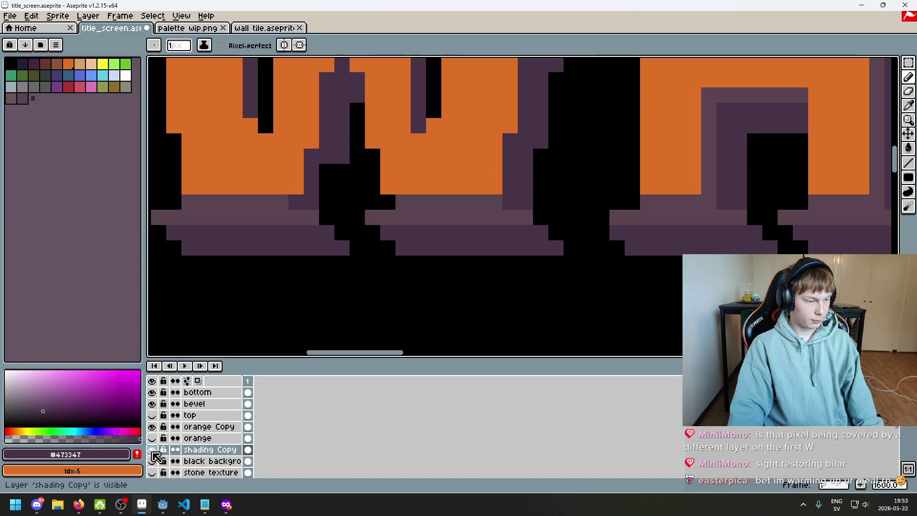
key("e")
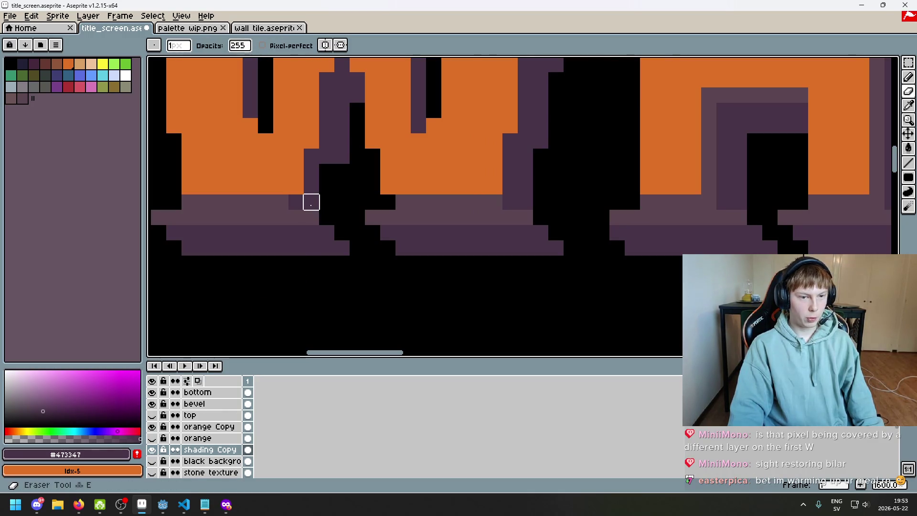
mouse_move(311, 200)
left_mouse_down()
mouse_move(280, 187)
mouse_move(203, 186)
mouse_move(325, 231)
mouse_move(295, 259)
mouse_move(173, 232)
left_mouse_up()
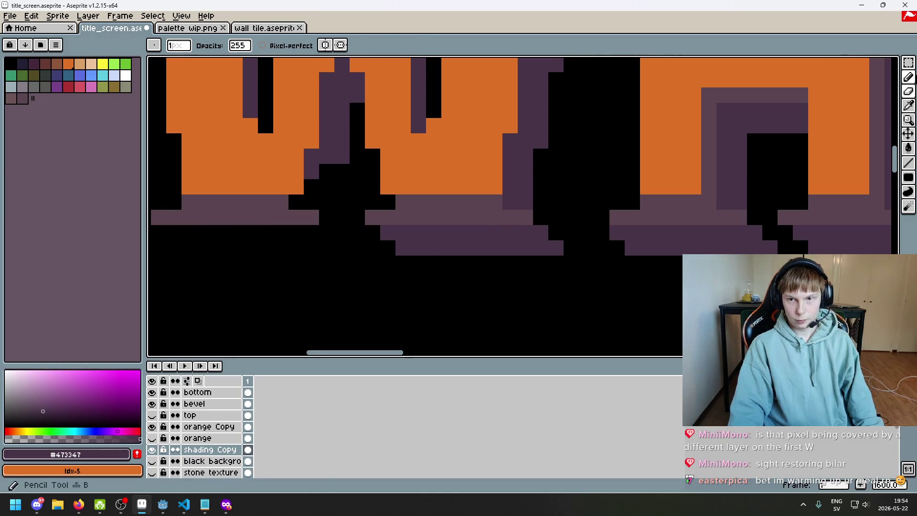
key("m")
key("e")
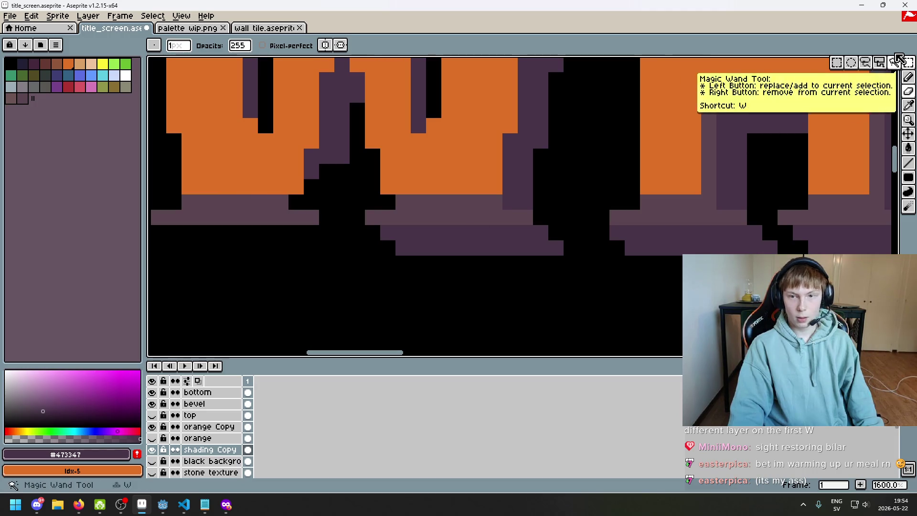
- Shift the shading base under the first W one pixel left and erase leftover purple pixels
left_click(908, 63)
mouse_move(589, 282)
left_mouse_down()
mouse_move(521, 244)
mouse_move(350, 186)
left_mouse_up()
left_click_drag(520, 237, 300, 242)
scroll(380, 262, "down", 1)
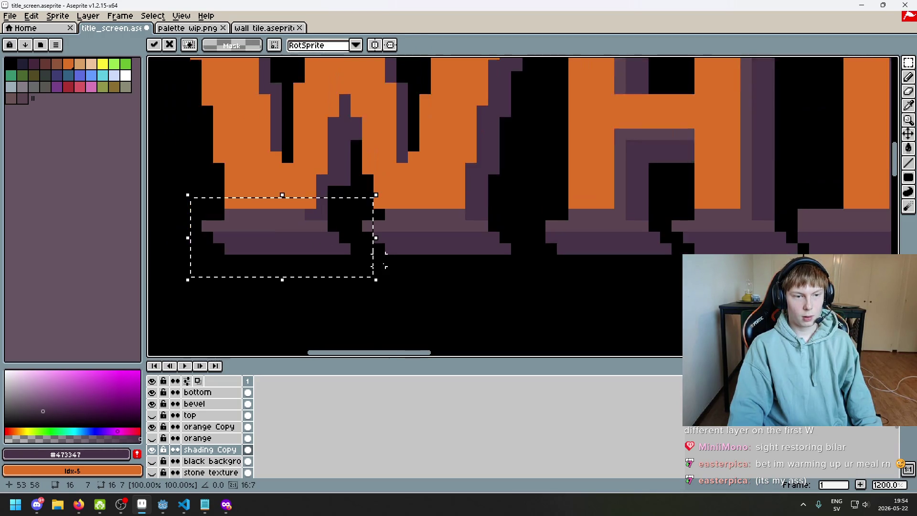
left_click(424, 269)
mouse_move(424, 270)
left_mouse_down()
mouse_move(442, 242)
mouse_move(562, 242)
mouse_move(515, 263)
left_mouse_up()
scroll(516, 275, "up", 1)
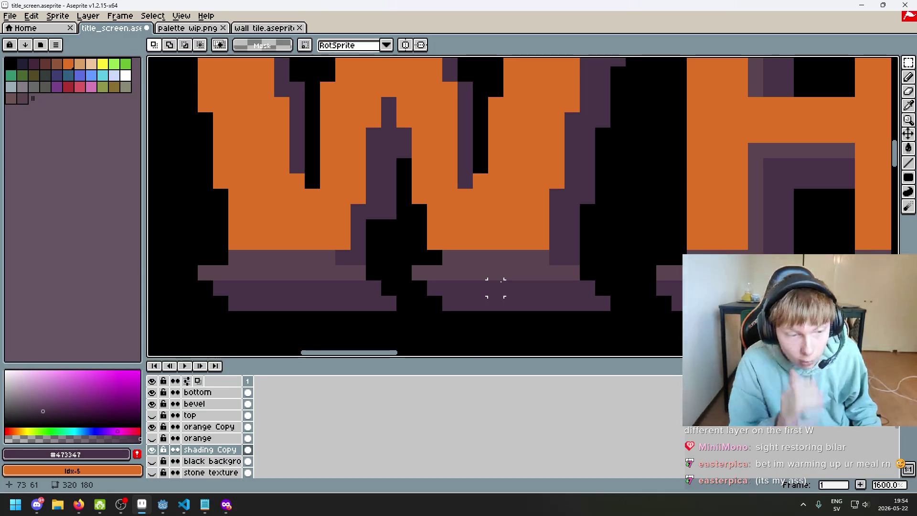
left_click_drag(327, 272, 378, 257)
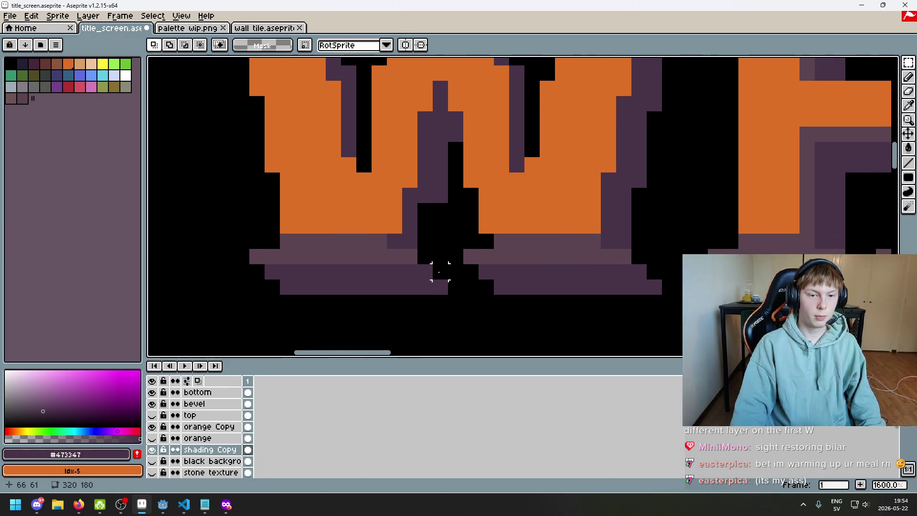
key("e")
left_click(410, 241)
left_click(410, 226)
scroll(430, 239, "down", 4)
scroll(436, 253, "up", 1)
scroll(423, 231, "up", 2)
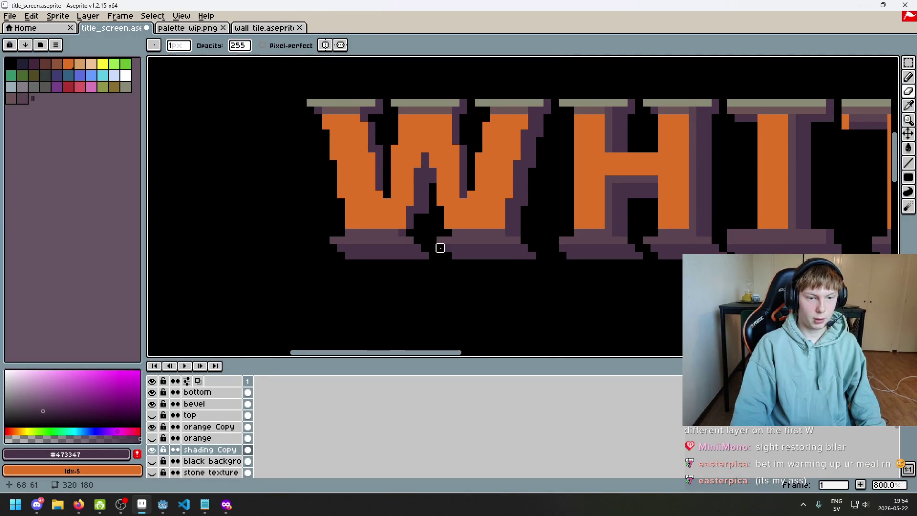
scroll(432, 233, "down", 4)
scroll(450, 242, "up", 3)
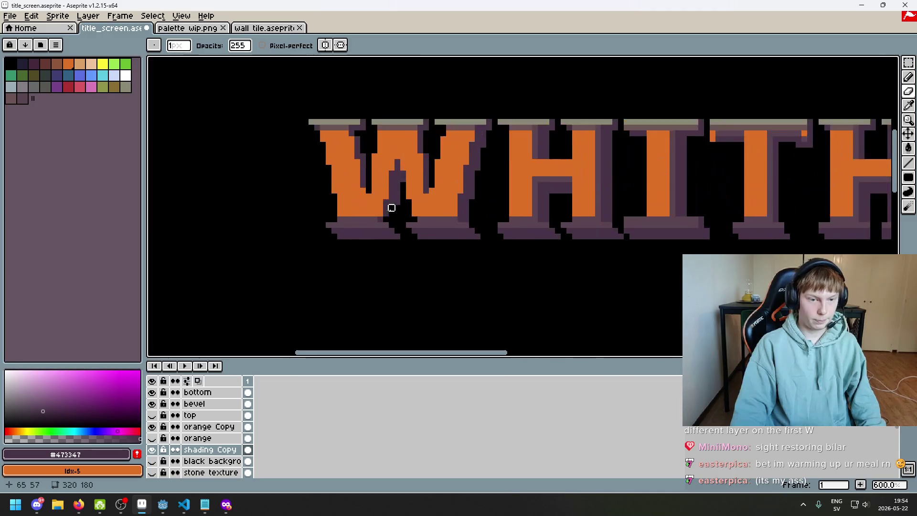
key("ctrl+z")
scroll(408, 213, "up", 4)
key("b")
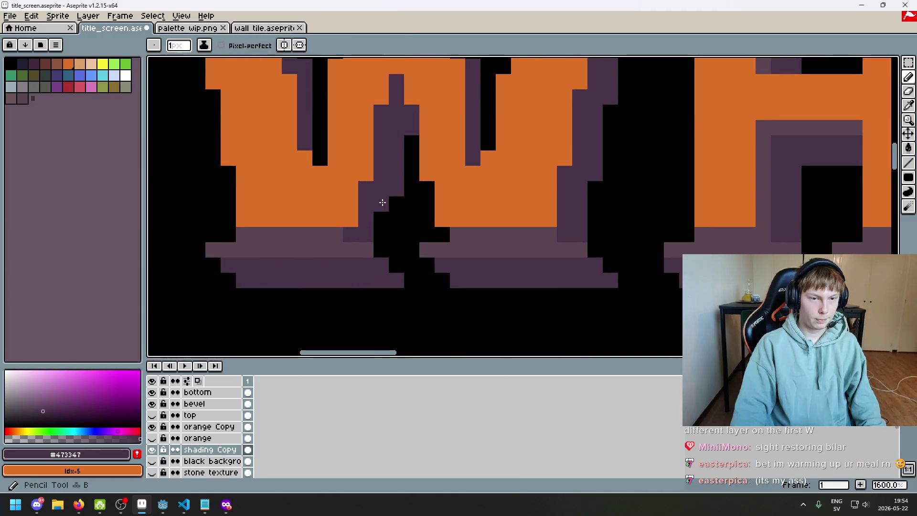
scroll(434, 267, "down", 5)
scroll(428, 272, "up", 2)
scroll(405, 248, "up", 3)
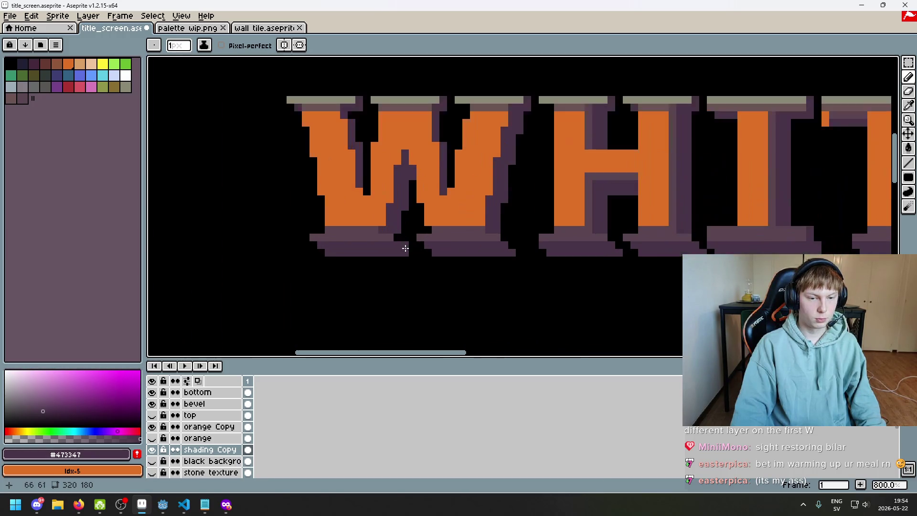
scroll(411, 253, "down", 3)
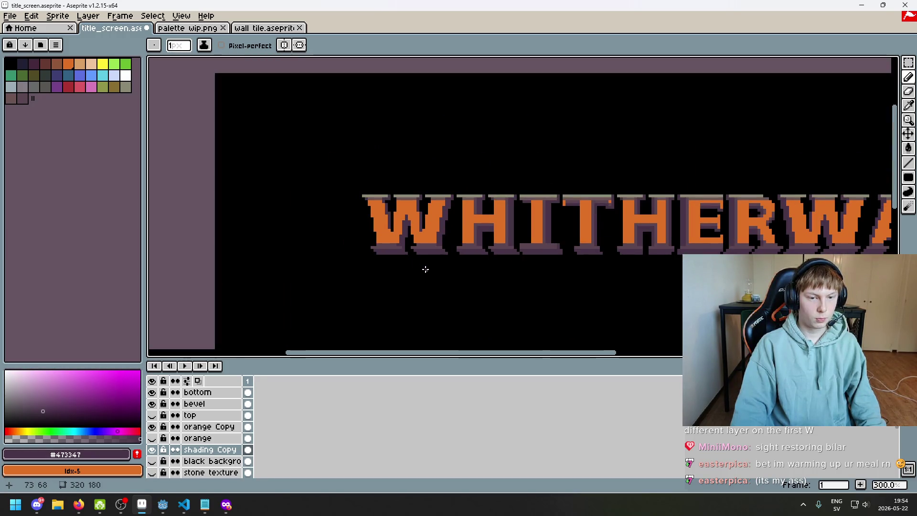
scroll(426, 268, "down", 1)
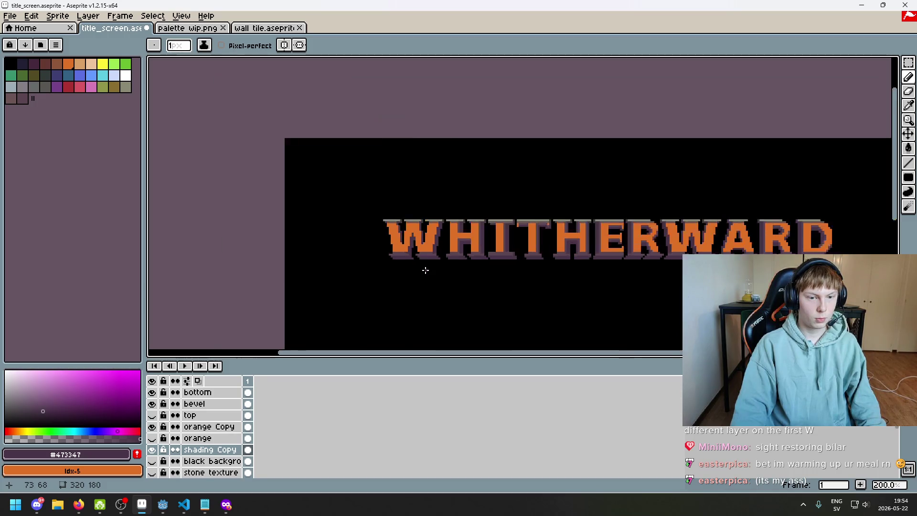
scroll(396, 244, "up", 1)
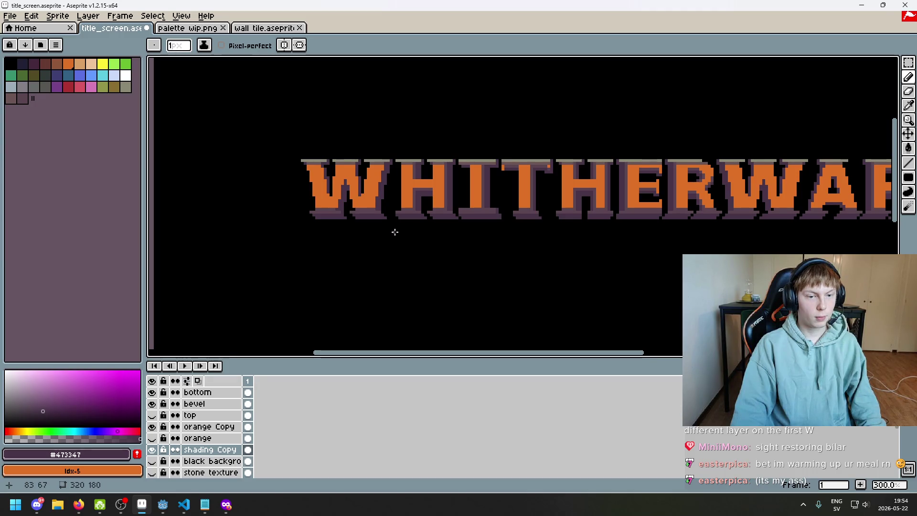
scroll(395, 232, "up", 3)
scroll(385, 219, "up", 3)
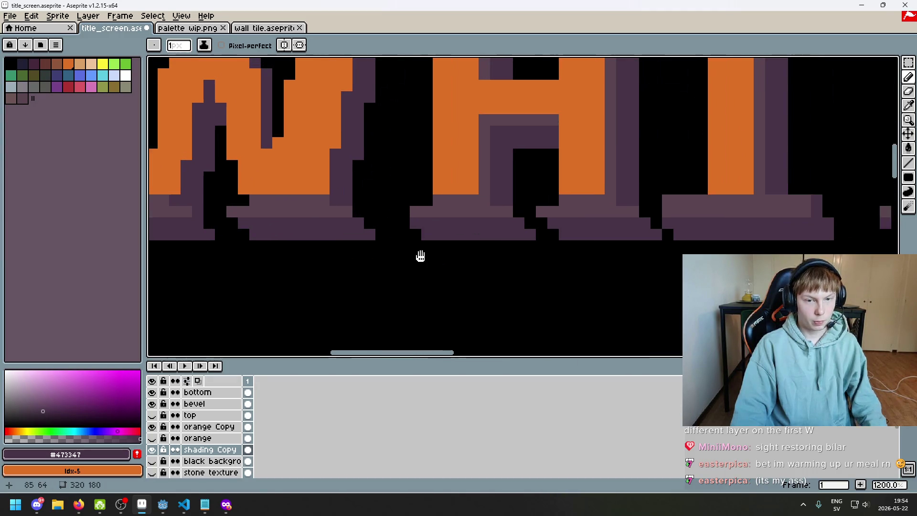
left_click_drag(531, 264, 352, 266)
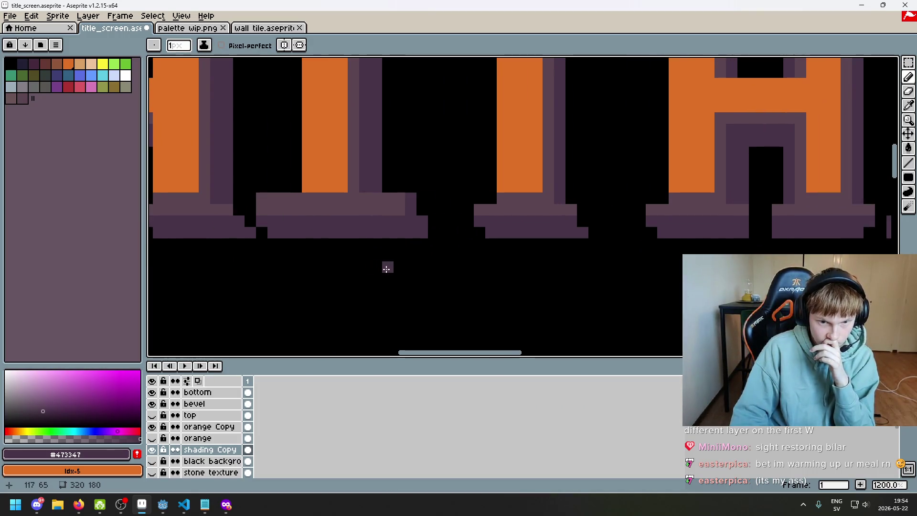
scroll(419, 241, "down", 5)
scroll(440, 240, "left", 3)
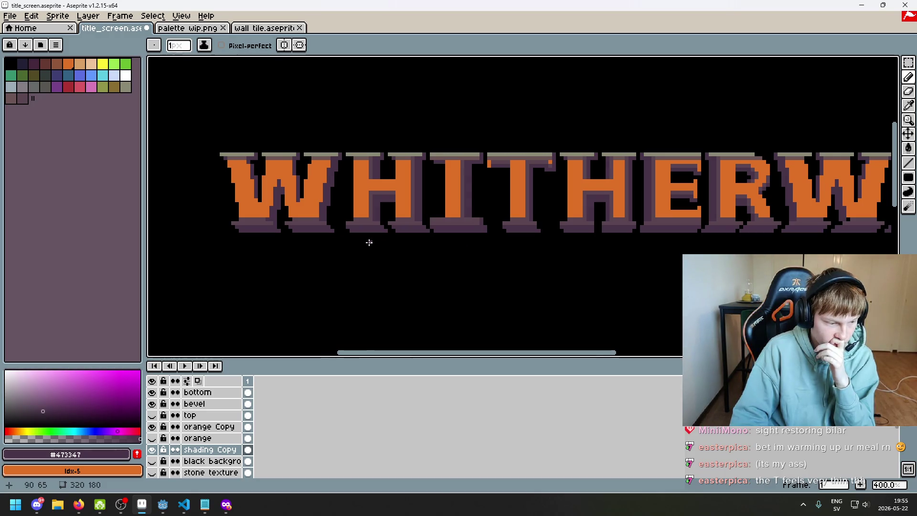
scroll(407, 241, "down", 2)
scroll(404, 238, "right", 3)
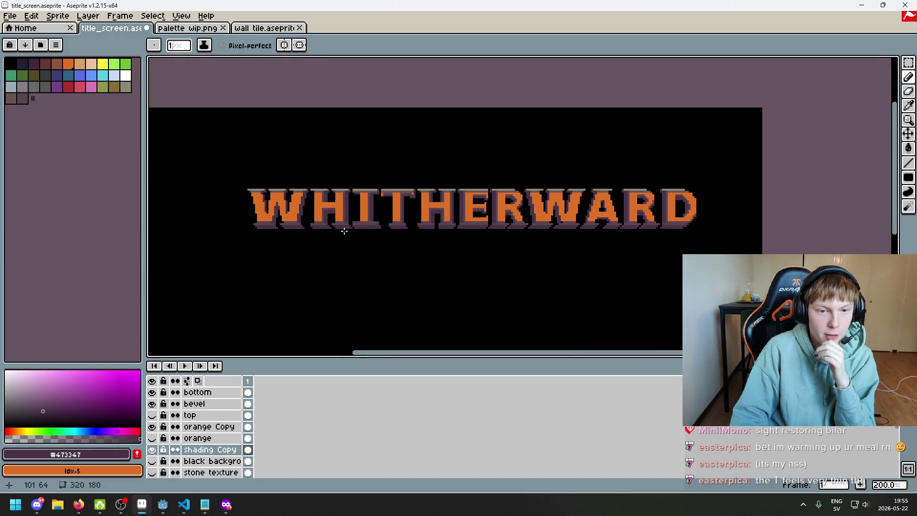
scroll(403, 234, "up", 1)
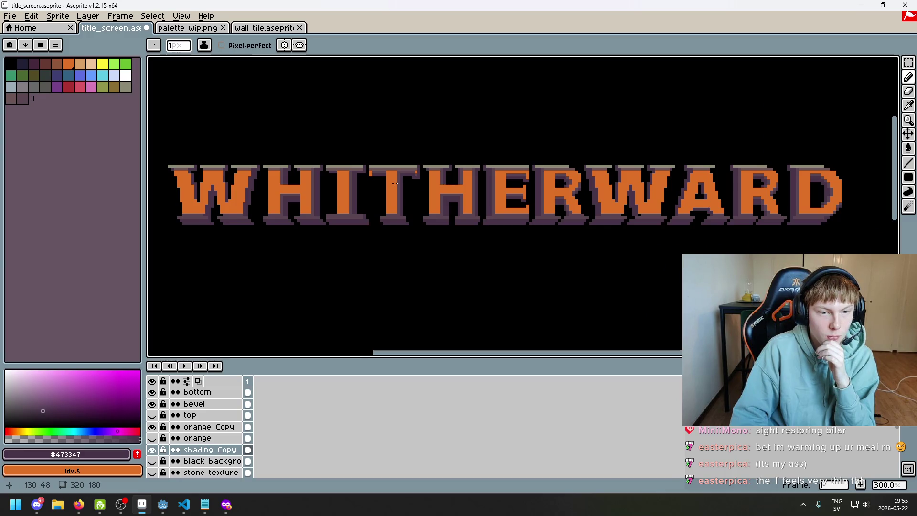
scroll(394, 183, "up", 1)
scroll(401, 198, "up", 2)
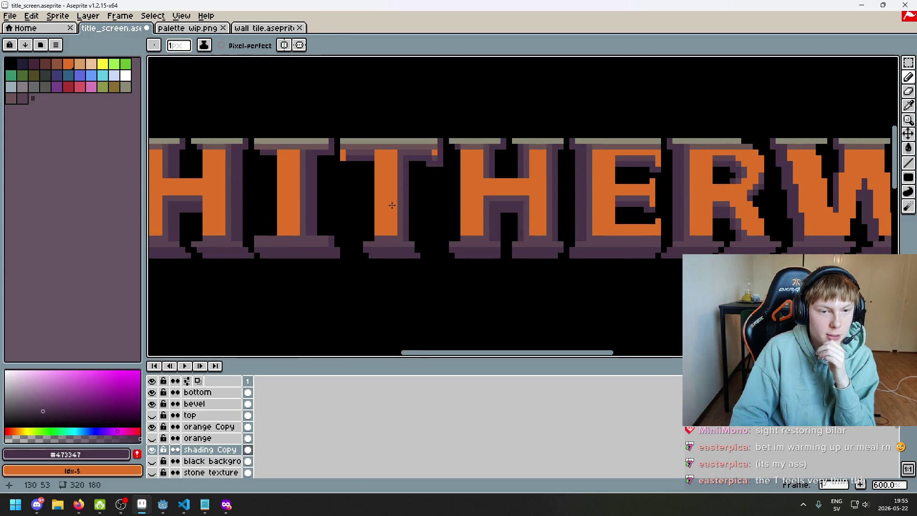
scroll(390, 202, "up", 1)
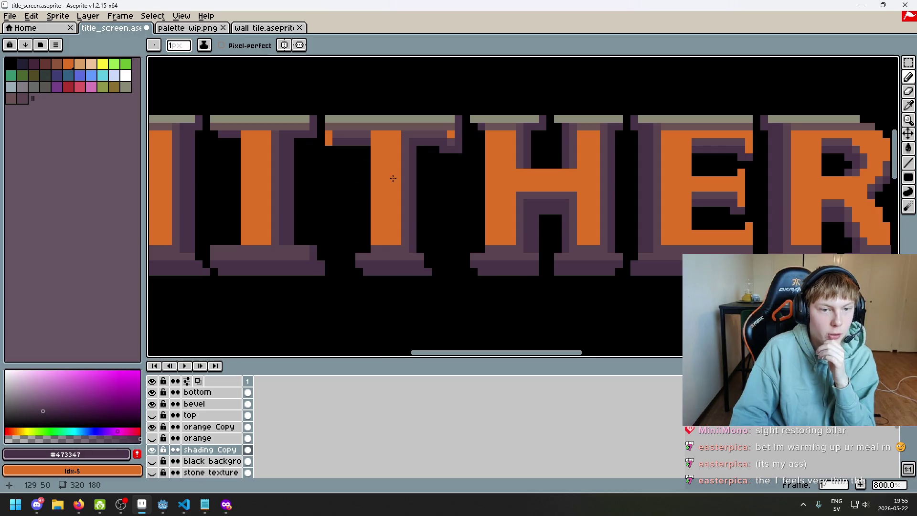
scroll(396, 154, "up", 2)
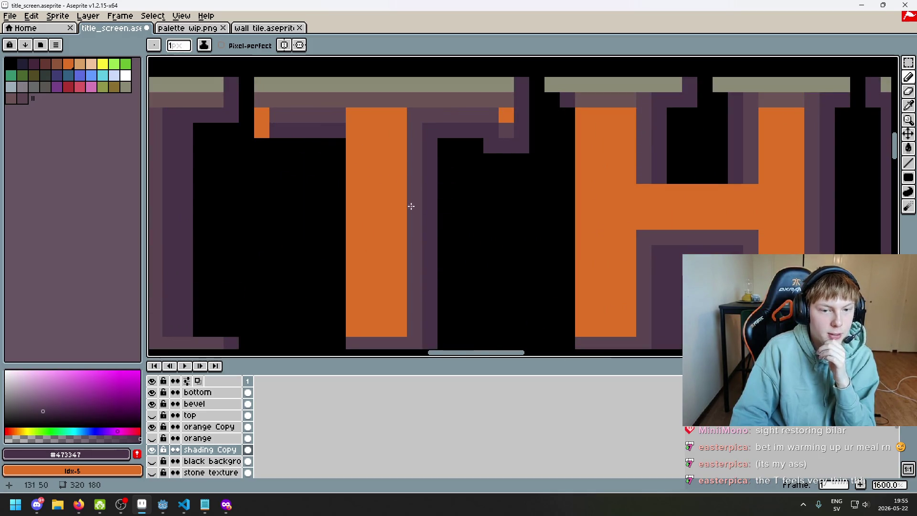
scroll(421, 224, "down", 2)
scroll(415, 220, "up", 2)
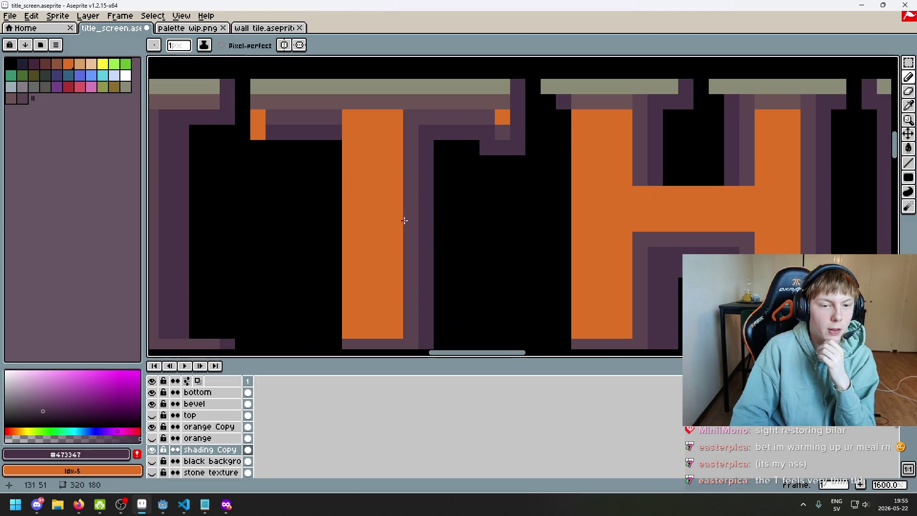
scroll(405, 228, "down", 1)
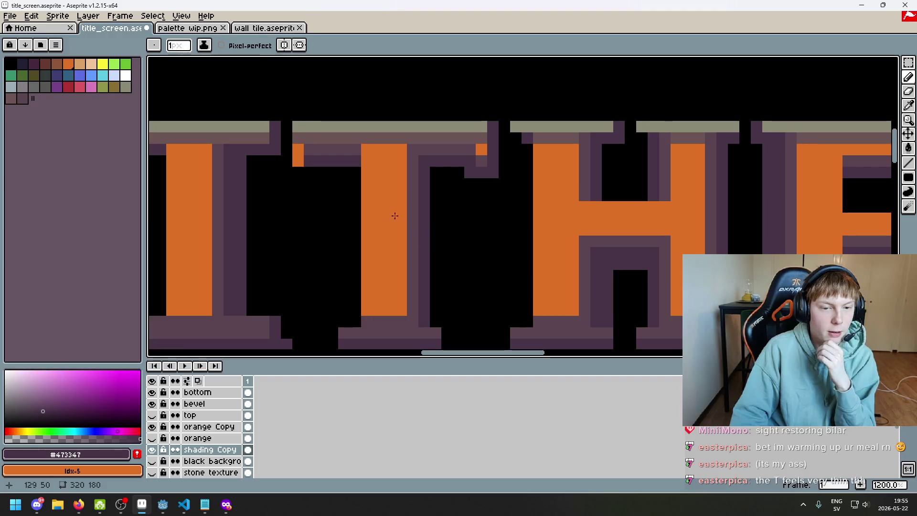
scroll(432, 249, "down", 4)
scroll(432, 249, "up", 3)
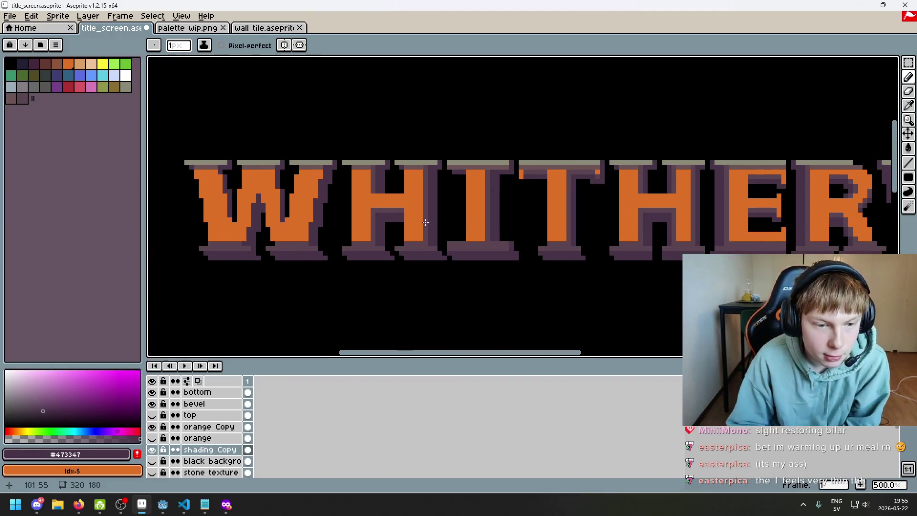
scroll(368, 195, "up", 1)
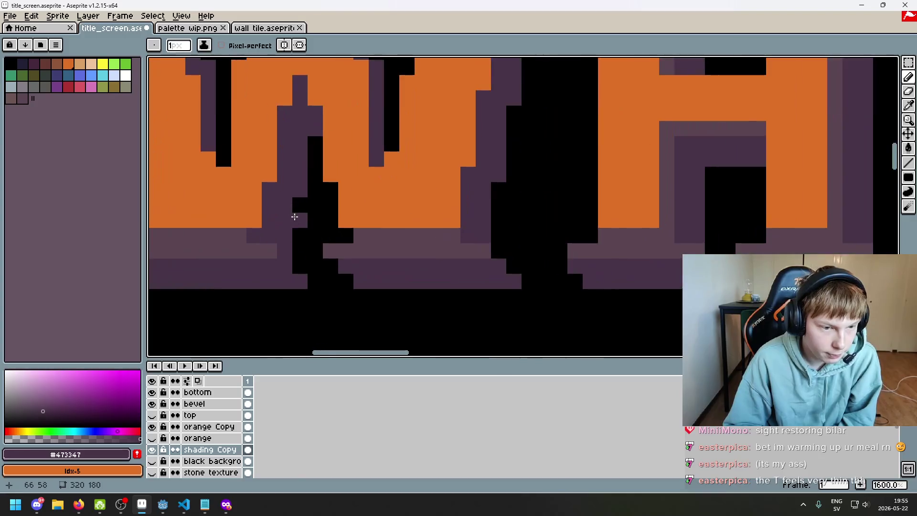
scroll(334, 210, "down", 3)
scroll(315, 221, "up", 1)
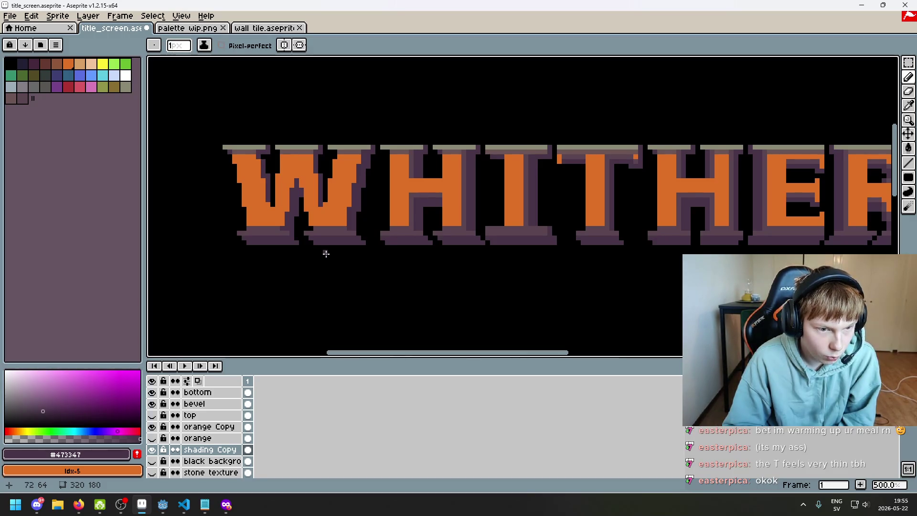
scroll(315, 248, "down", 1)
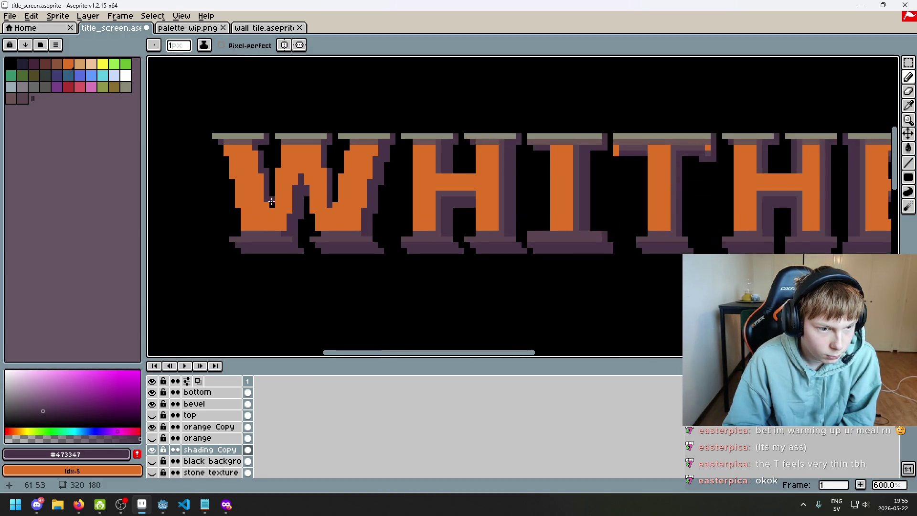
scroll(292, 228, "down", 1)
scroll(297, 236, "down", 1)
scroll(296, 239, "up", 1)
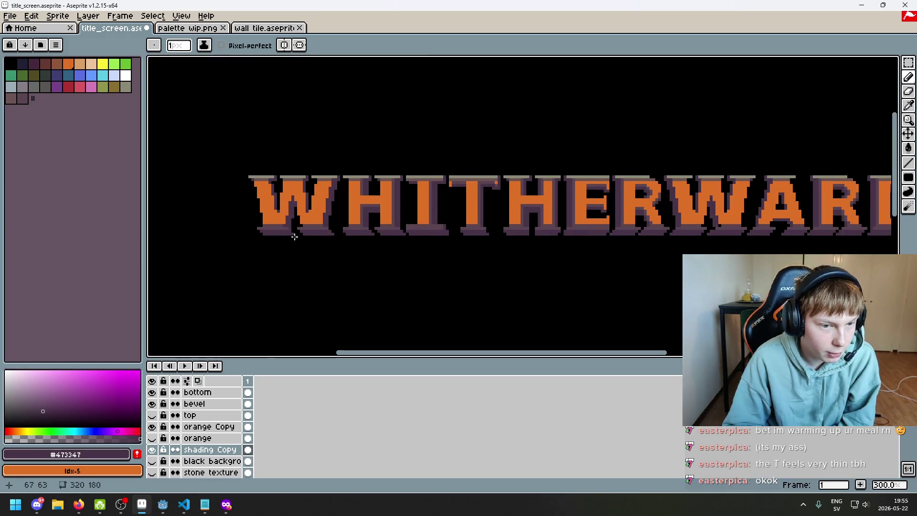
scroll(298, 240, "up", 3)
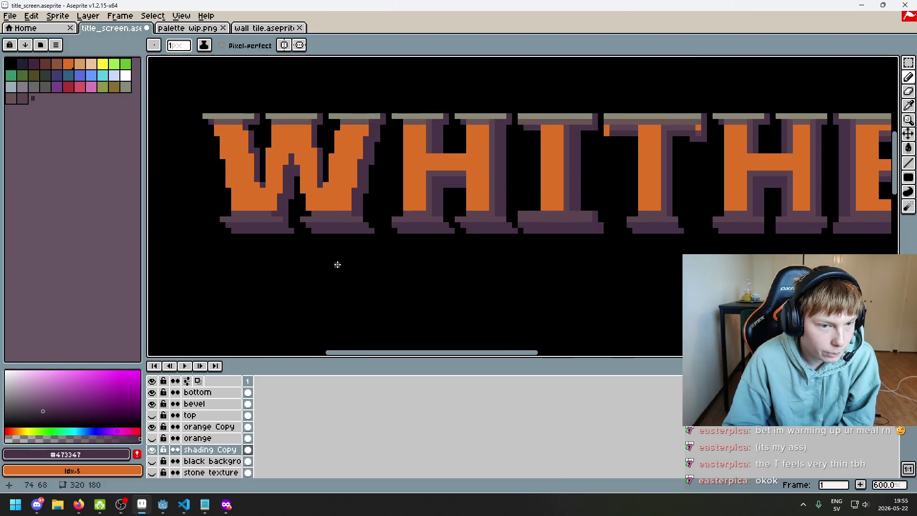
scroll(320, 261, "down", 3)
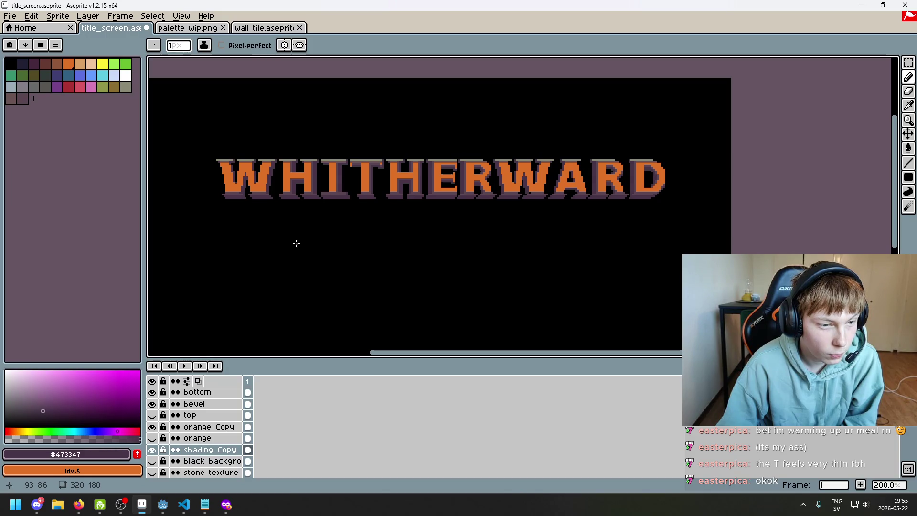
scroll(242, 215, "up", 6)
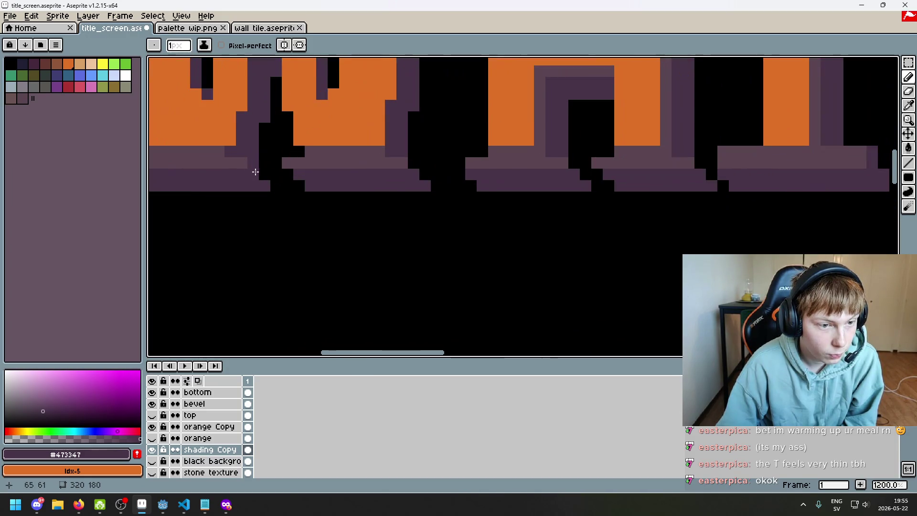
scroll(274, 192, "down", 5)
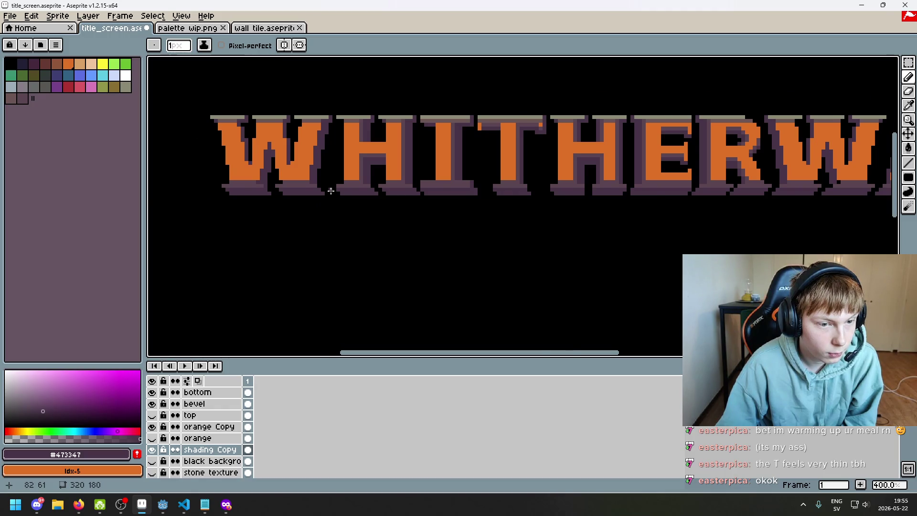
scroll(330, 190, "up", 6)
scroll(307, 152, "down", 6)
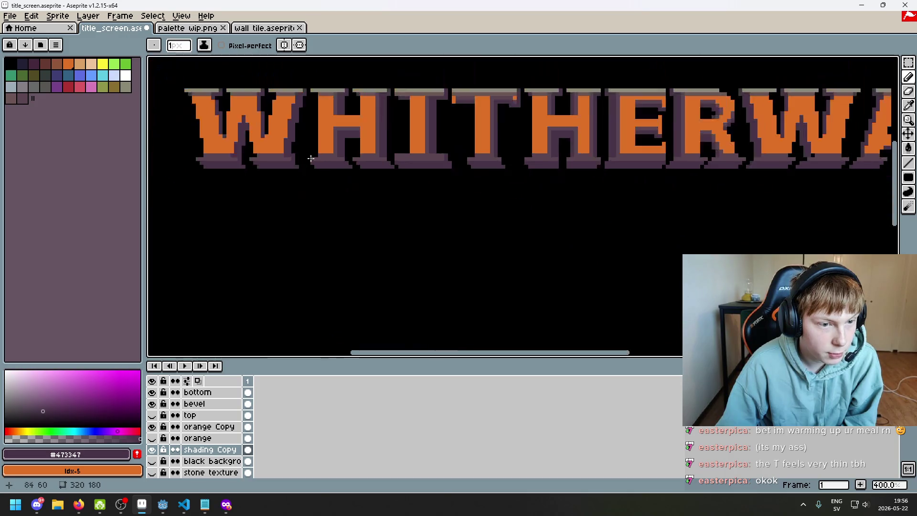
scroll(299, 158, "up", 2)
scroll(295, 160, "up", 3)
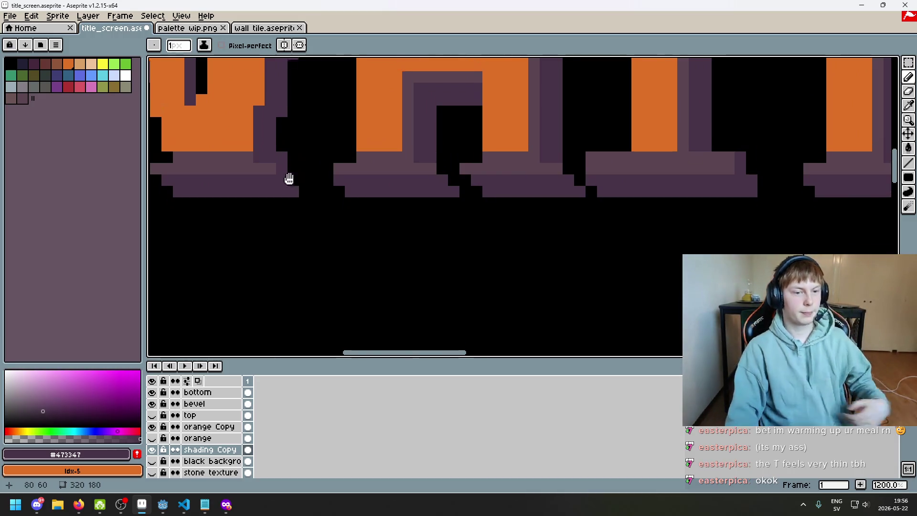
- Fill the black gaps in the shadow below the W with #473347 purple pixels
left_click_drag(288, 172, 292, 210)
left_click(300, 208)
scroll(300, 208, "up", 2)
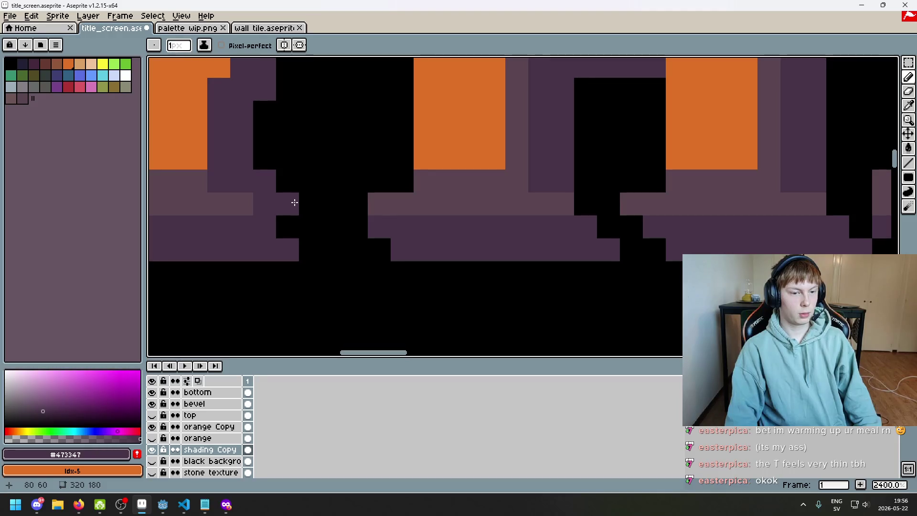
left_click(315, 249)
left_click(294, 226)
- Erase stray shadow pixels and redraw them as a purple checker pattern
key("e")
mouse_move(294, 226)
left_mouse_down()
mouse_move(264, 225)
mouse_move(332, 248)
left_mouse_up()
key("b")
left_click(332, 246)
left_click(311, 226)
left_click(273, 227)
mouse_move(272, 227)
left_mouse_down()
mouse_move(280, 245)
mouse_move(265, 249)
left_mouse_up()
scroll(296, 250, "down", 8)
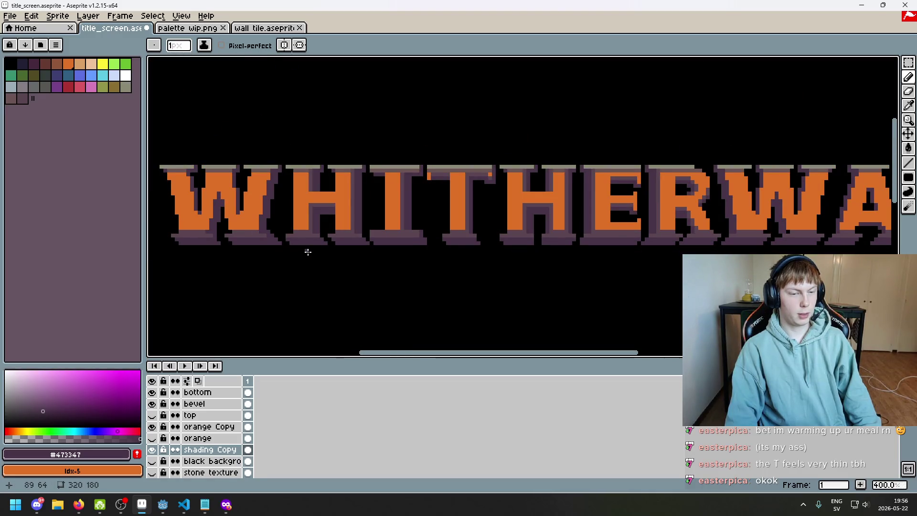
scroll(305, 250, "up", 3)
- Add a purple pixel ending the bottom shadow row and erase a few centre pixels
key("e")
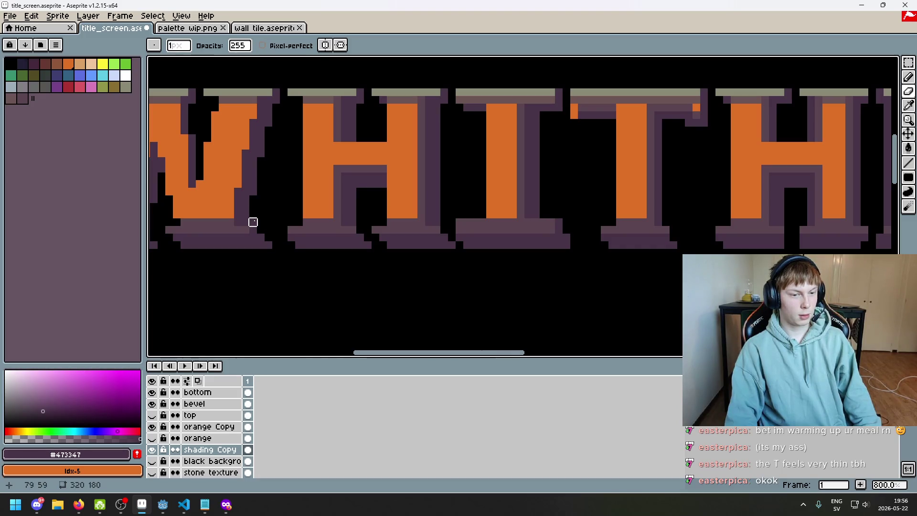
scroll(274, 220, "down", 3)
left_click_drag(320, 214, 367, 200)
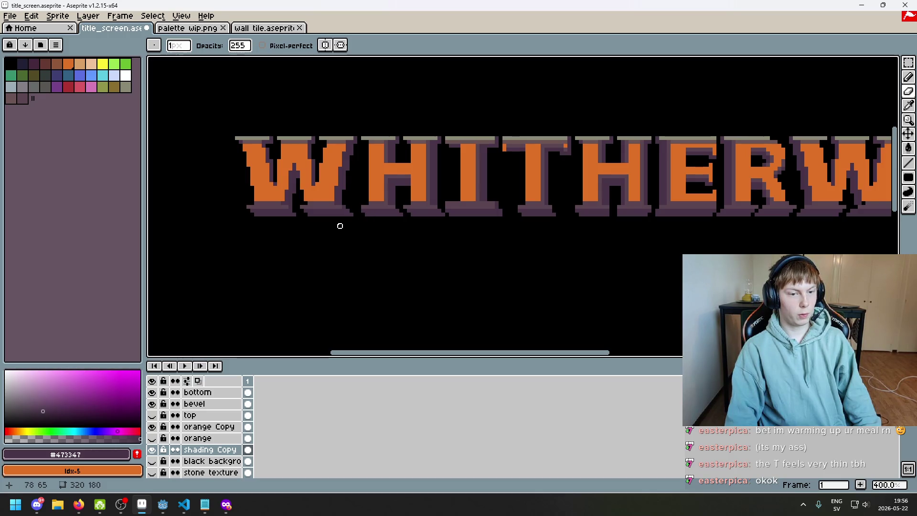
scroll(356, 233, "down", 2)
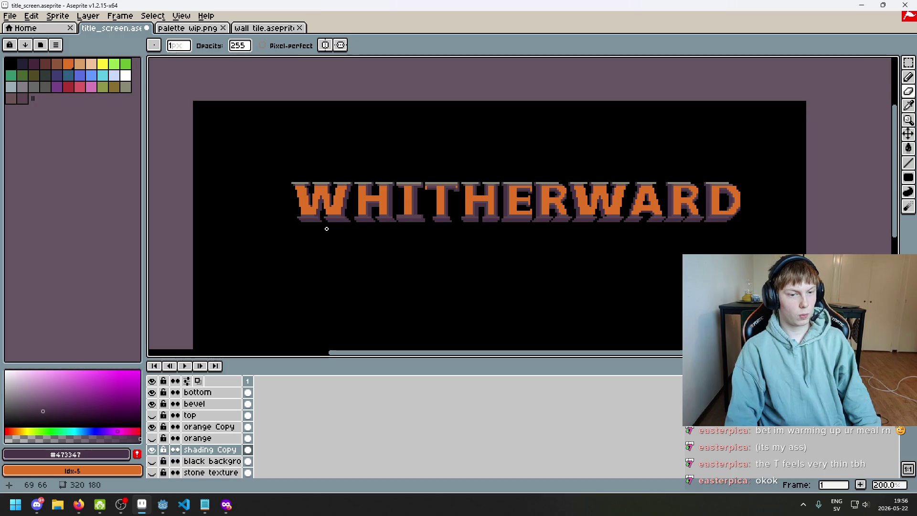
scroll(325, 224, "up", 6)
key("b")
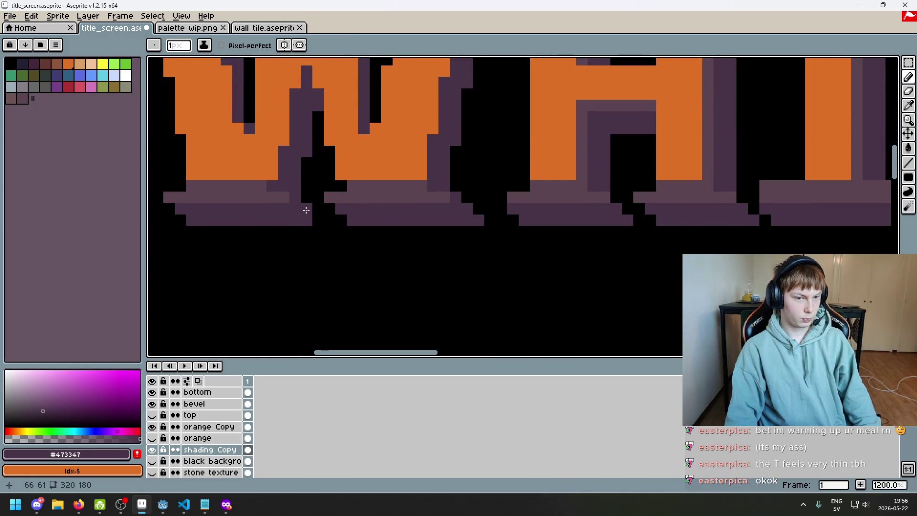
left_click(318, 219)
key("e")
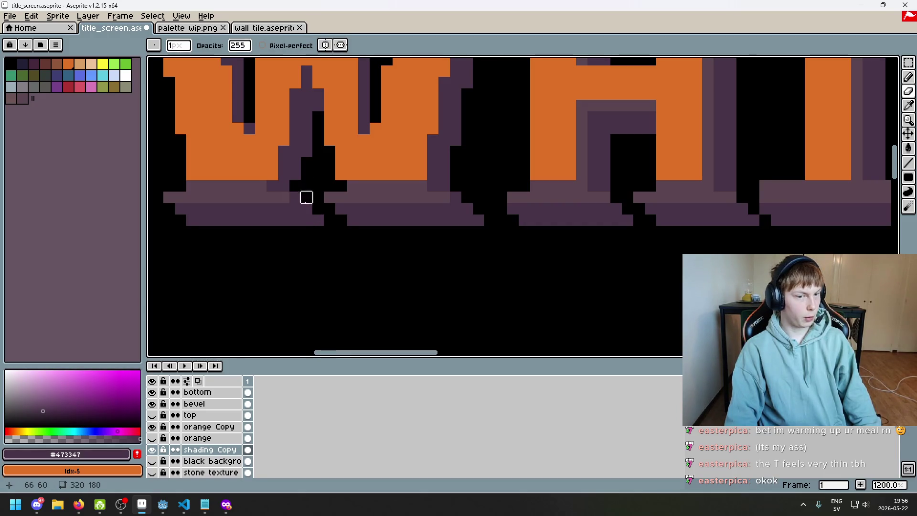
scroll(328, 220, "down", 5)
scroll(310, 210, "down", 1)
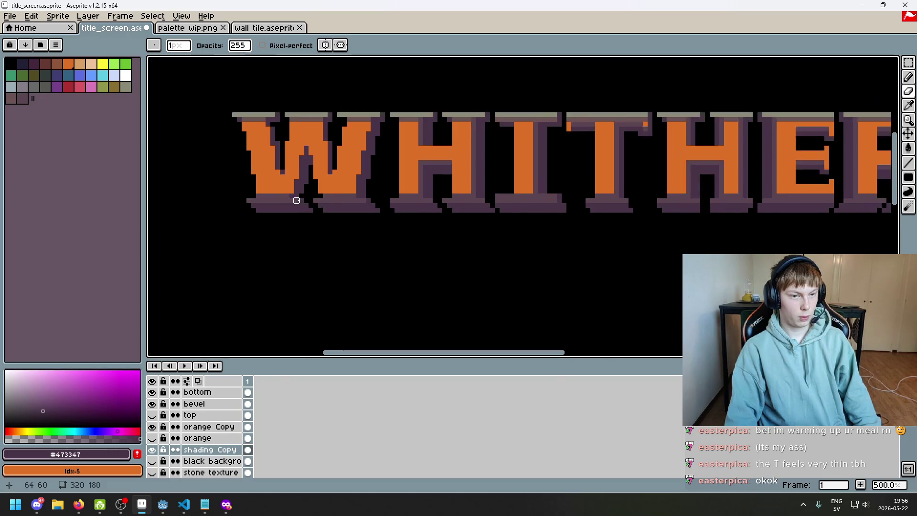
left_click_drag(344, 225, 330, 243)
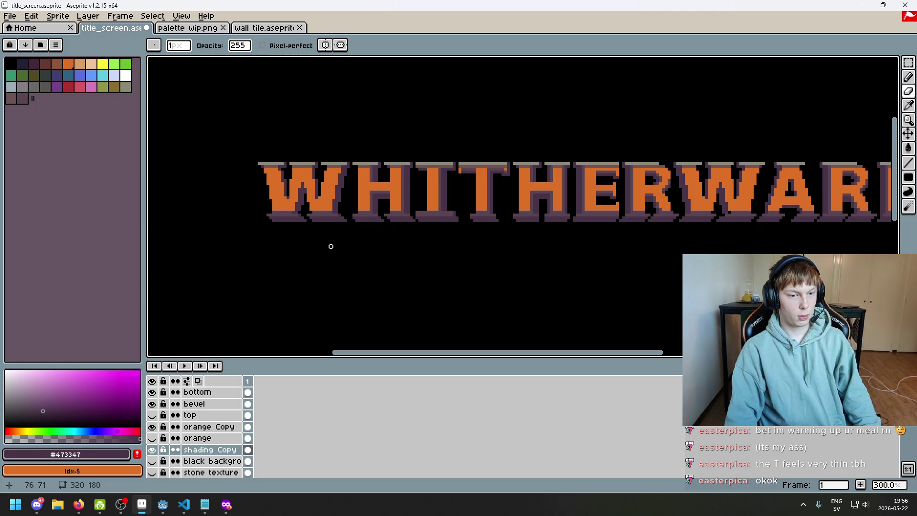
scroll(324, 237, "up", 4)
scroll(298, 201, "up", 3)
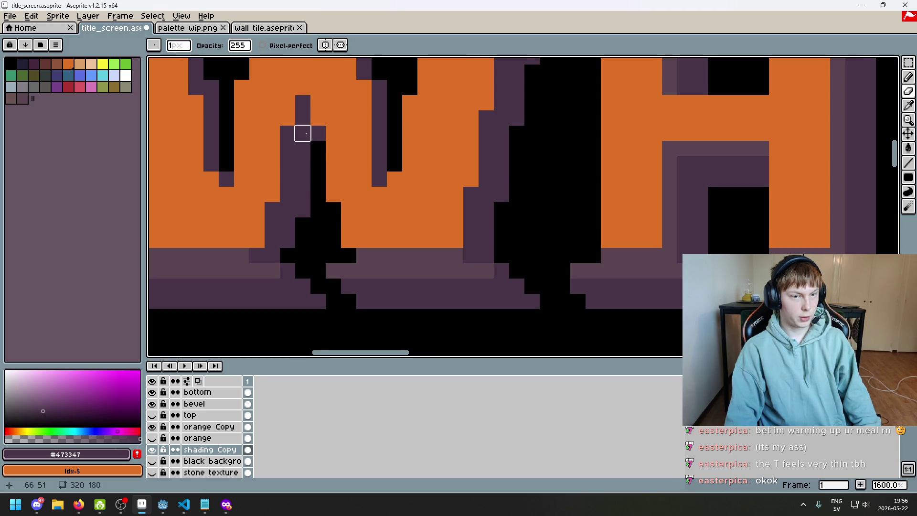
scroll(302, 133, "down", 6)
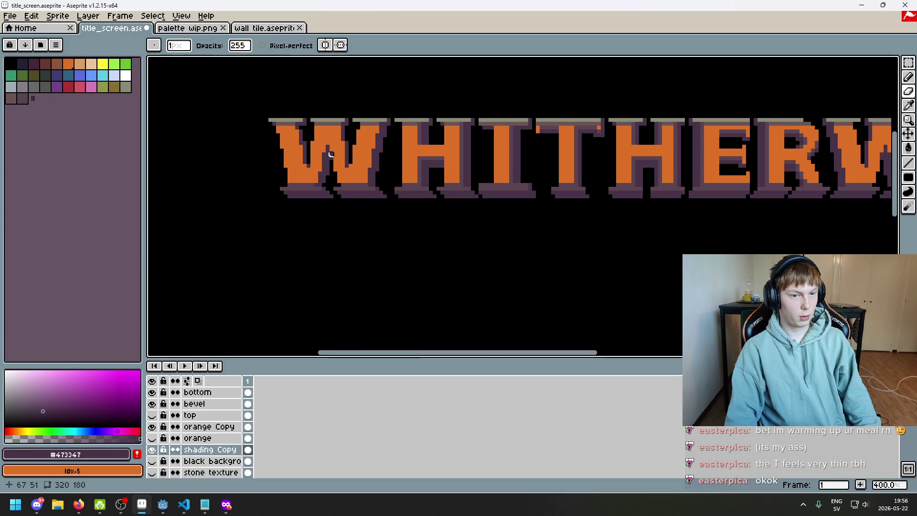
scroll(331, 153, "up", 2)
scroll(377, 213, "down", 4)
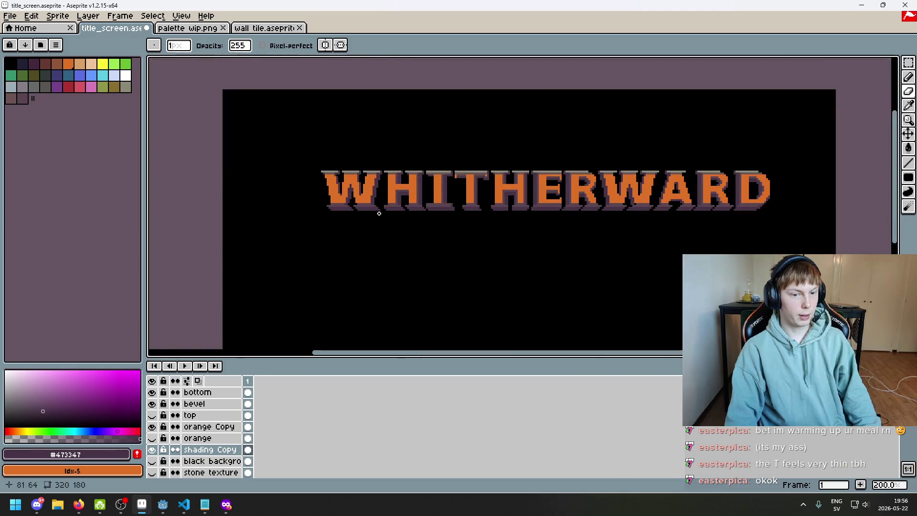
scroll(375, 214, "up", 4)
scroll(372, 214, "down", 4)
scroll(370, 215, "up", 1)
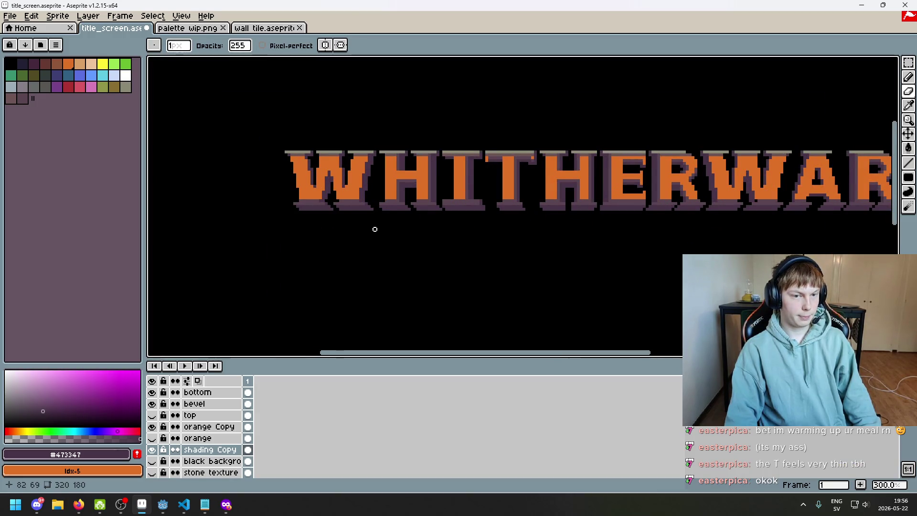
scroll(374, 229, "down", 1)
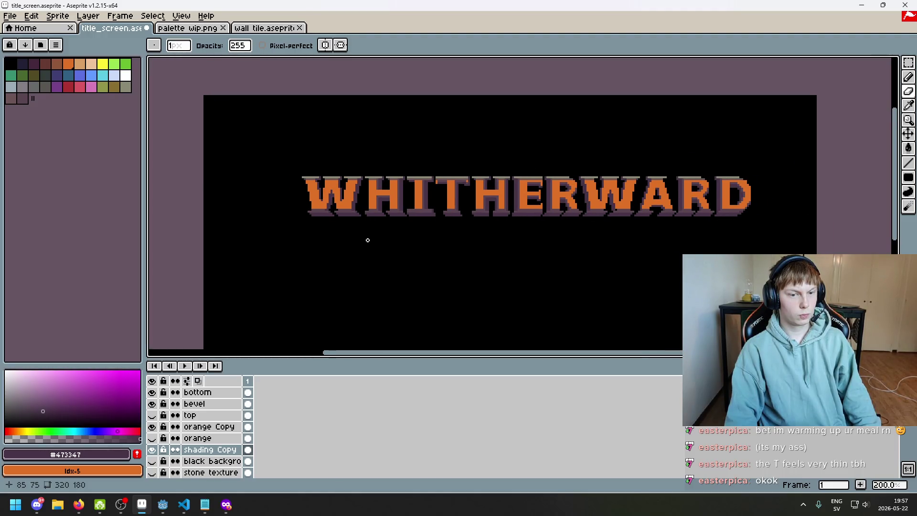
scroll(331, 207, "up", 5)
key("b")
scroll(346, 219, "down", 5)
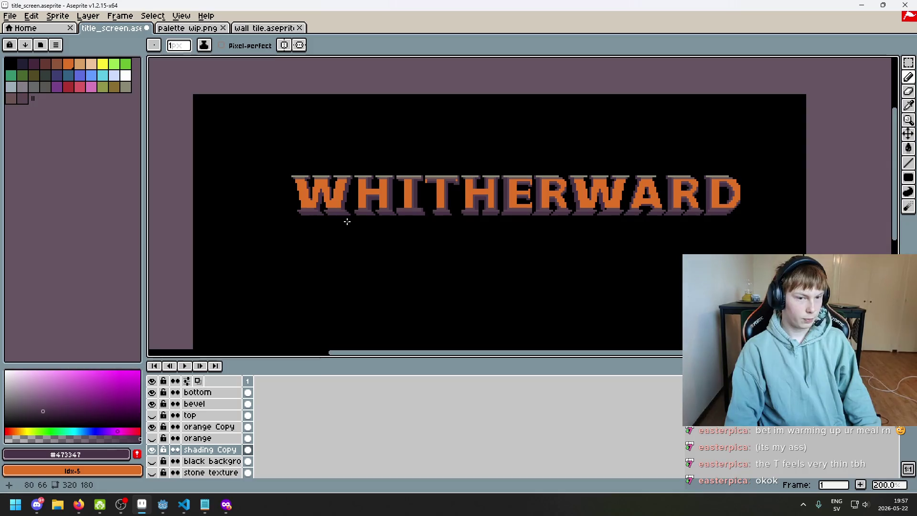
scroll(347, 221, "up", 2)
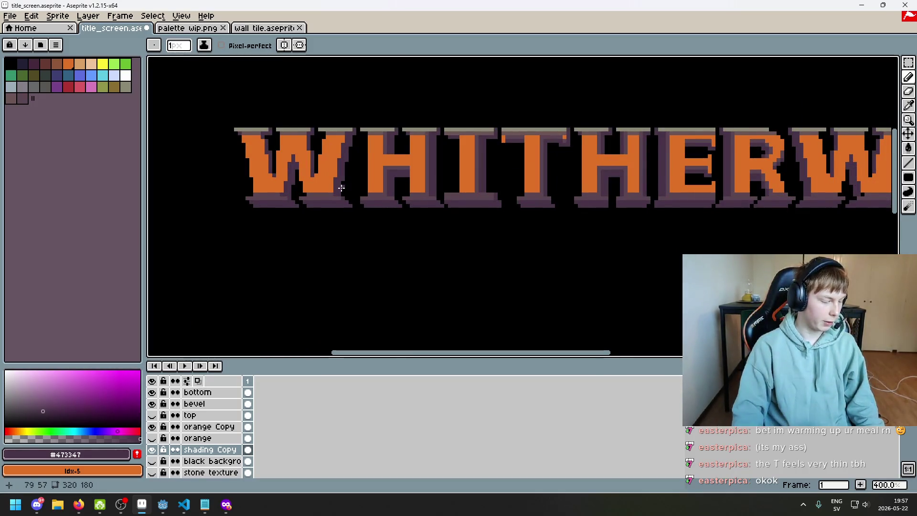
scroll(349, 221, "up", 2)
left_click_drag(372, 170, 396, 146)
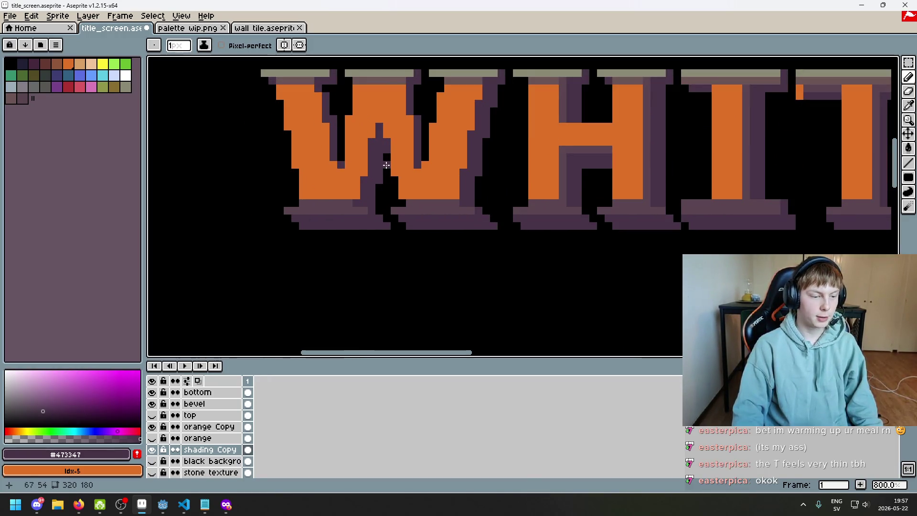
scroll(380, 213, "up", 1)
scroll(381, 213, "up", 2)
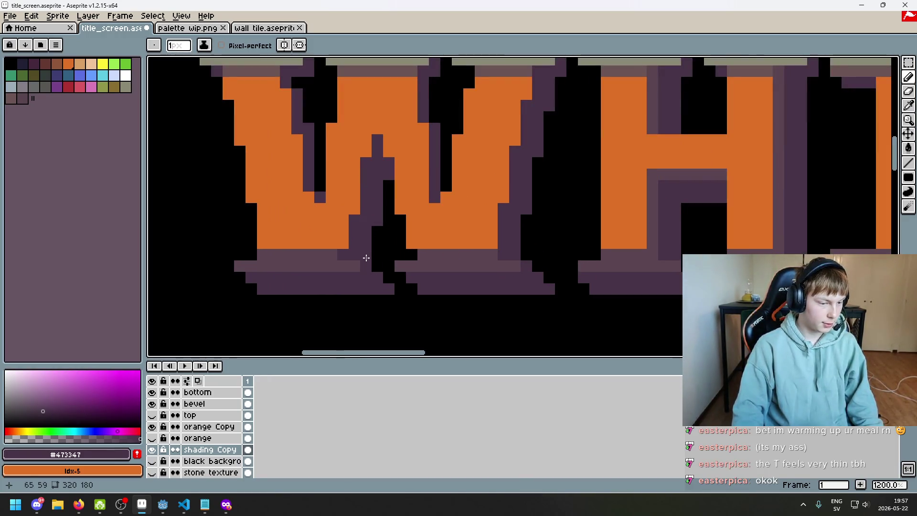
scroll(366, 258, "down", 4)
scroll(377, 262, "up", 3)
scroll(386, 267, "down", 3)
scroll(390, 268, "up", 1)
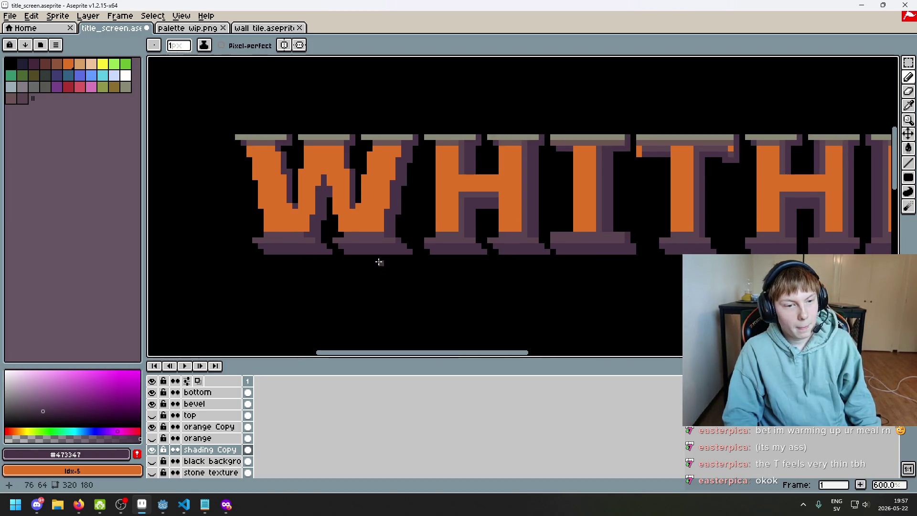
scroll(378, 263, "up", 3)
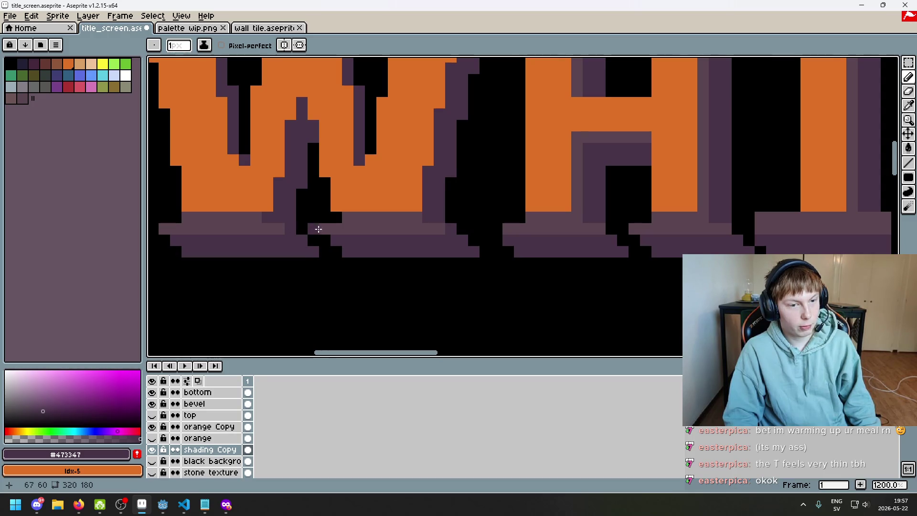
scroll(316, 229, "up", 4)
key("e")
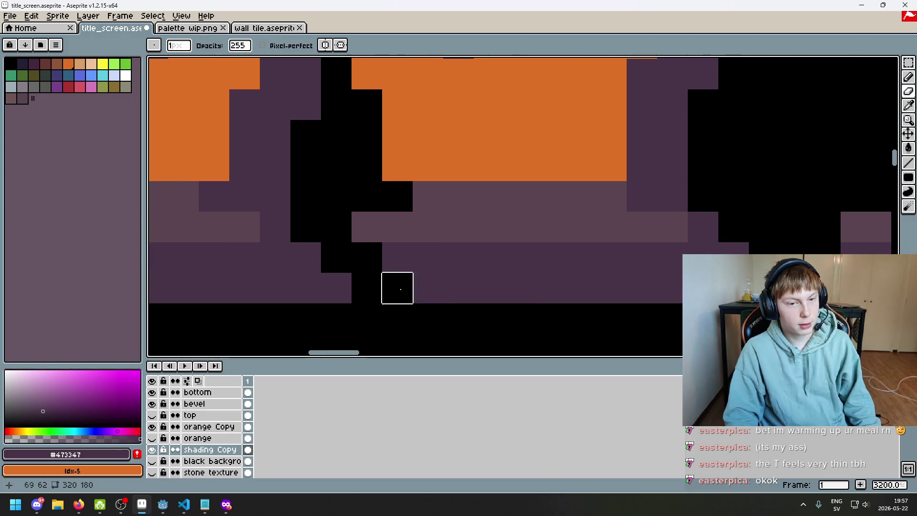
scroll(395, 288, "down", 1)
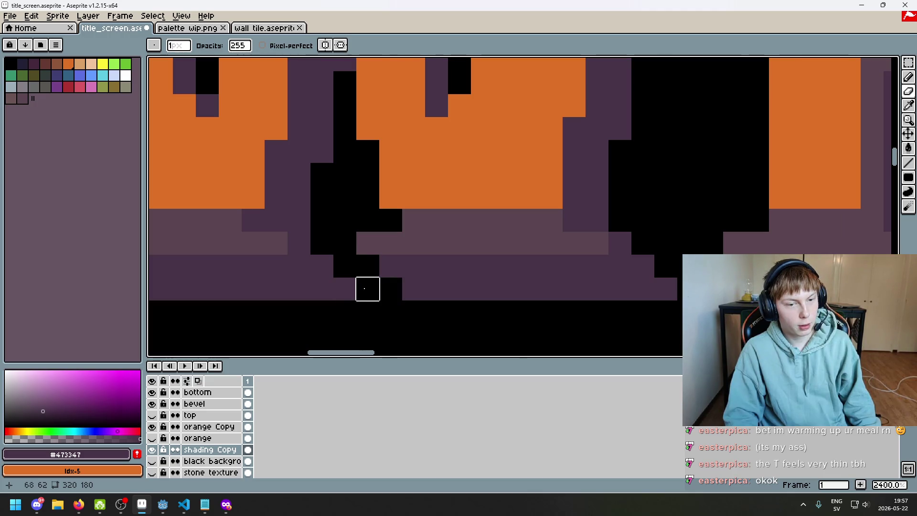
scroll(390, 289, "down", 5)
scroll(423, 247, "up", 1)
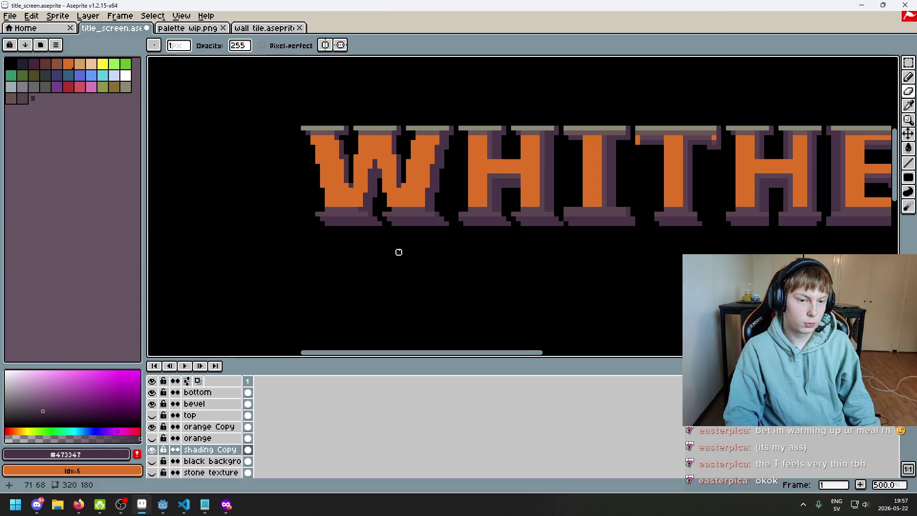
scroll(399, 252, "down", 2)
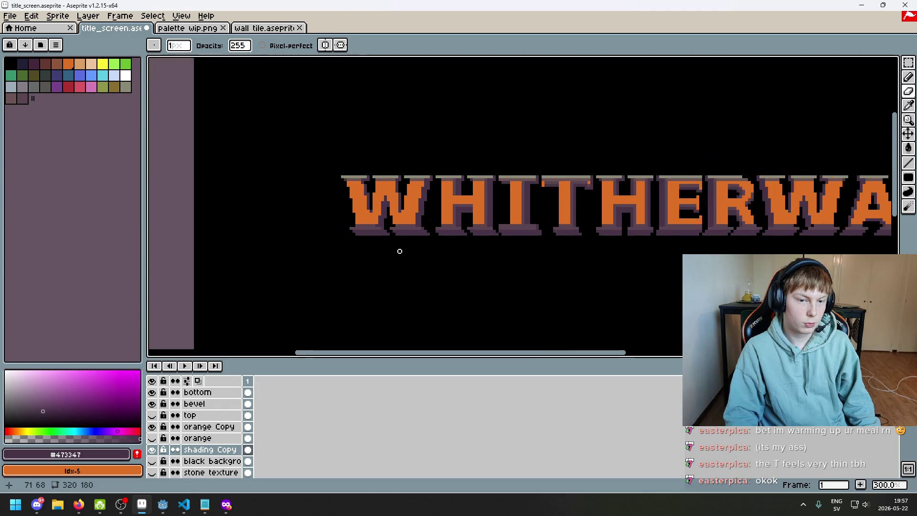
scroll(397, 249, "down", 1)
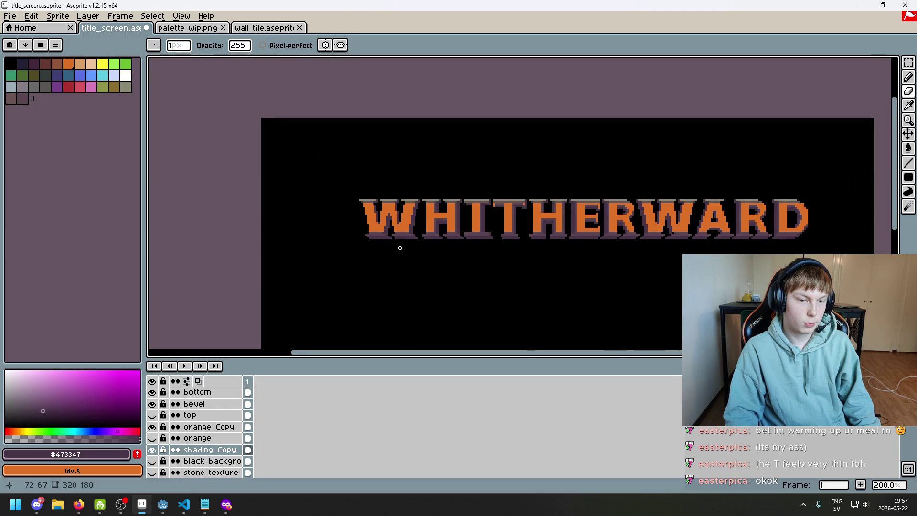
scroll(372, 245, "up", 4)
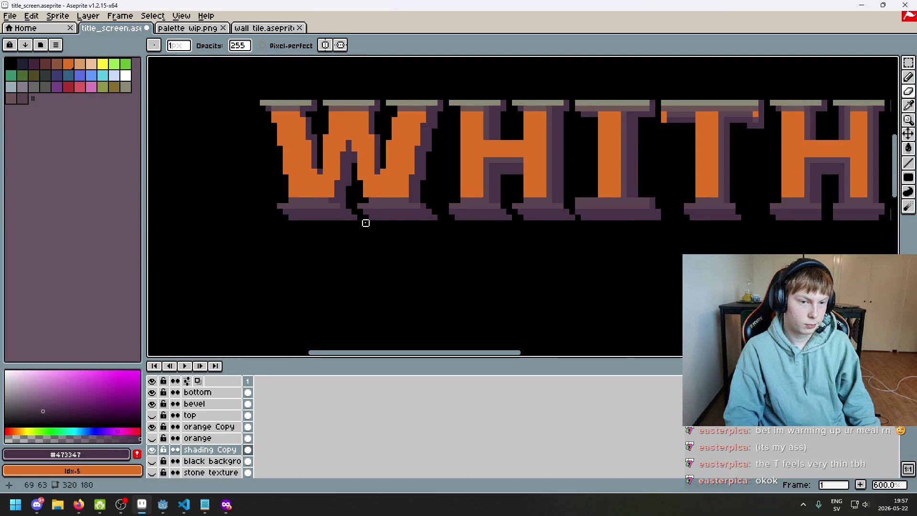
scroll(368, 226, "down", 3)
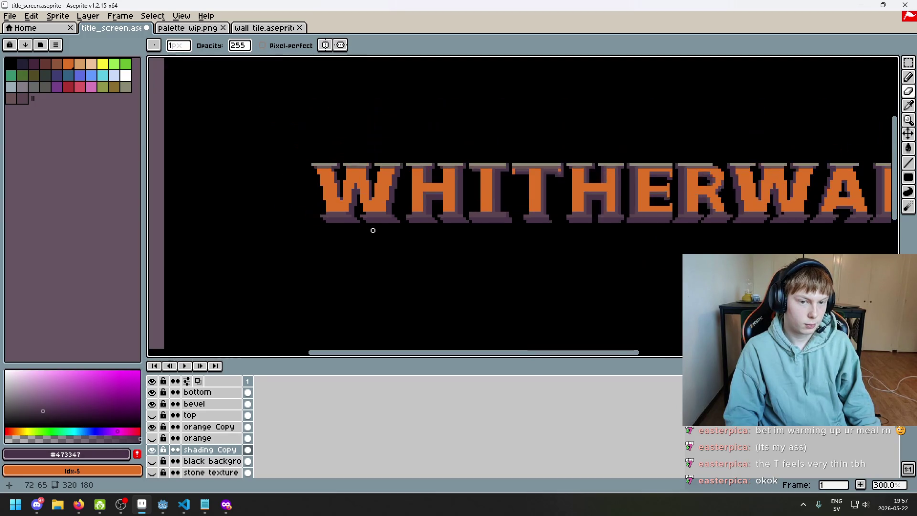
scroll(373, 230, "up", 1)
scroll(400, 207, "up", 3)
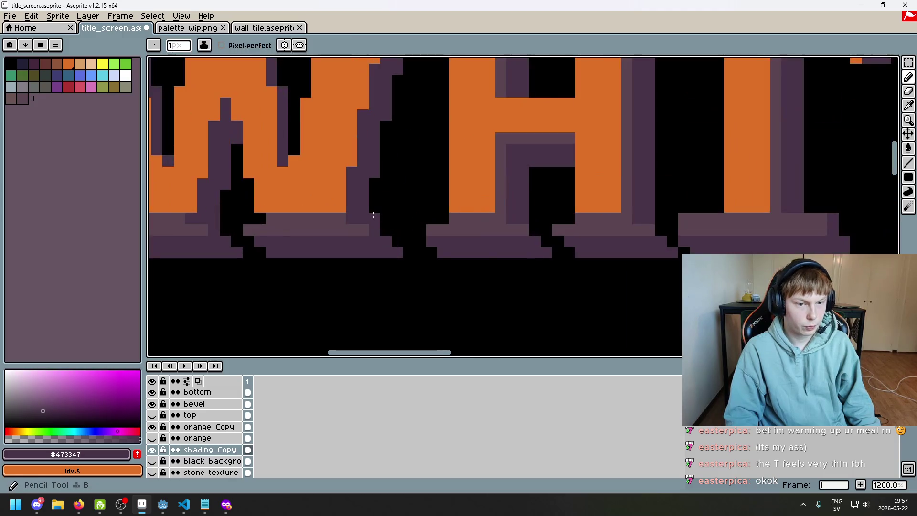
scroll(415, 258, "down", 3)
scroll(418, 260, "down", 1)
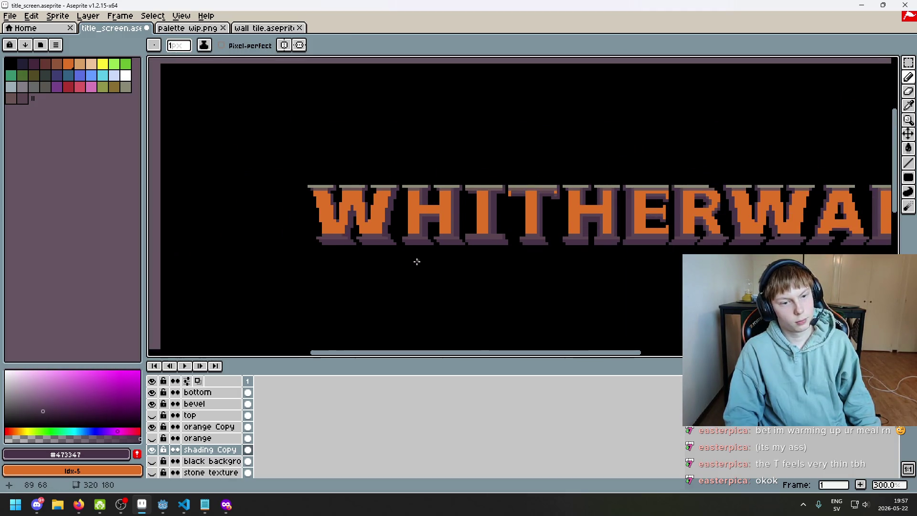
scroll(417, 261, "down", 1)
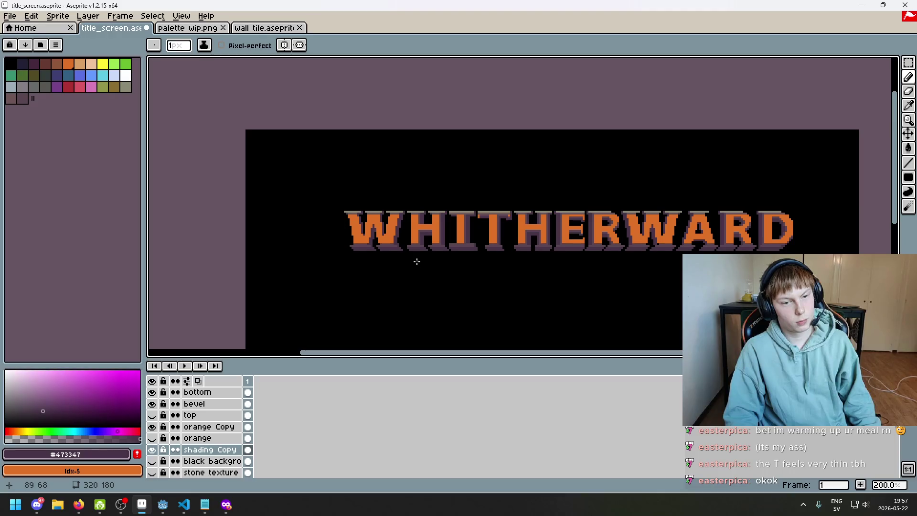
scroll(413, 258, "up", 2)
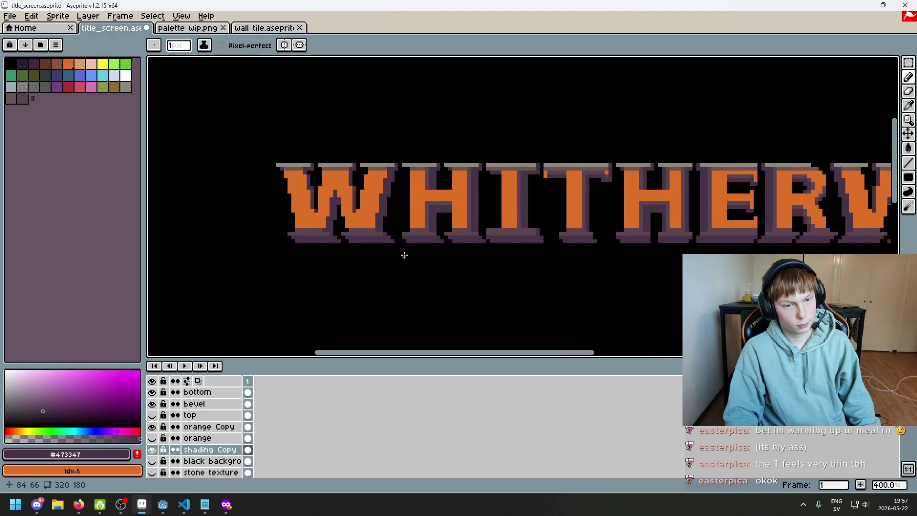
scroll(403, 254, "up", 2)
scroll(400, 248, "up", 3)
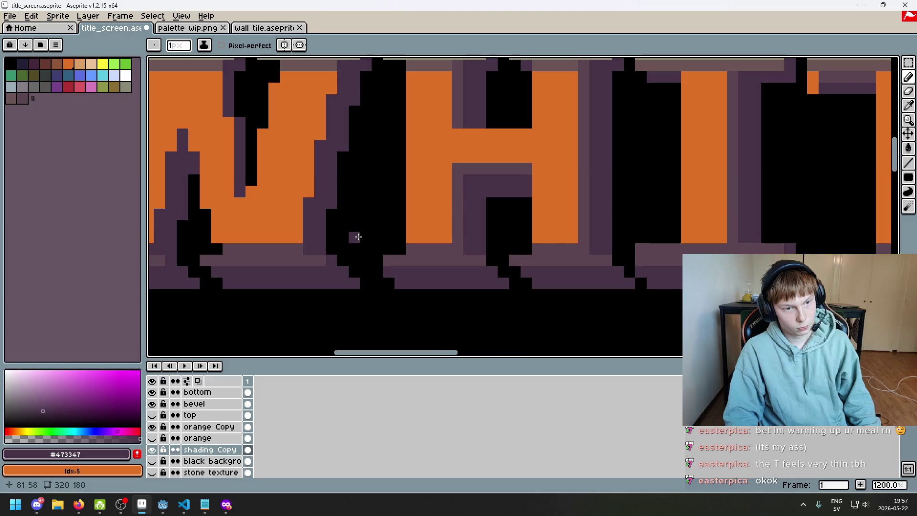
key("e")
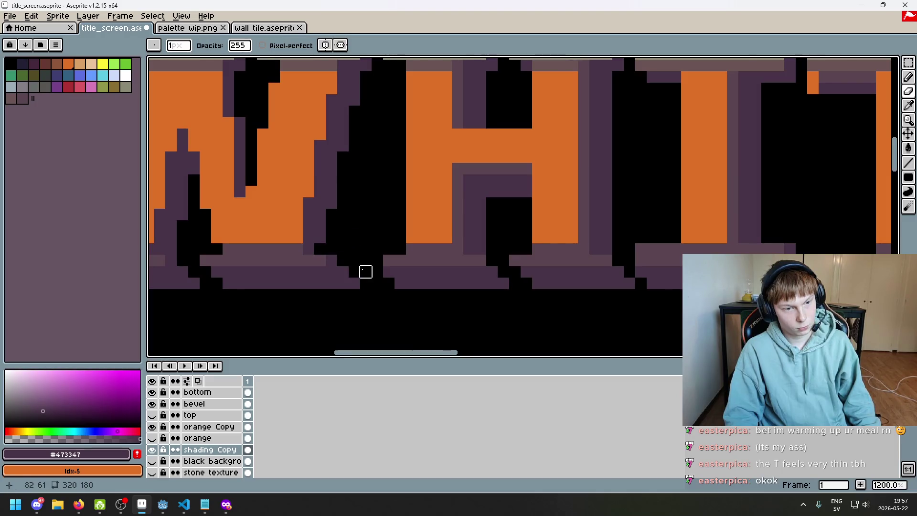
scroll(374, 271, "down", 4)
scroll(374, 271, "down", 2)
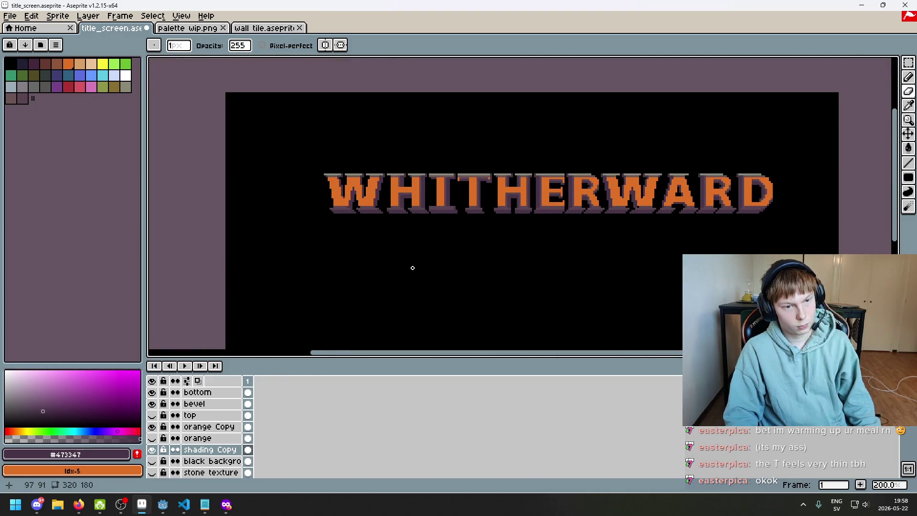
key("ctrl+z")
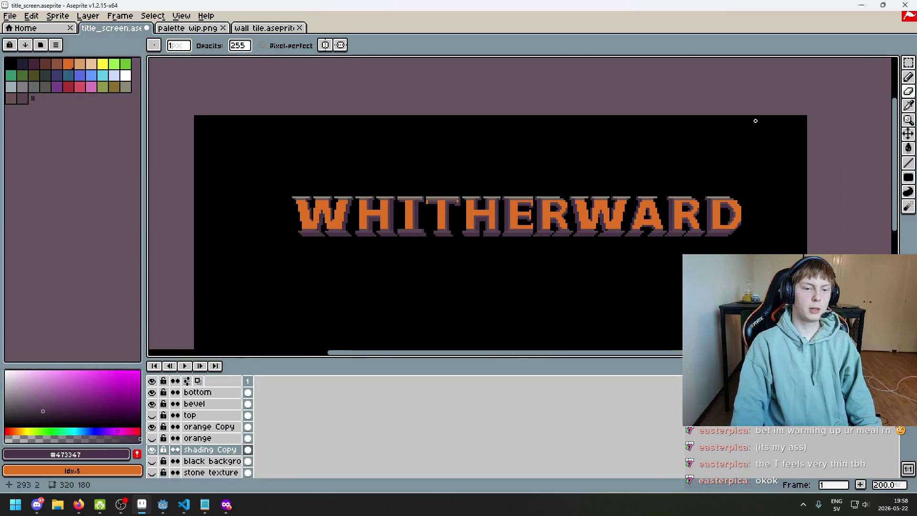
key("w")
- Lasso around the W of WARD and delete the shading pixels inside the outline
scroll(522, 220, "up", 1)
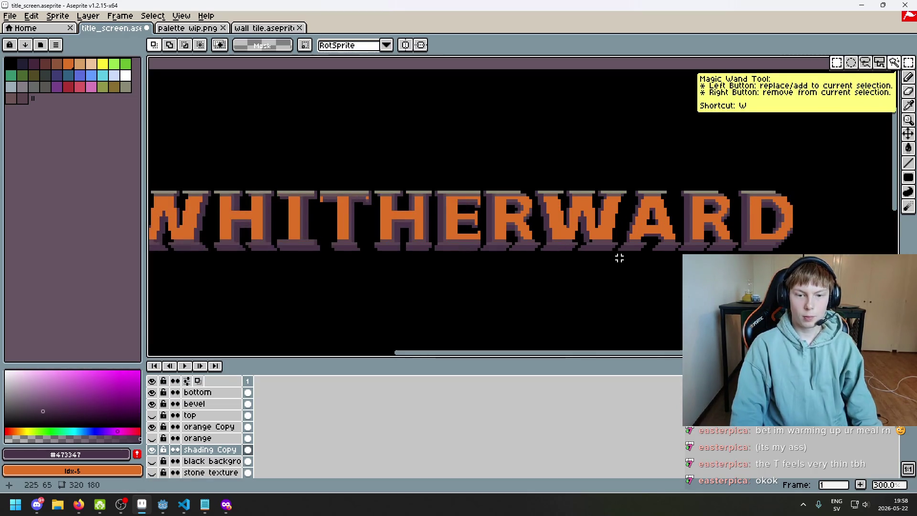
key("q")
left_click_drag(619, 173, 576, 163)
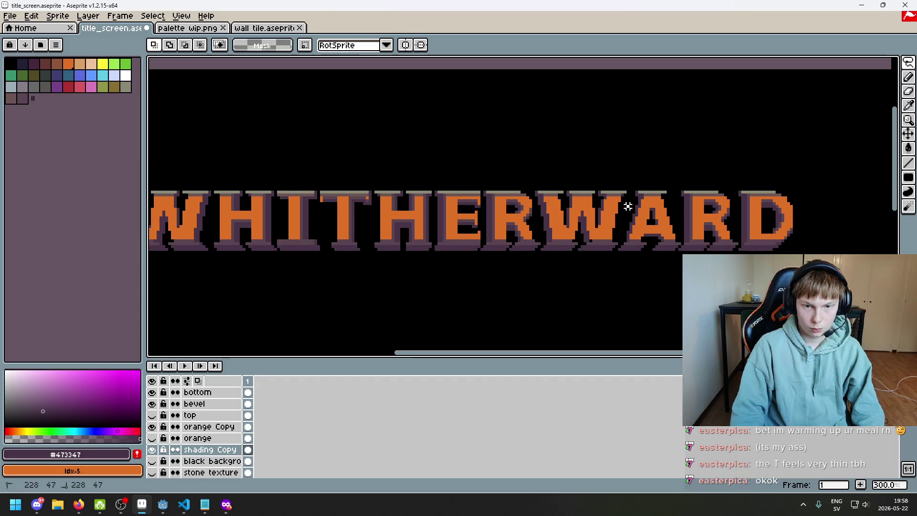
mouse_move(539, 198)
left_mouse_down()
mouse_move(545, 250)
mouse_move(574, 268)
mouse_move(591, 264)
left_mouse_up()
left_click_drag(538, 207, 600, 163)
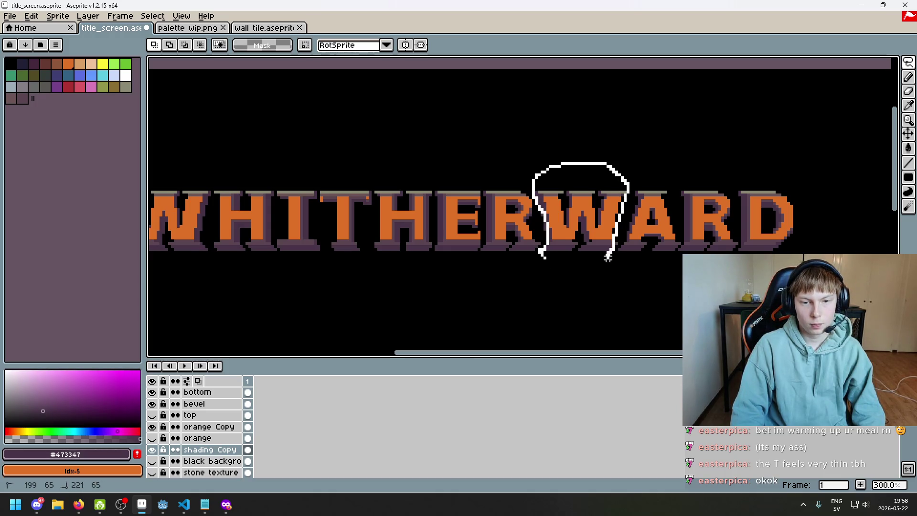
mouse_move(616, 241)
left_mouse_down()
mouse_move(597, 268)
mouse_move(559, 267)
left_mouse_up()
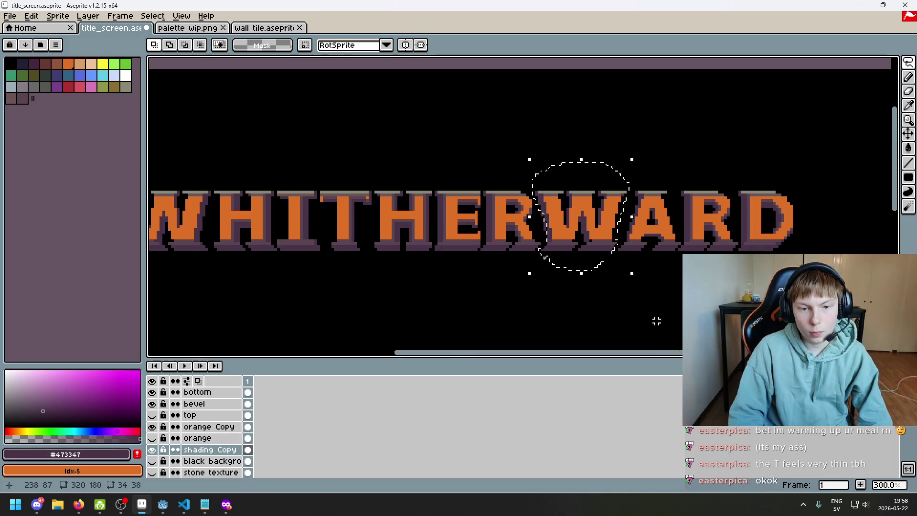
key("Delete")
scroll(669, 201, "up", 1)
key("e")
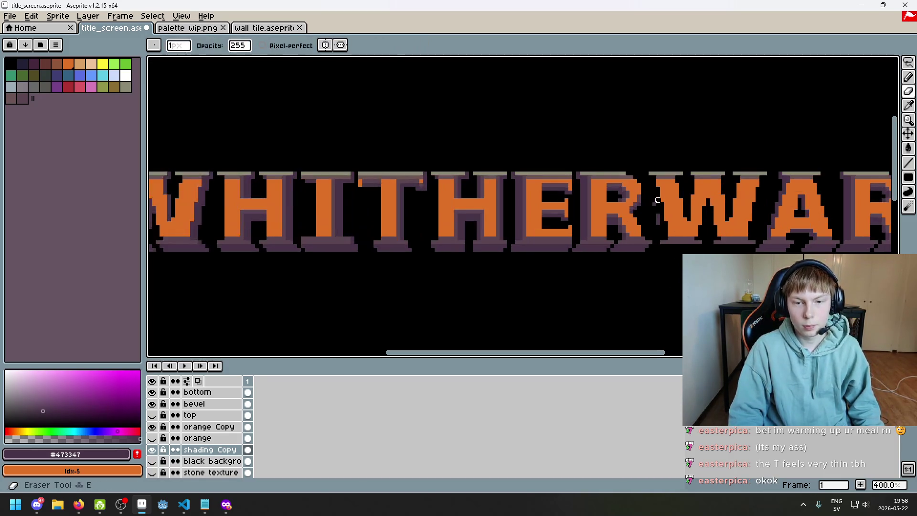
scroll(654, 204, "down", 1)
scroll(630, 234, "down", 2)
scroll(608, 265, "up", 1)
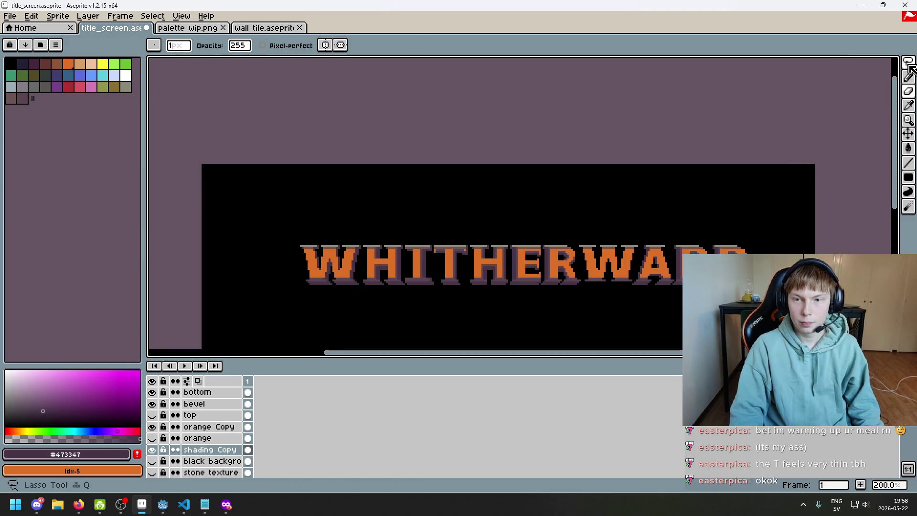
- Lasso the shading patch beside the first W, drag it under the letter, and commit
key("q")
scroll(421, 250, "up", 1)
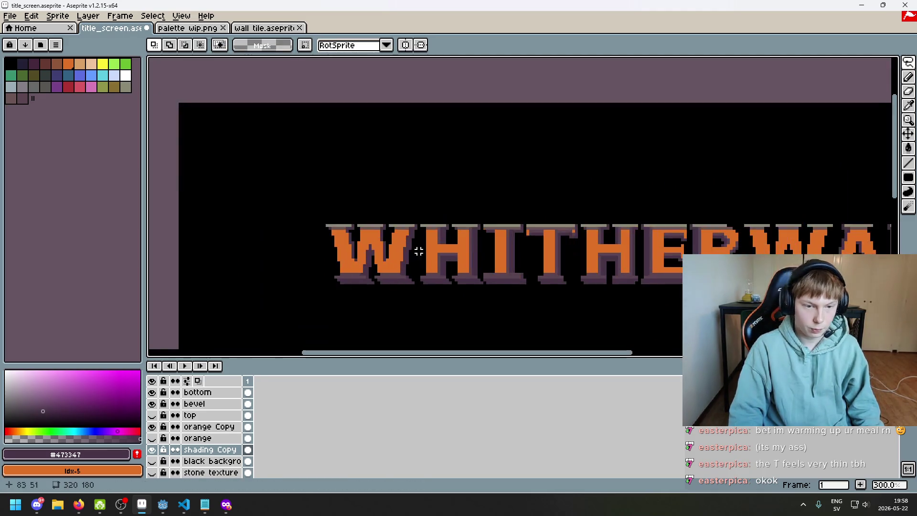
left_click_drag(415, 217, 325, 328)
left_click_drag(411, 288, 411, 244)
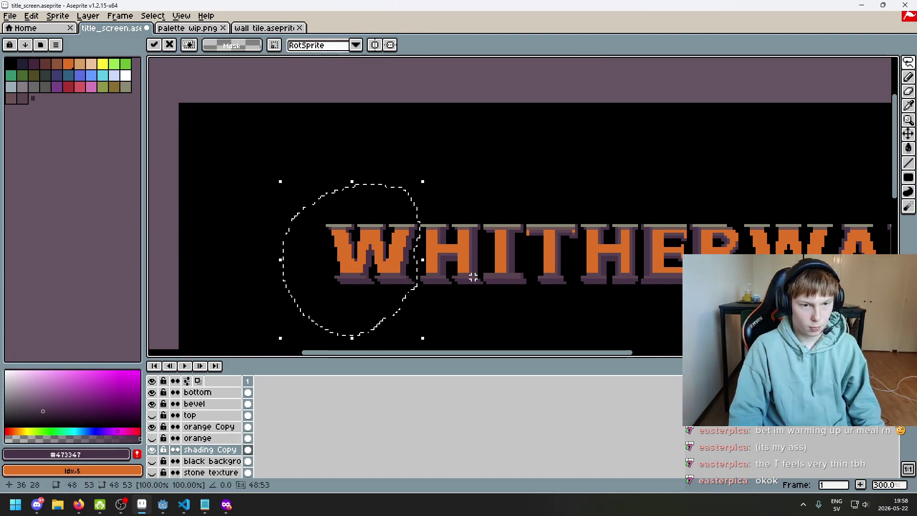
mouse_move(471, 276)
left_mouse_down()
mouse_move(424, 246)
mouse_move(841, 228)
left_mouse_up()
scroll(840, 228, "up", 1)
scroll(840, 229, "up", 1)
mouse_move(448, 224)
left_mouse_down()
mouse_move(624, 281)
mouse_move(640, 269)
mouse_move(651, 274)
left_mouse_up()
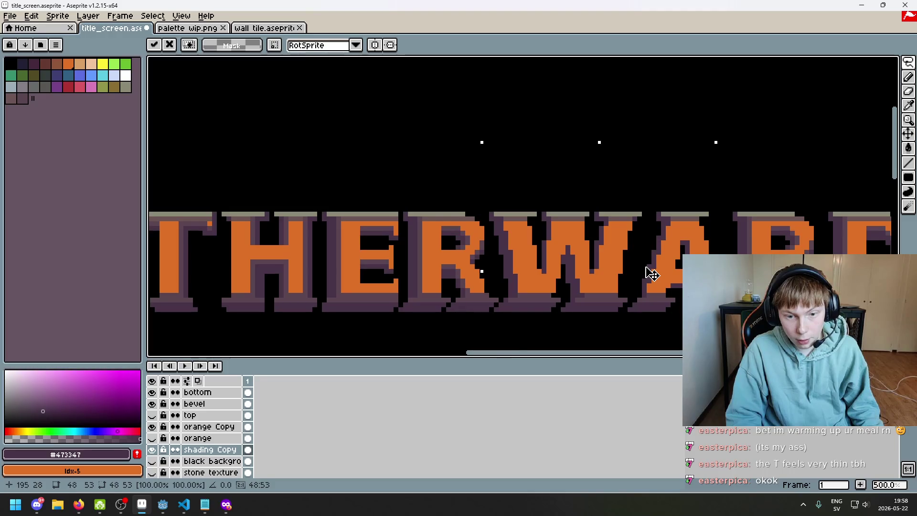
key("Return")
scroll(579, 207, "down", 5)
scroll(579, 207, "up", 3)
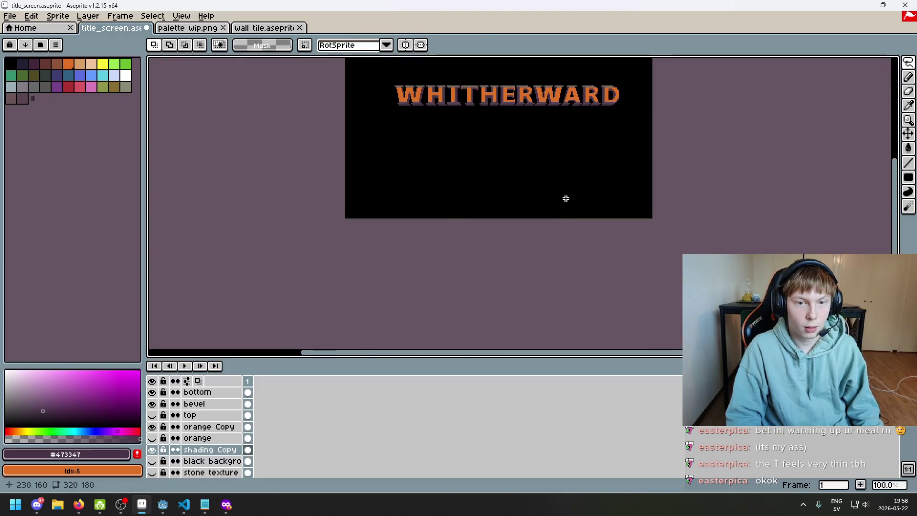
left_click_drag(593, 299, 620, 334)
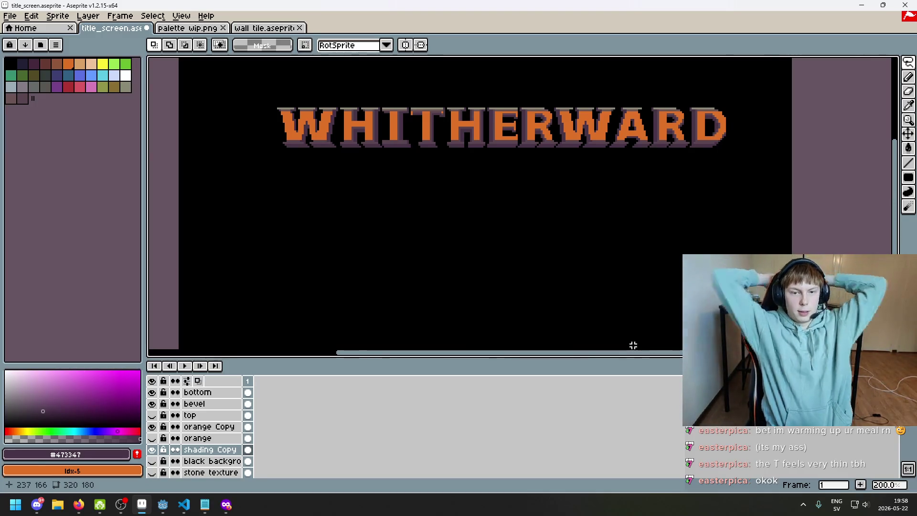
scroll(628, 200, "up", 3)
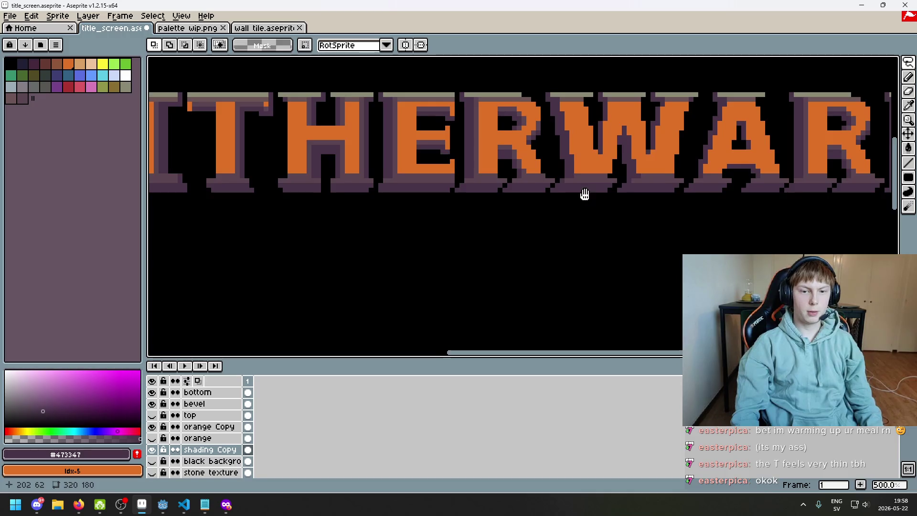
scroll(616, 212, "down", 3)
scroll(629, 225, "up", 1)
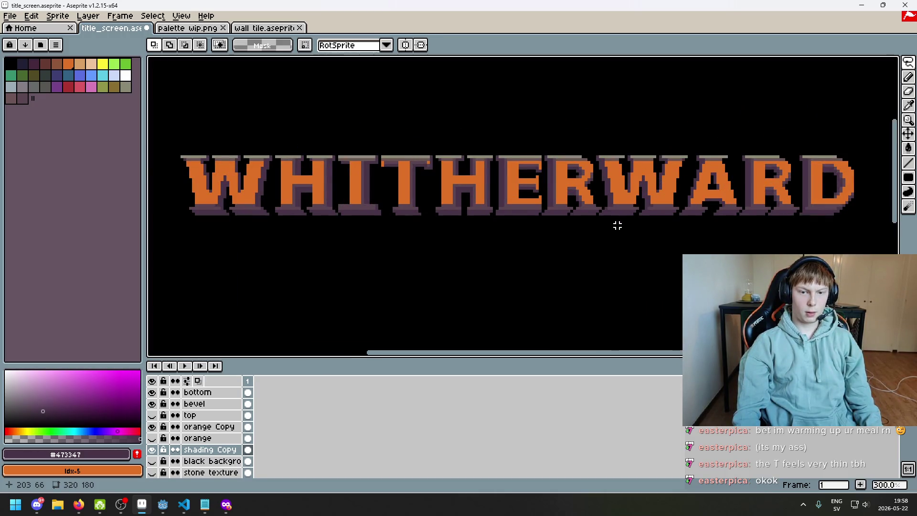
scroll(617, 225, "up", 7)
- Erase the diagonal run of purple shading pixels between the title letters
key("e")
left_click_drag(577, 211, 547, 241)
scroll(634, 268, "down", 8)
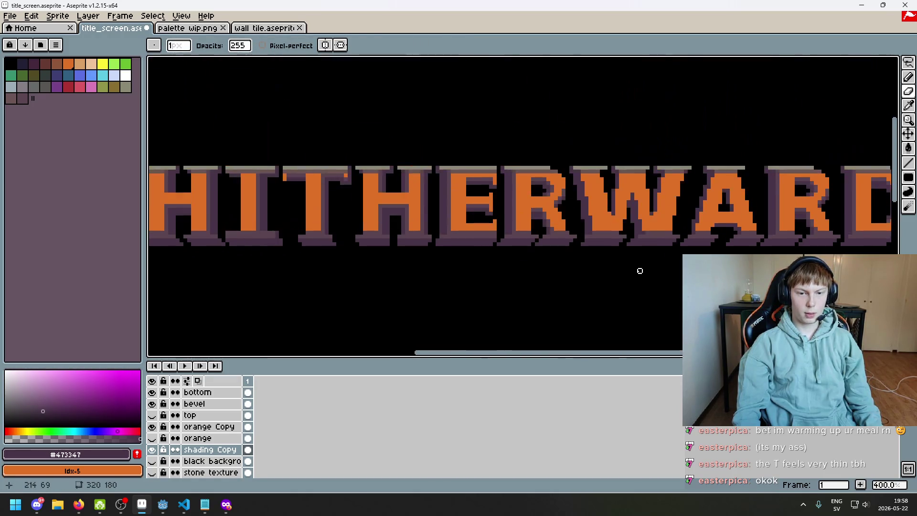
scroll(641, 270, "up", 1)
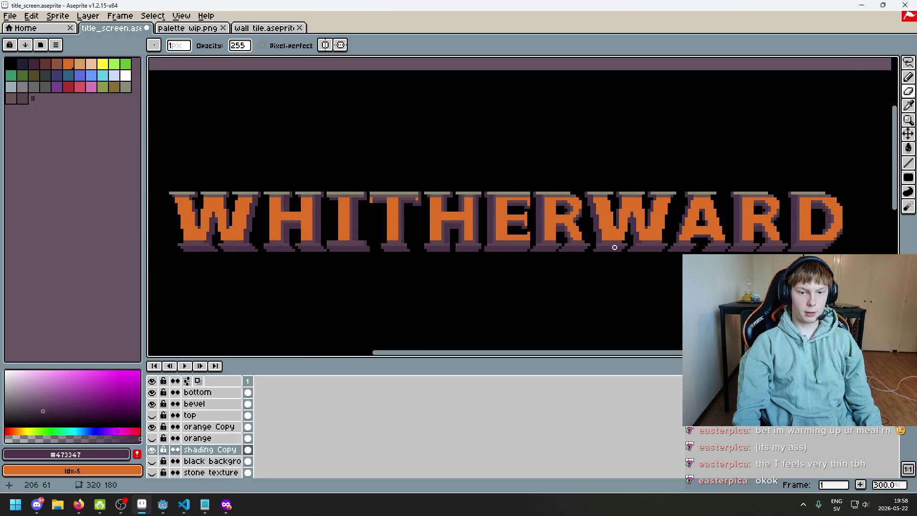
scroll(317, 238, "up", 4)
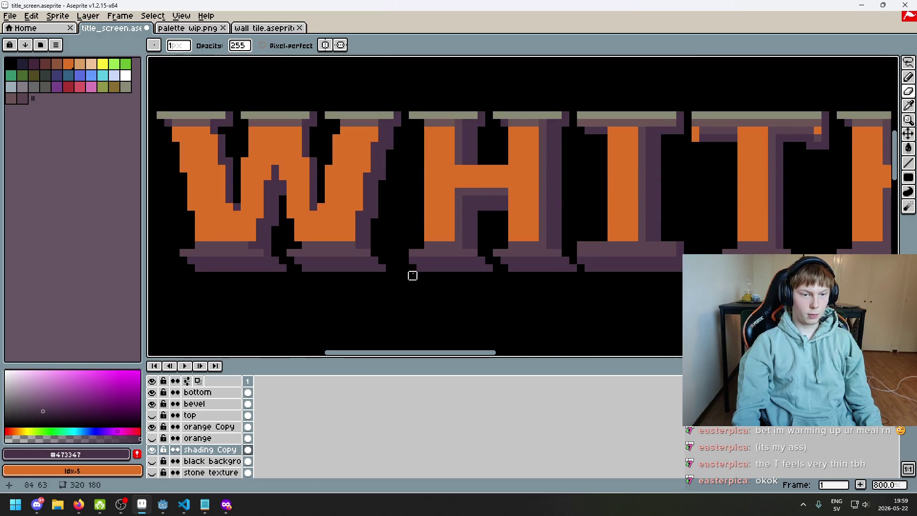
scroll(426, 284, "down", 3)
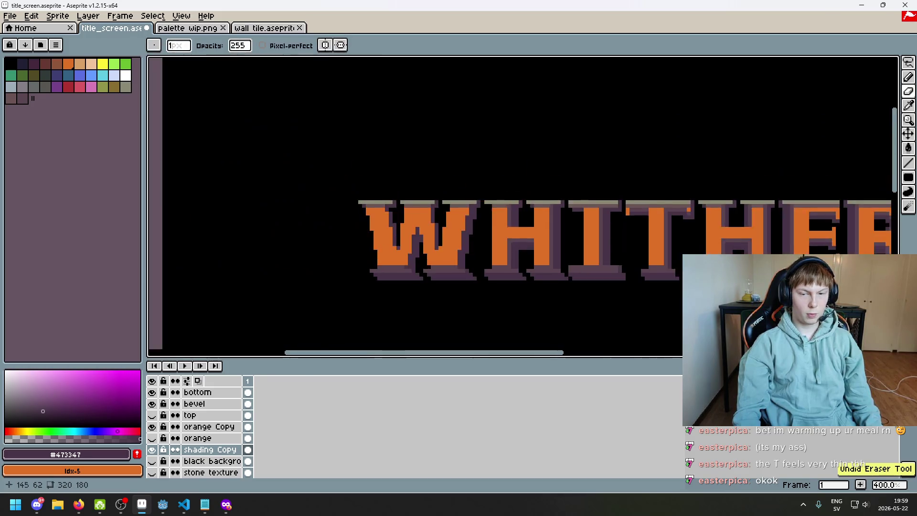
left_click_drag(552, 272, 502, 267)
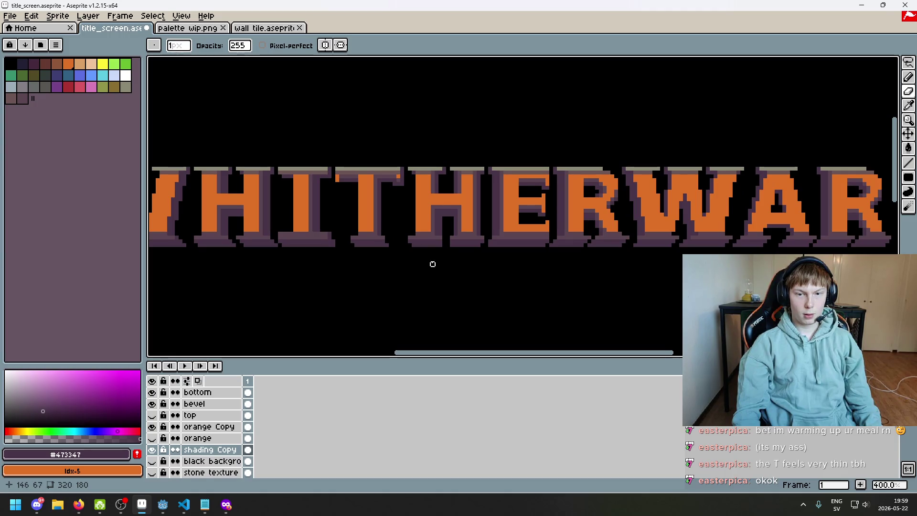
left_click_drag(443, 264, 571, 266)
scroll(260, 246, "up", 3)
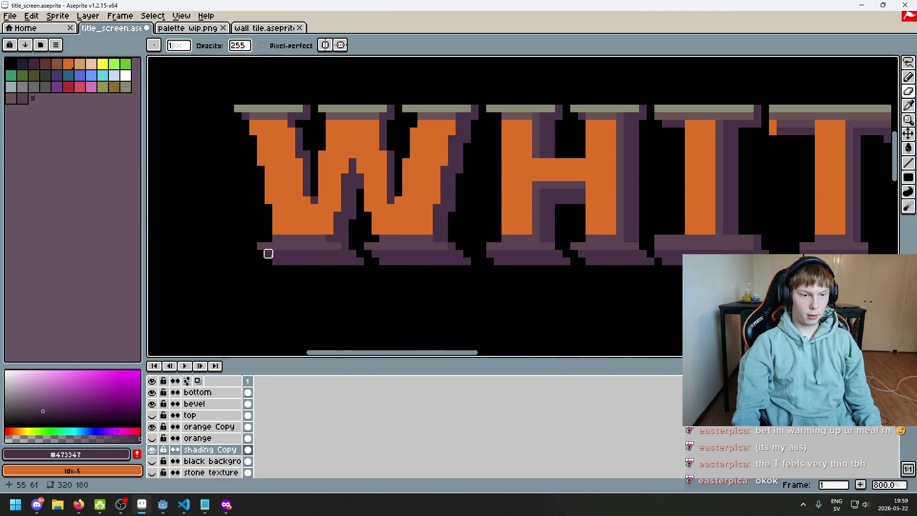
scroll(375, 253, "down", 3)
scroll(659, 270, "right", 5)
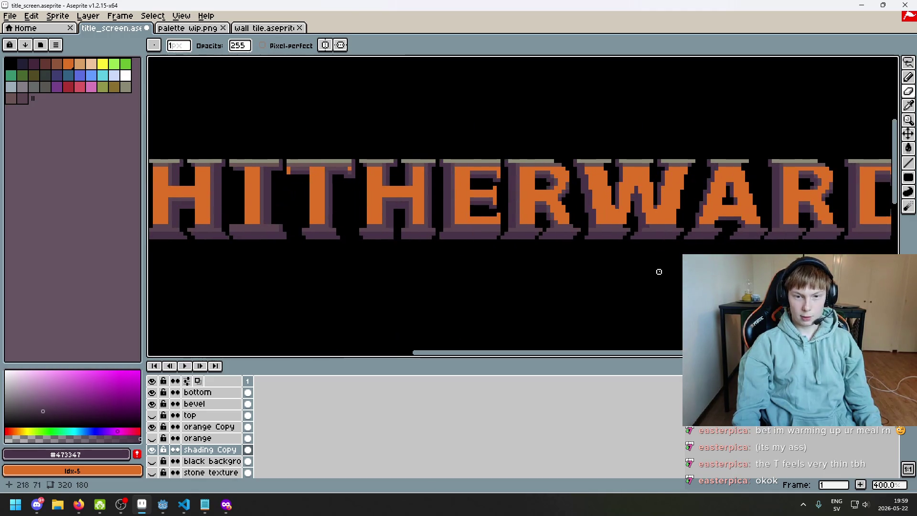
- Undo and redo the eraser stroke to compare the shading with and without it
key("ctrl+z")
key("e")
scroll(590, 225, "up", 5)
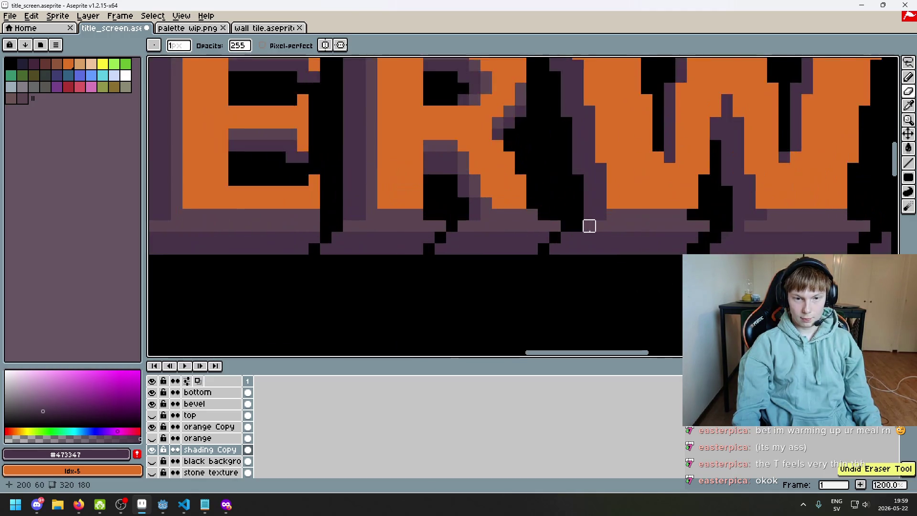
key("ctrl+z")
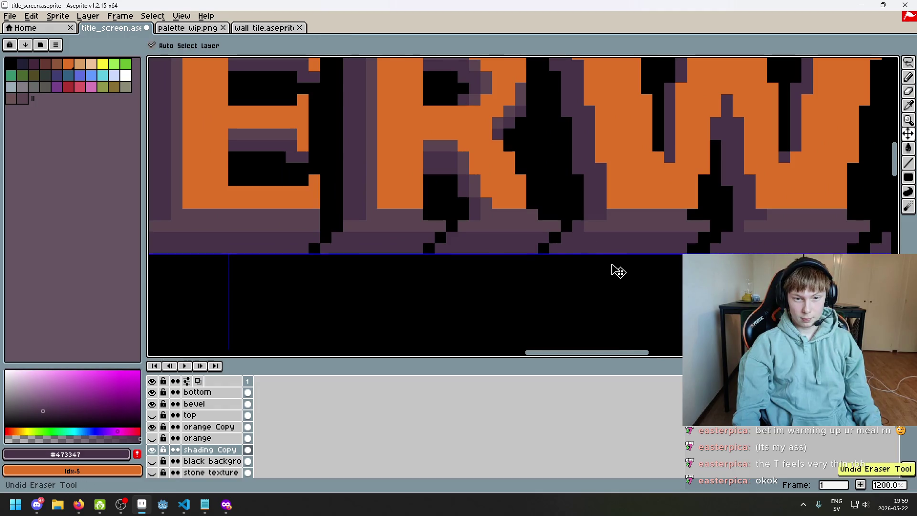
key("ctrl+y")
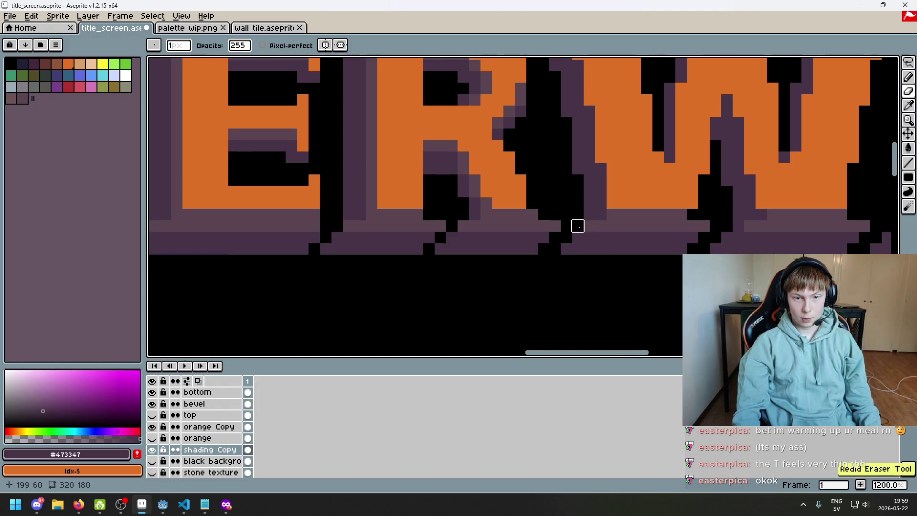
scroll(557, 263, "down", 5)
scroll(812, 248, "up", 2)
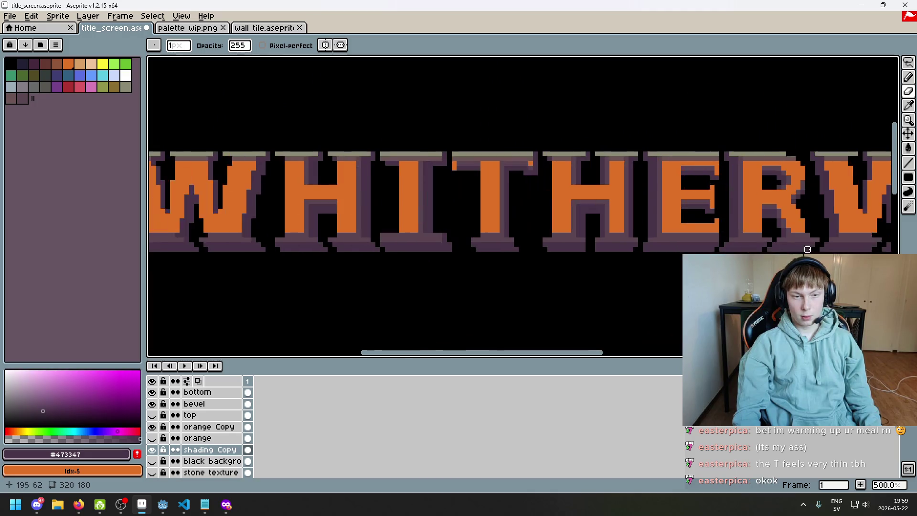
scroll(577, 250, "up", 4)
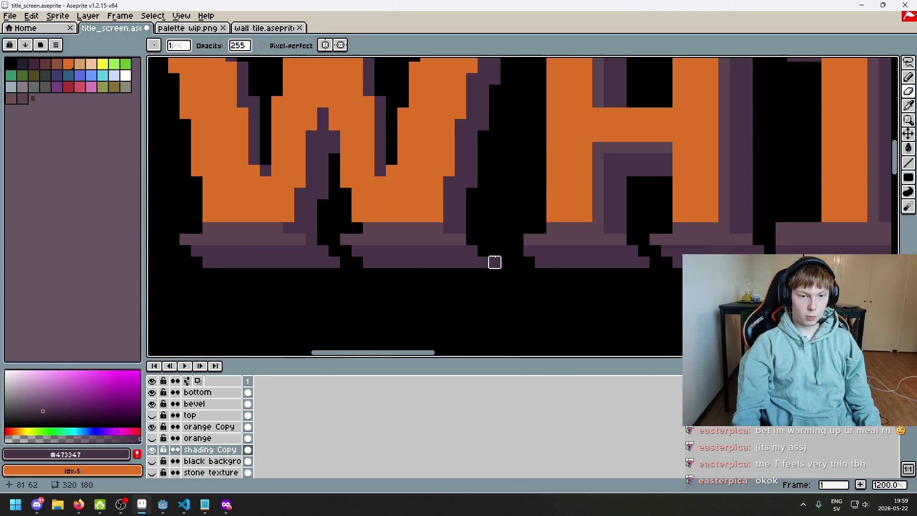
scroll(495, 250, "down", 7)
scroll(525, 268, "up", 3)
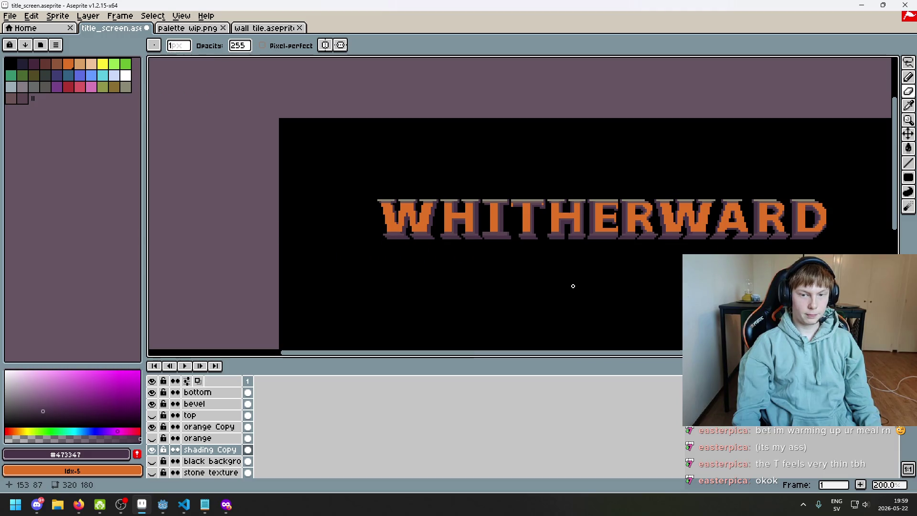
scroll(601, 288, "up", 1)
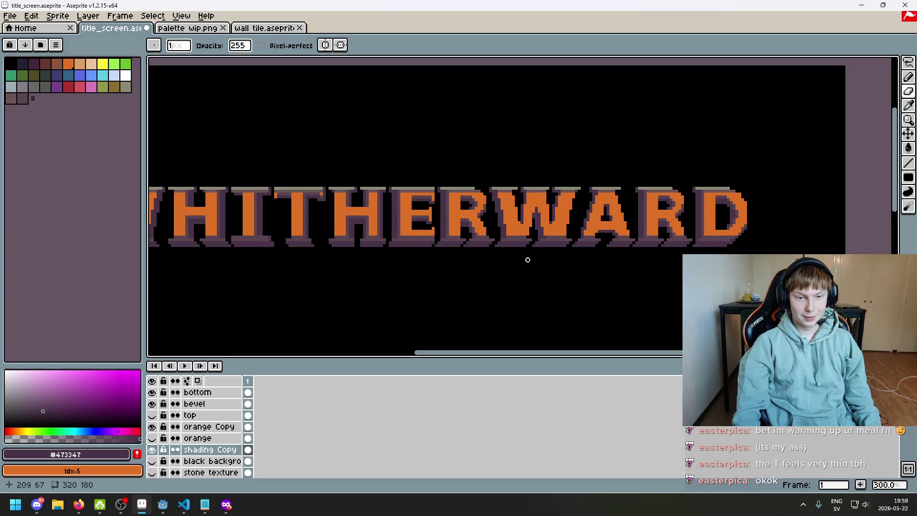
- Undo the last erase, clear two shading pixels after the W, and compare the orange Copy layer
scroll(528, 258, "up", 5)
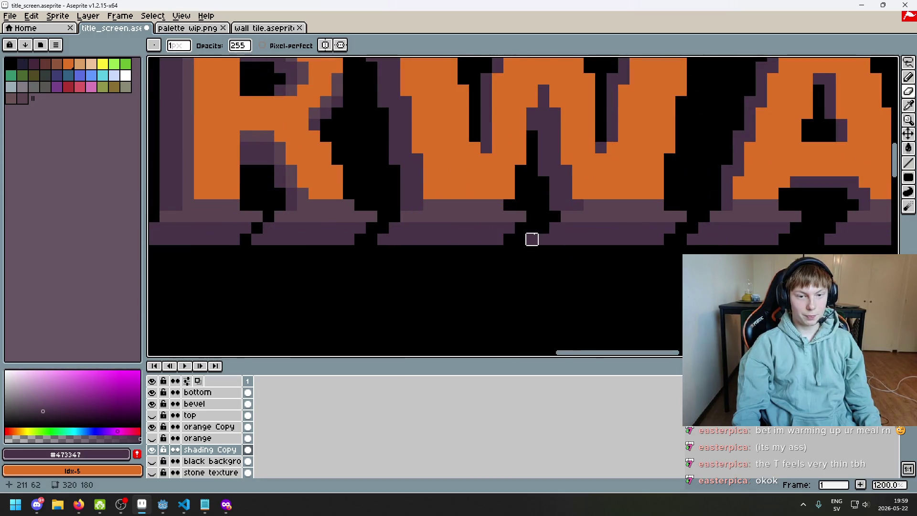
scroll(555, 216, "down", 5)
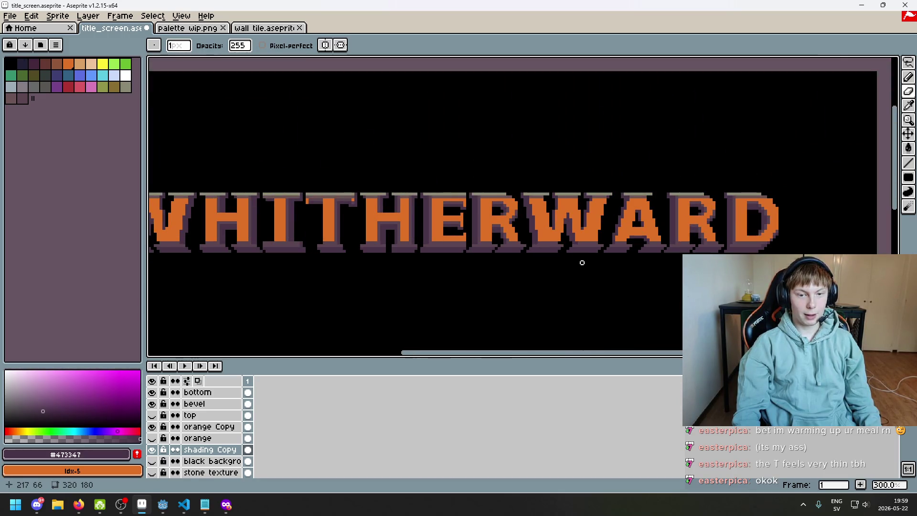
key("ctrl+z")
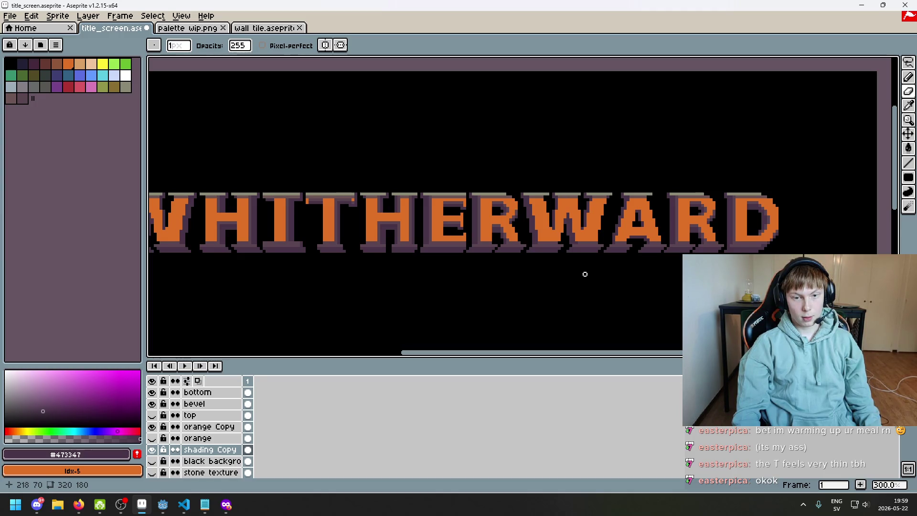
scroll(584, 273, "up", 4)
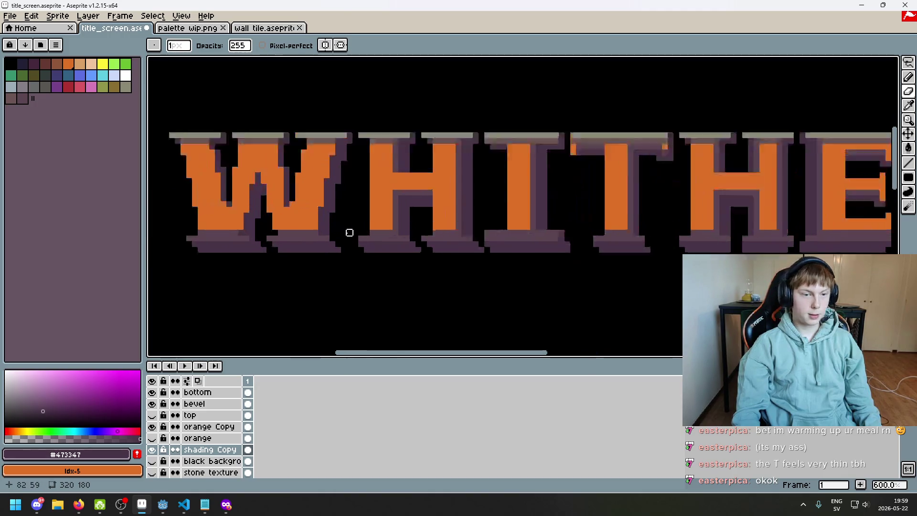
scroll(516, 230, "up", 3)
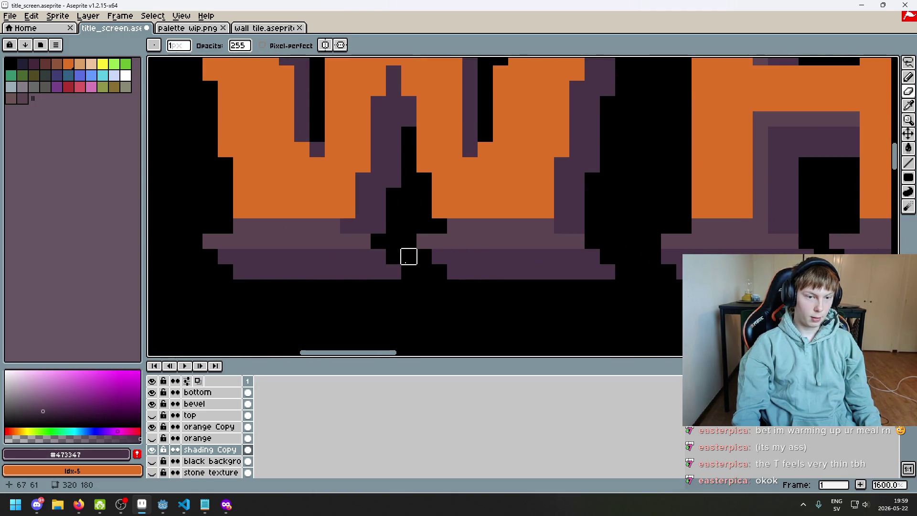
left_click_drag(378, 241, 378, 226)
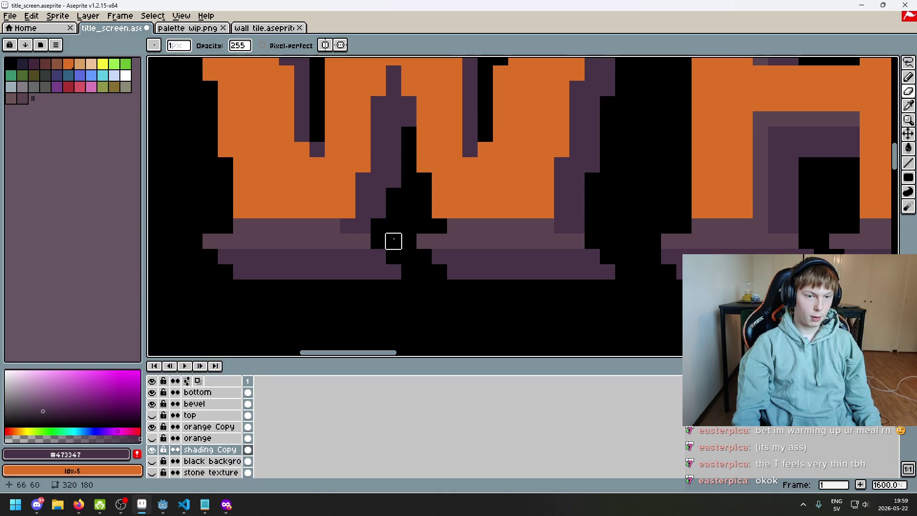
key("2")
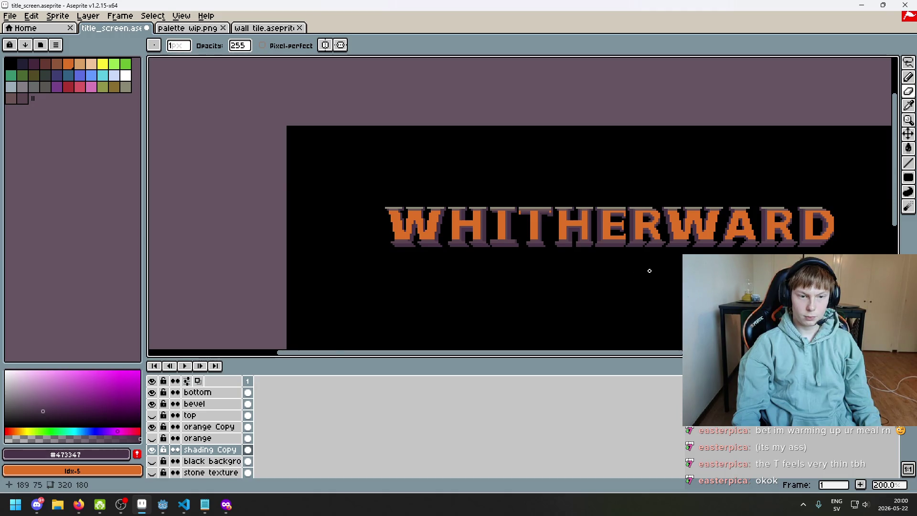
scroll(647, 271, "up", 1)
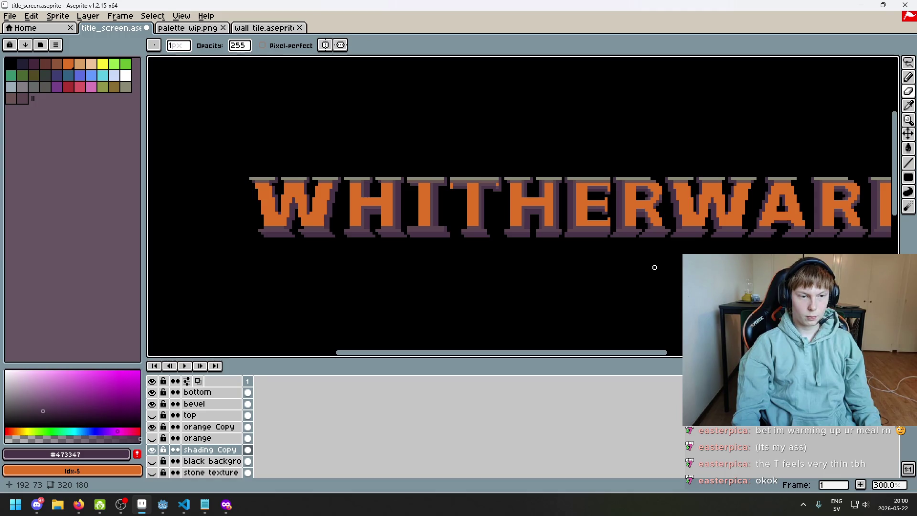
scroll(635, 264, "down", 1)
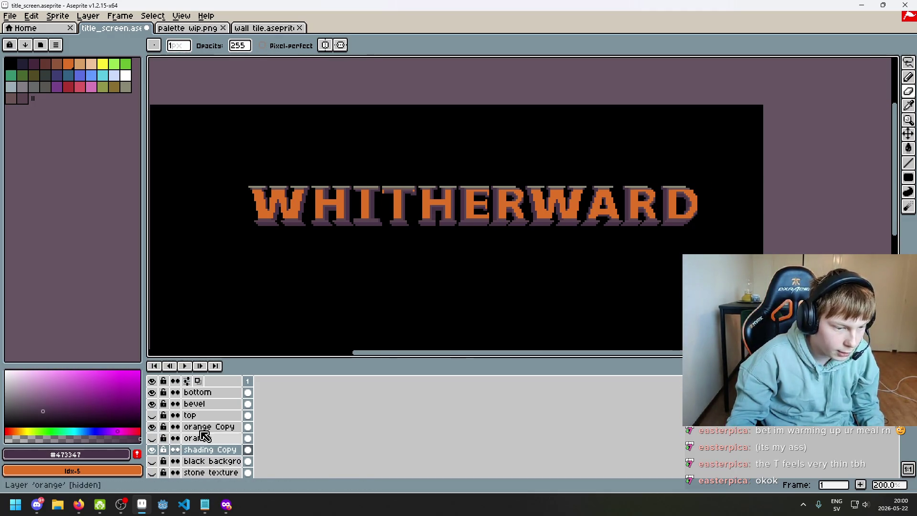
left_click(154, 427)
left_click(155, 428)
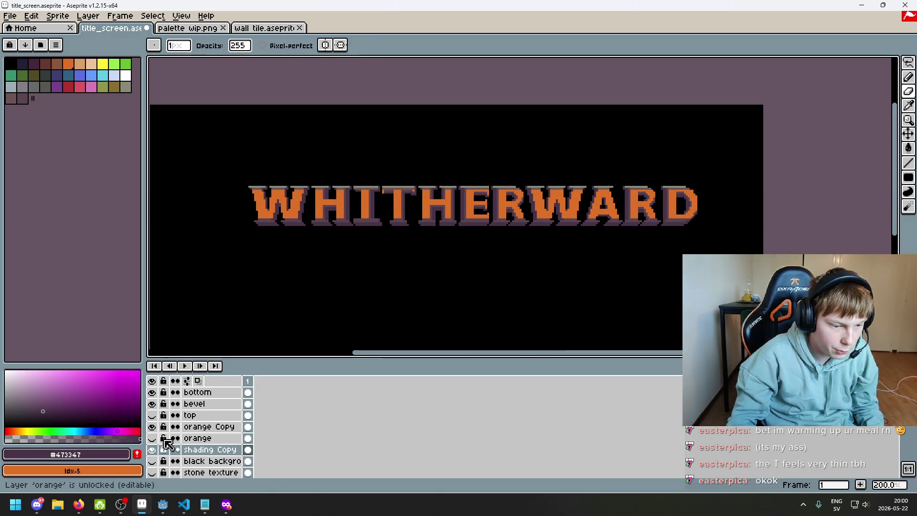
- Toggle the shading Copy and orange Copy layers off and on to compare the title
left_click(154, 450)
left_click(155, 451)
left_click(155, 450)
left_click(155, 451)
left_click(155, 428)
left_click(155, 428)
- On orange Copy, magic-wand select the black area around the letters, then deselect
left_click(908, 62)
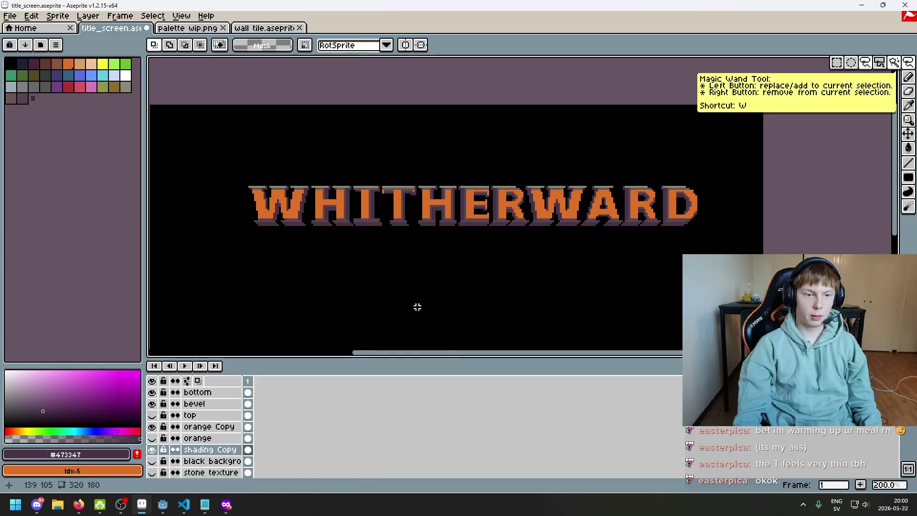
left_click(210, 427)
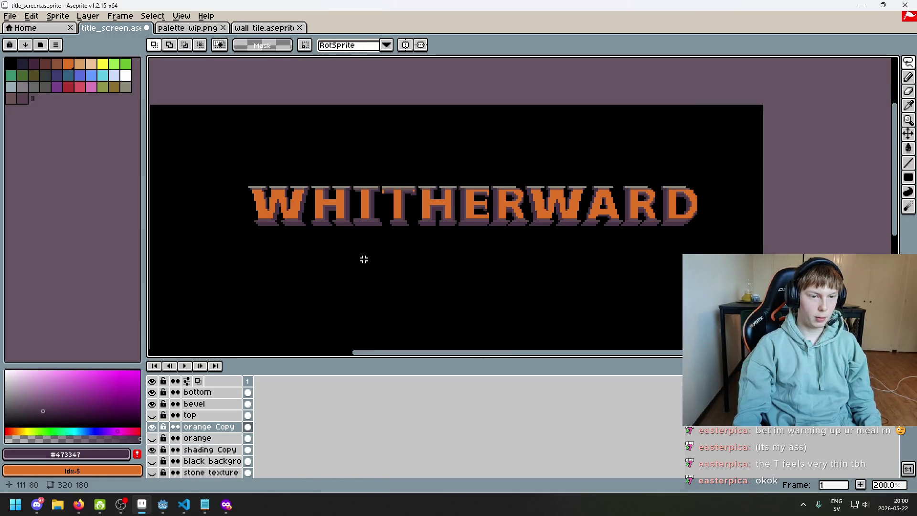
key("w")
left_click(697, 130)
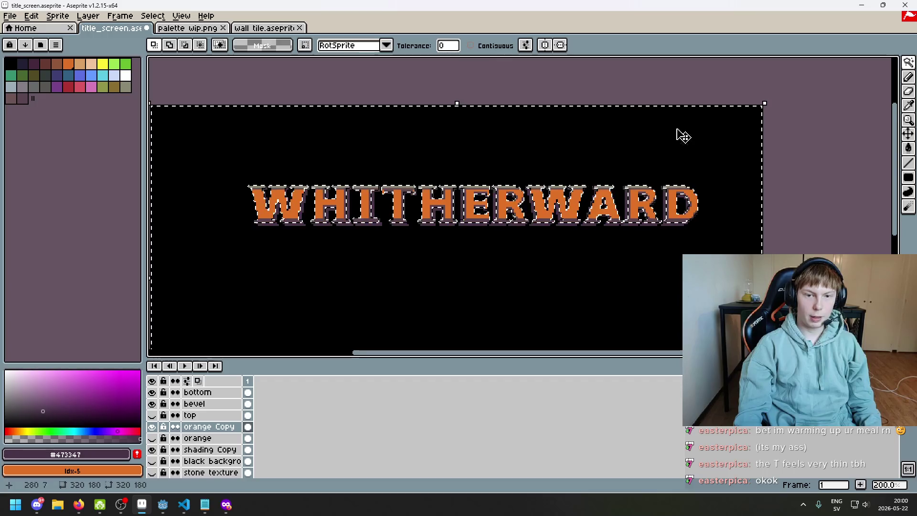
scroll(368, 176, "up", 2)
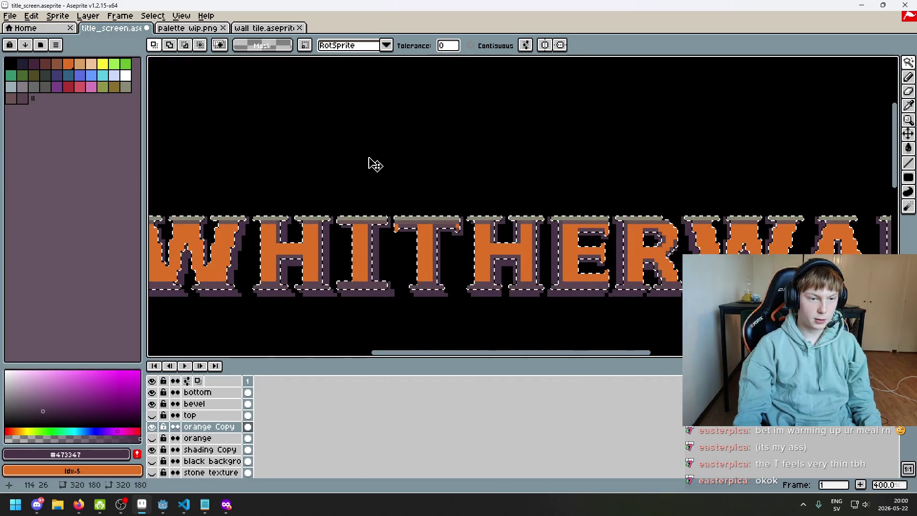
key("ctrl+d")
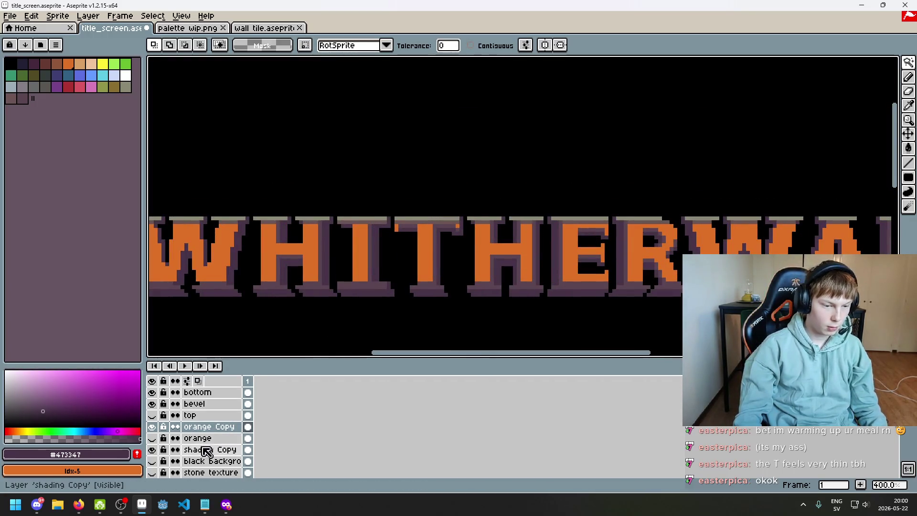
scroll(191, 456, "down", 2)
- Show black background, hide shading Copy, and drag black background directly under the top layer
left_click(152, 438)
left_click(152, 426)
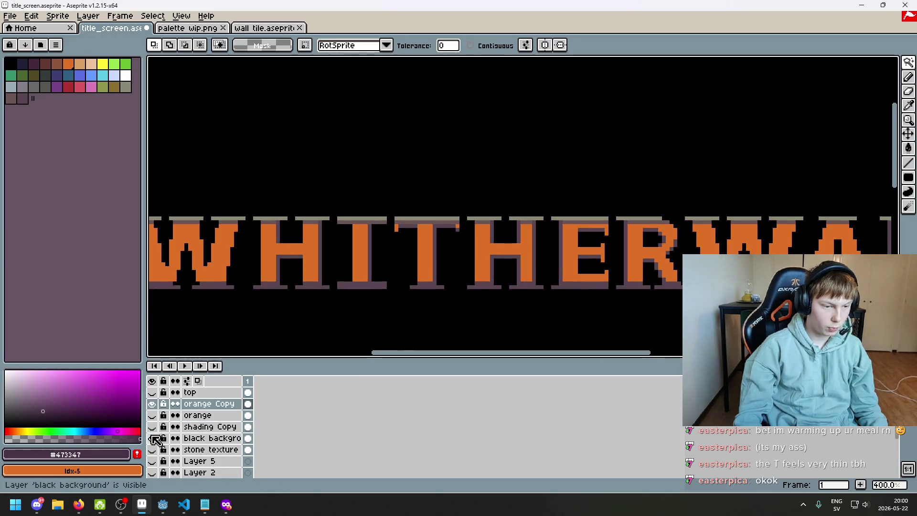
left_click_drag(205, 438, 210, 404)
scroll(240, 309, "down", 4)
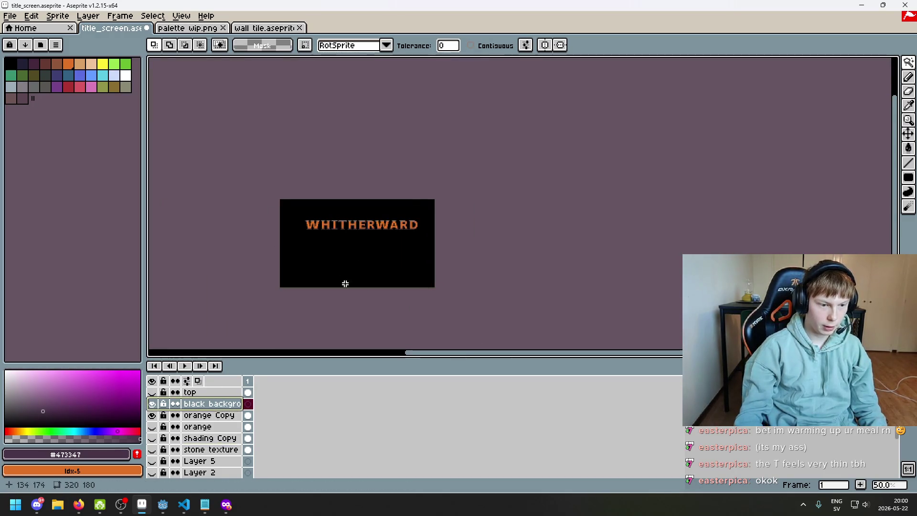
- Pick black and paint-bucket fill an area of the canvas with it
scroll(346, 292, "up", 4)
left_click(336, 244, "alt")
key("g")
left_click(335, 242)
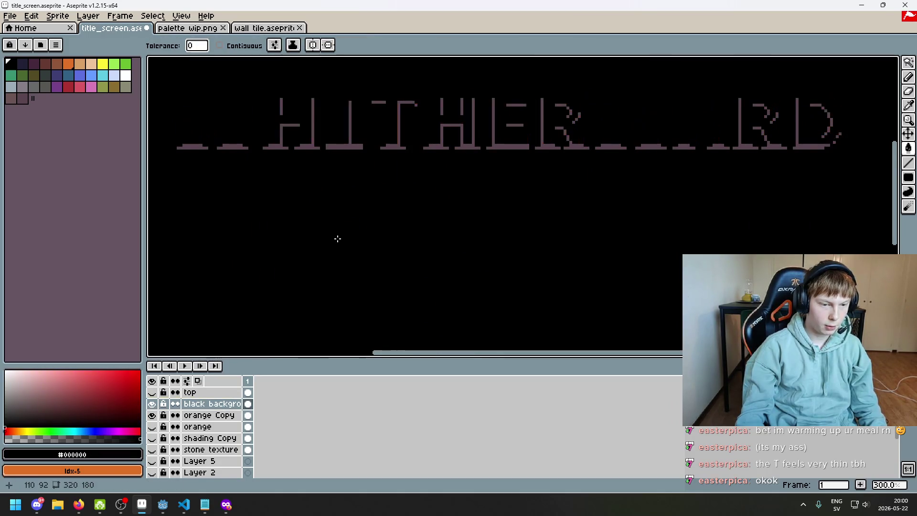
scroll(336, 241, "down", 2)
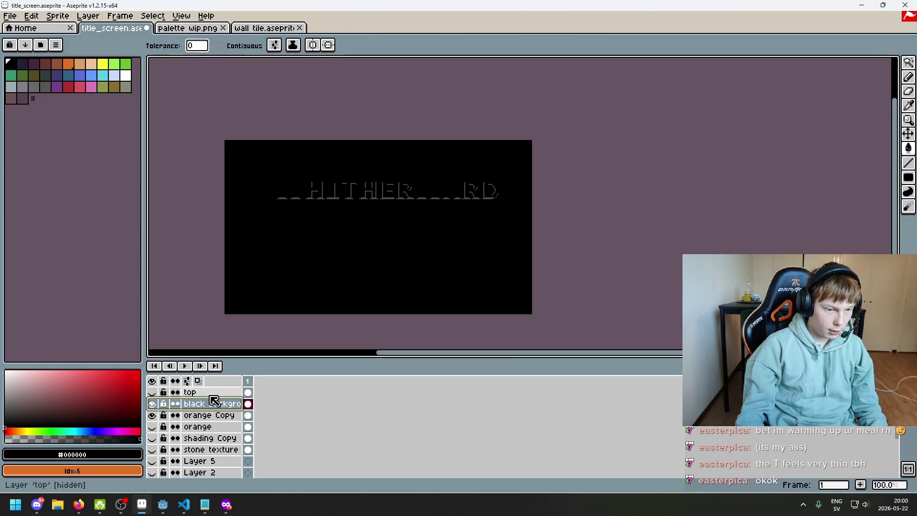
- Move black background down to just above stone texture and hide the orange layer
left_click(210, 415)
mouse_move(215, 405)
left_mouse_down()
mouse_move(224, 403)
mouse_move(223, 430)
mouse_move(235, 447)
left_mouse_up()
left_click(231, 416)
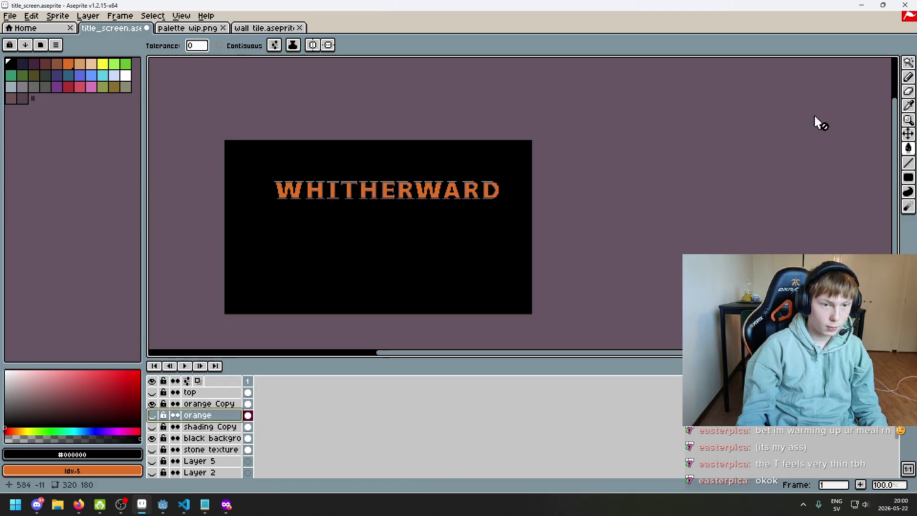
left_click(906, 68)
left_click(433, 248)
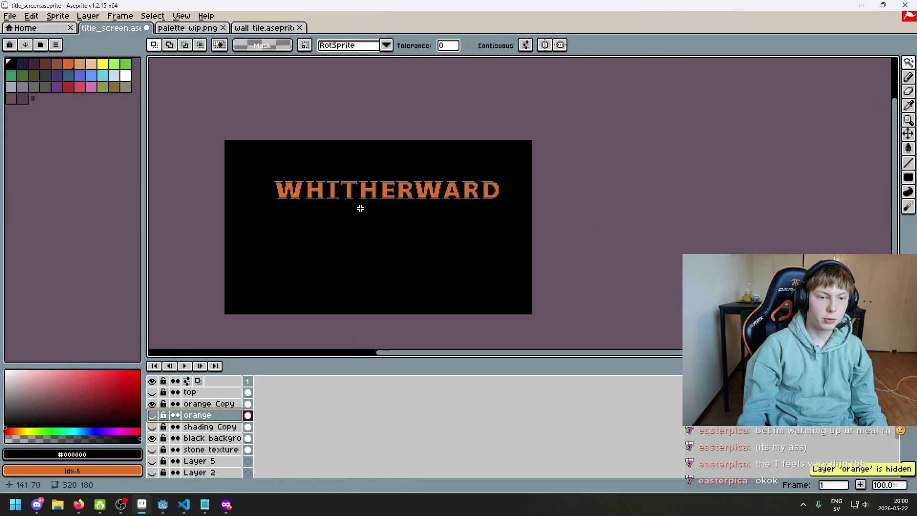
- Select the original orange layer and delete it
scroll(359, 210, "up", 3)
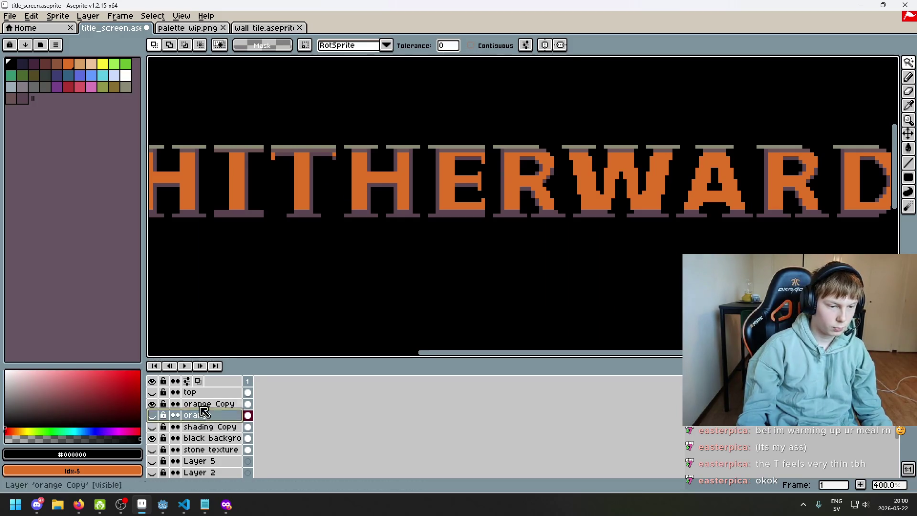
left_click(201, 407)
left_click(198, 418)
left_click(153, 415)
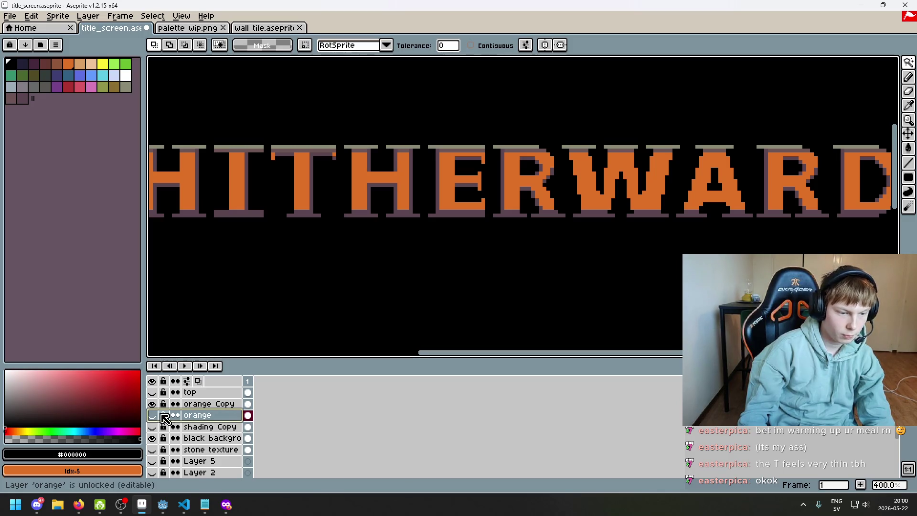
key("Delete")
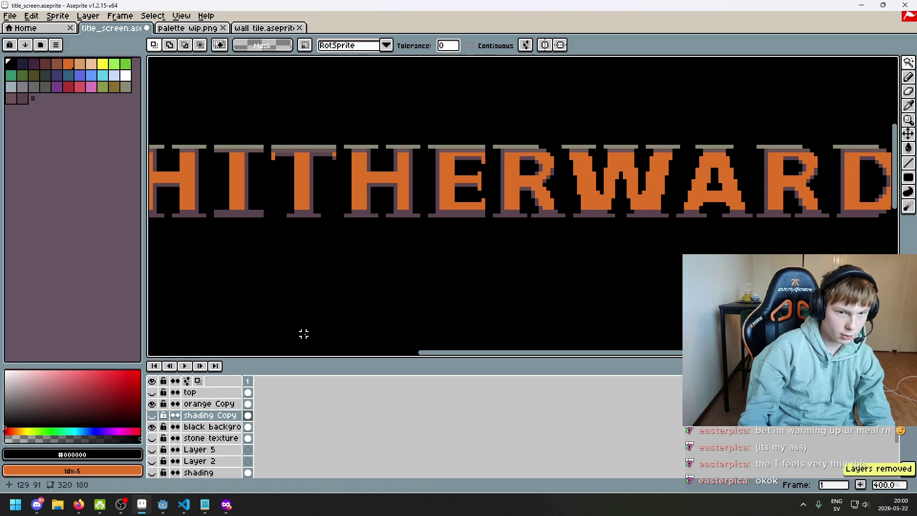
scroll(310, 332, "down", 3)
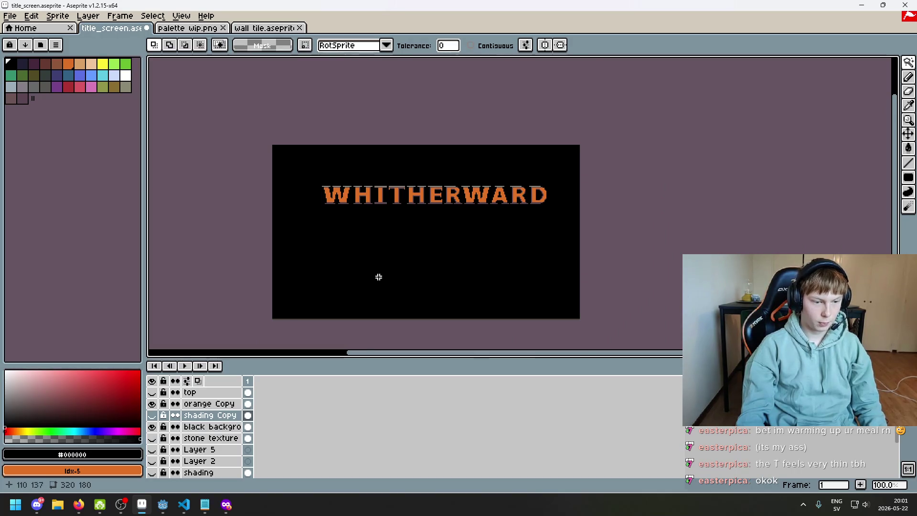
- Undo and redo the orange layer deletion, then select all, invert the selection, and deselect
key("ctrl+z")
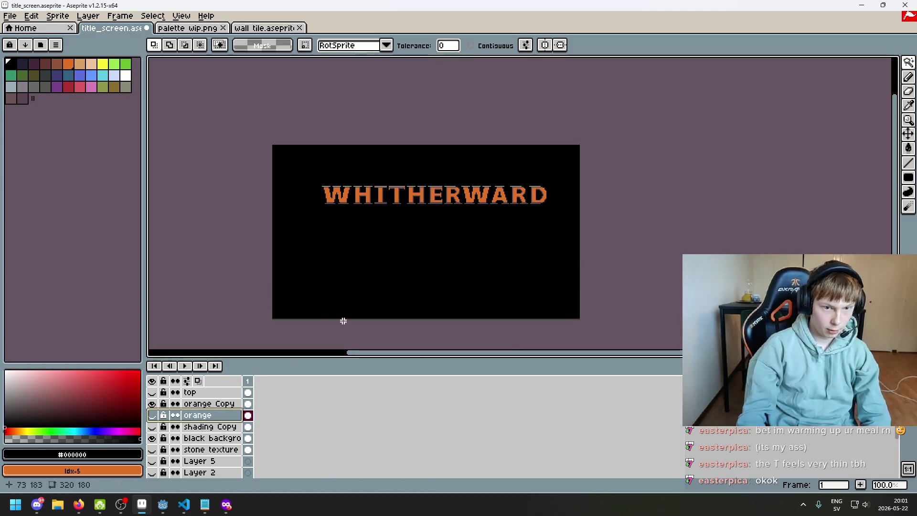
key("Delete")
left_click(210, 403)
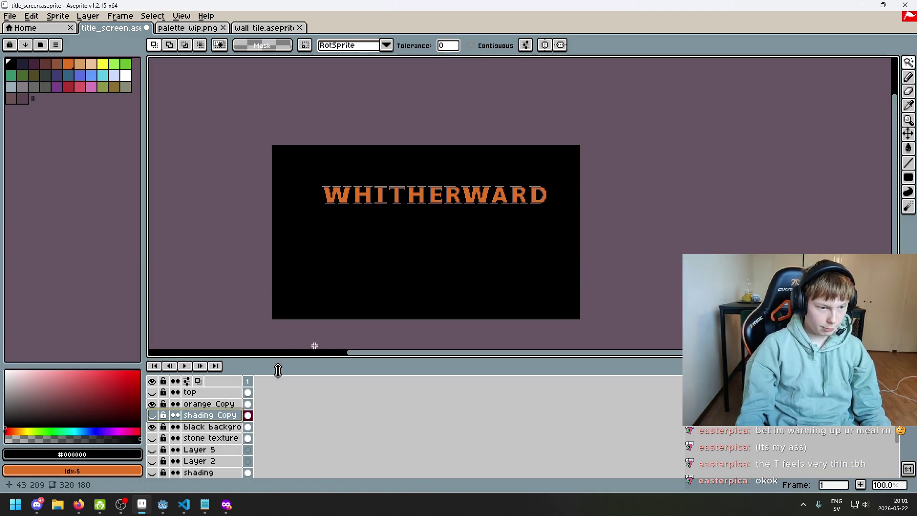
key("ctrl+a")
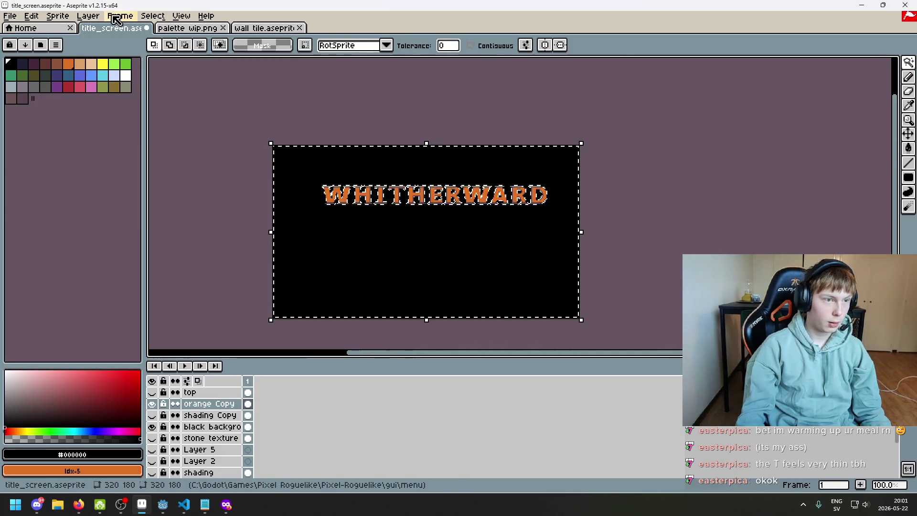
left_click(151, 18)
left_click(172, 60)
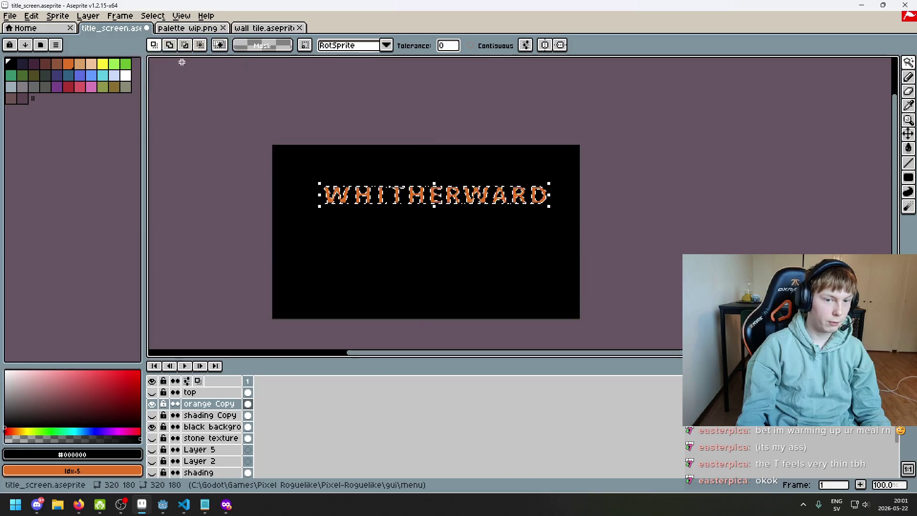
left_click(228, 428)
key("ctrl+d")
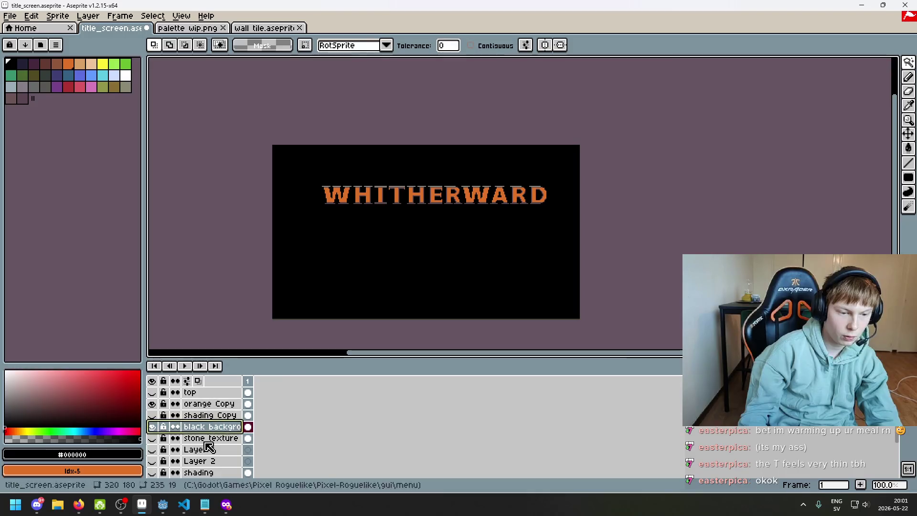
- Hide orange Copy and show stone texture and shading Copy to reveal the stone-brick title
left_click(152, 439)
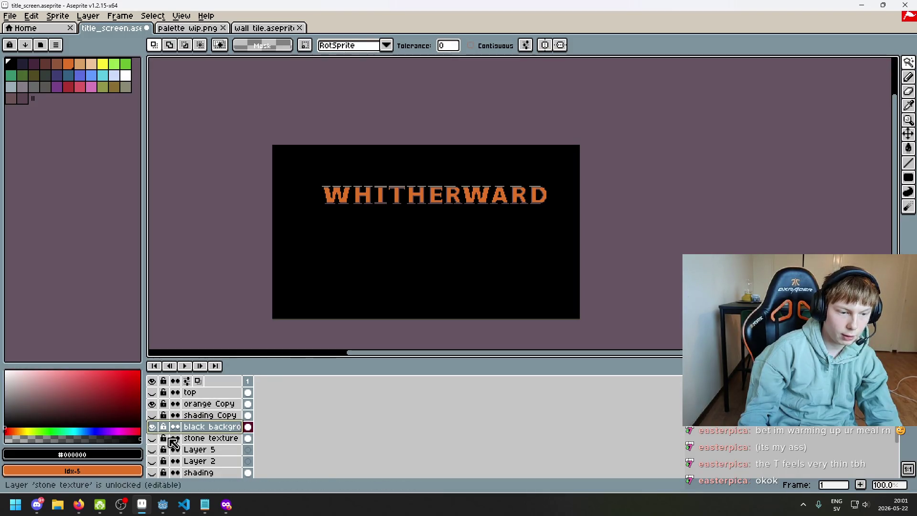
left_click(152, 404)
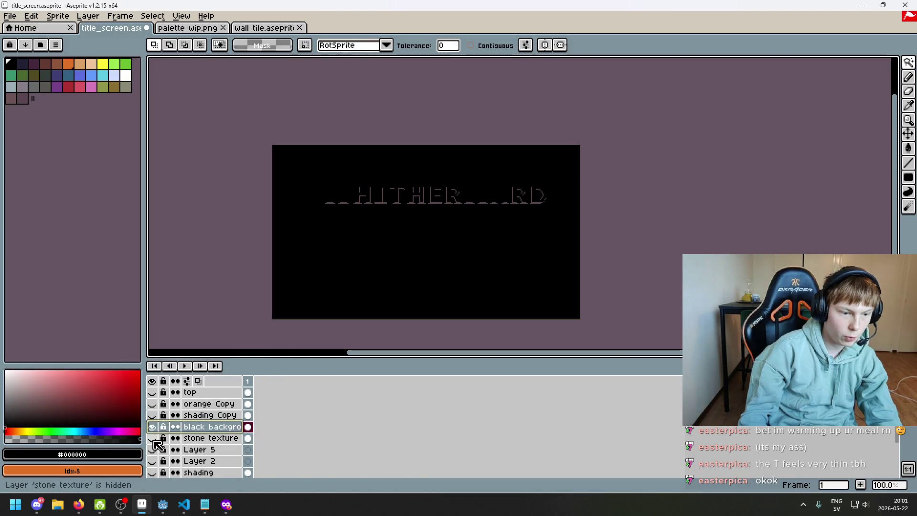
left_click(154, 414)
left_click(156, 415)
left_click(154, 415)
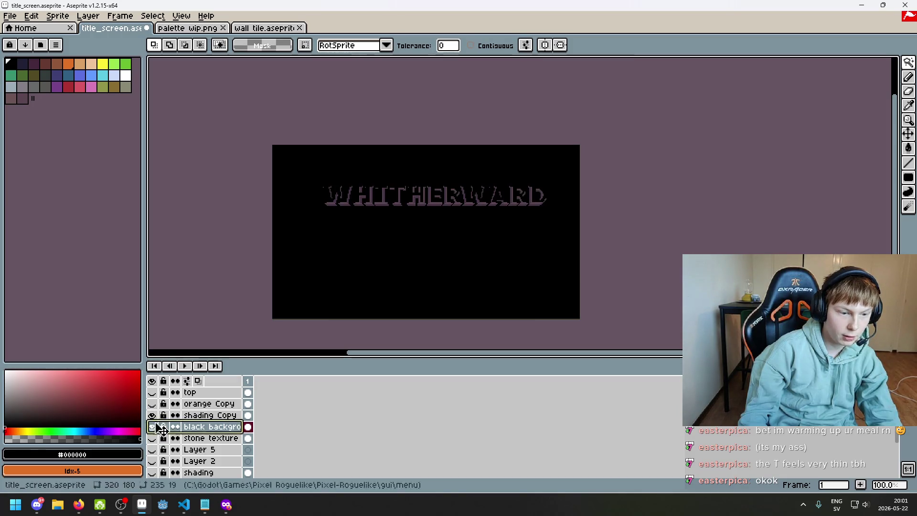
left_click(153, 438)
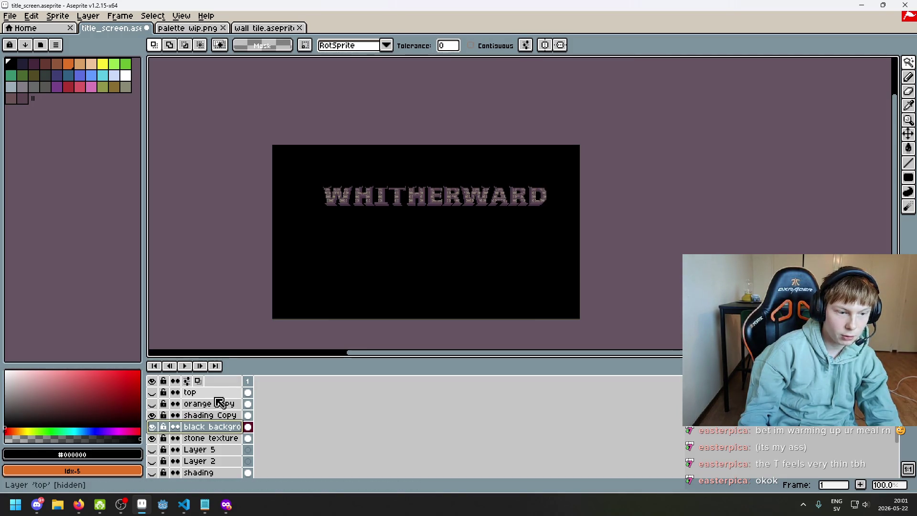
scroll(158, 398, "up", 2)
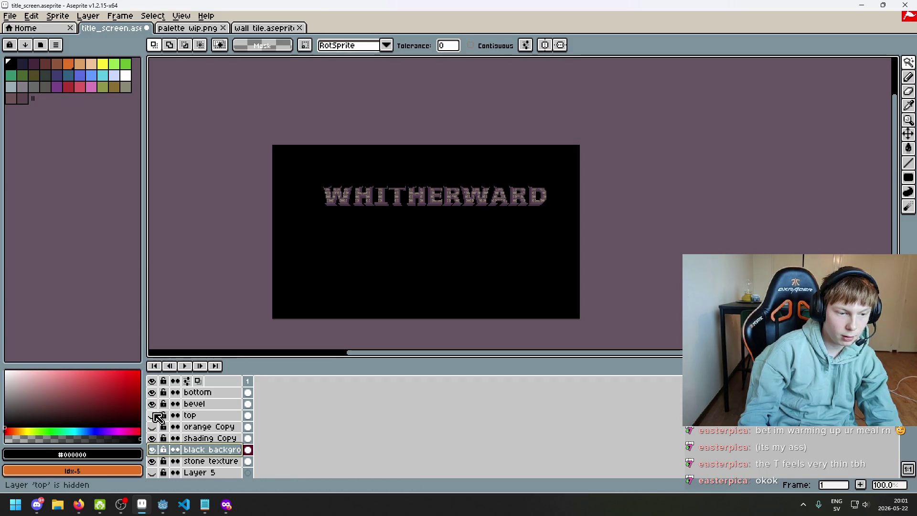
- Hide the top, bevel and bottom layers, then bring the bottom and bevel layers back
left_click(154, 415)
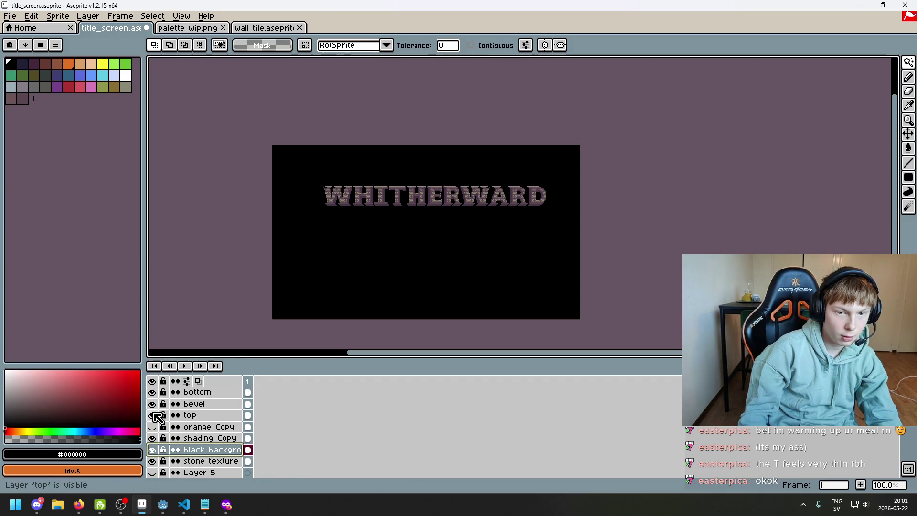
scroll(528, 188, "up", 3)
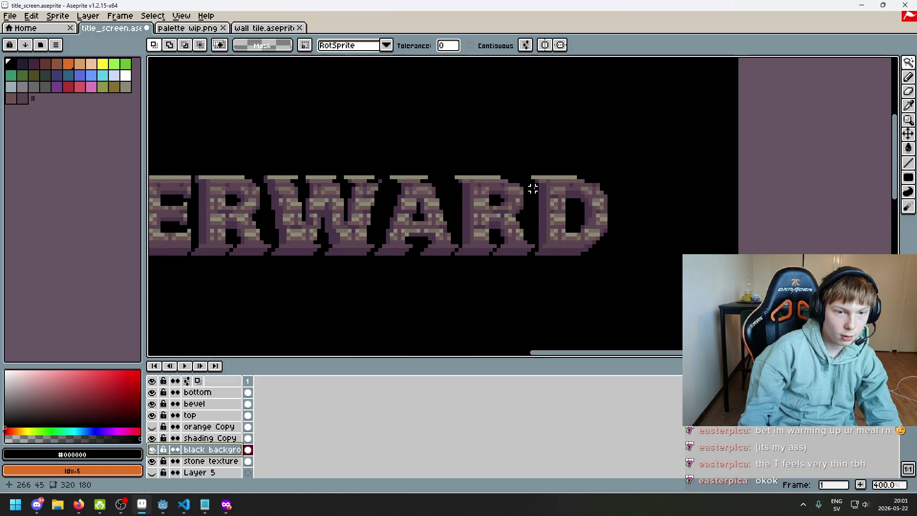
scroll(533, 188, "down", 2)
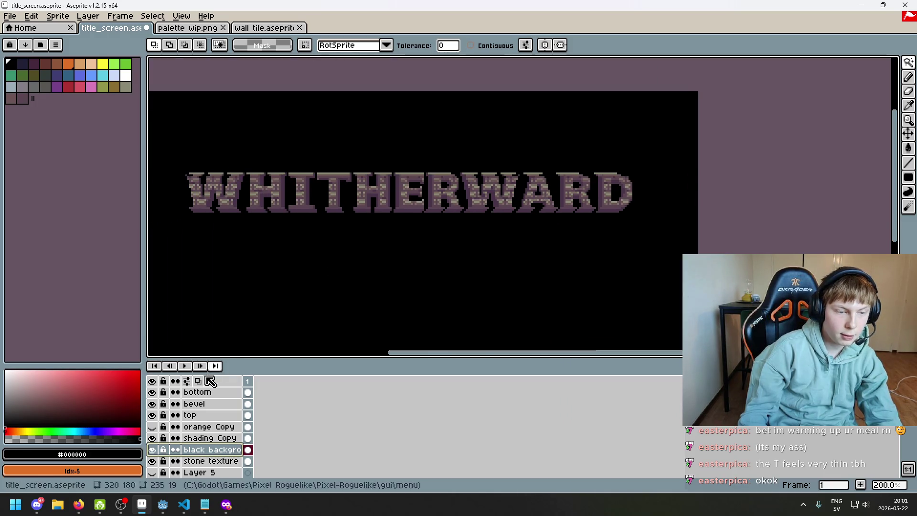
left_click_drag(152, 415, 154, 391)
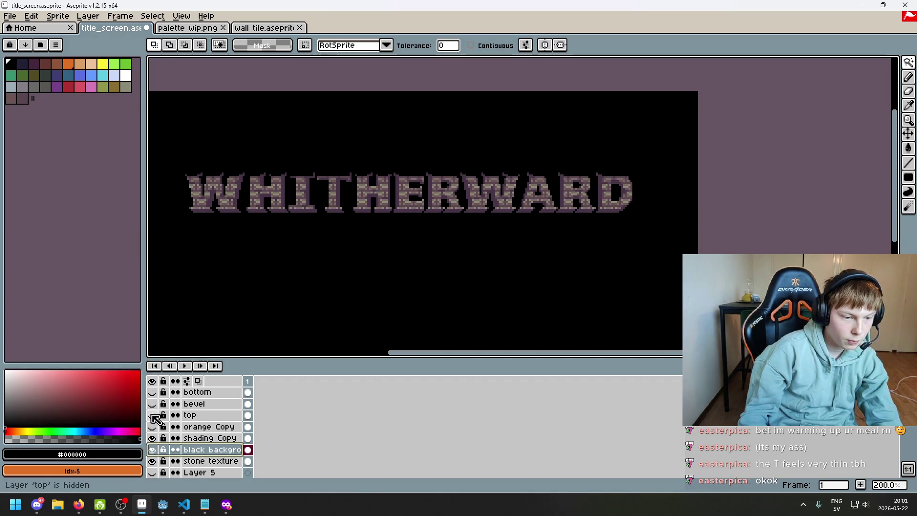
left_click(154, 392)
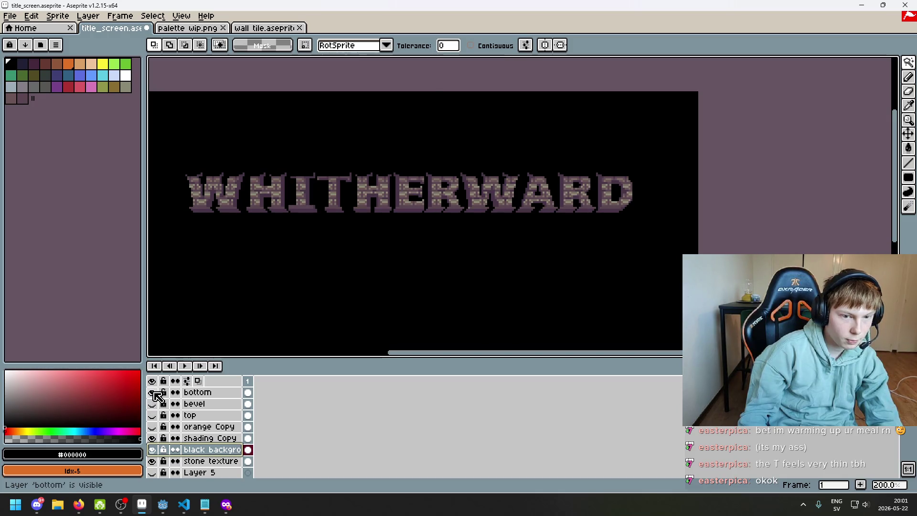
left_click(152, 404)
left_click(152, 404)
left_click(152, 404)
- Keep the top layer hidden and show orange Copy to turn the title orange
left_click(152, 404)
left_click(152, 415)
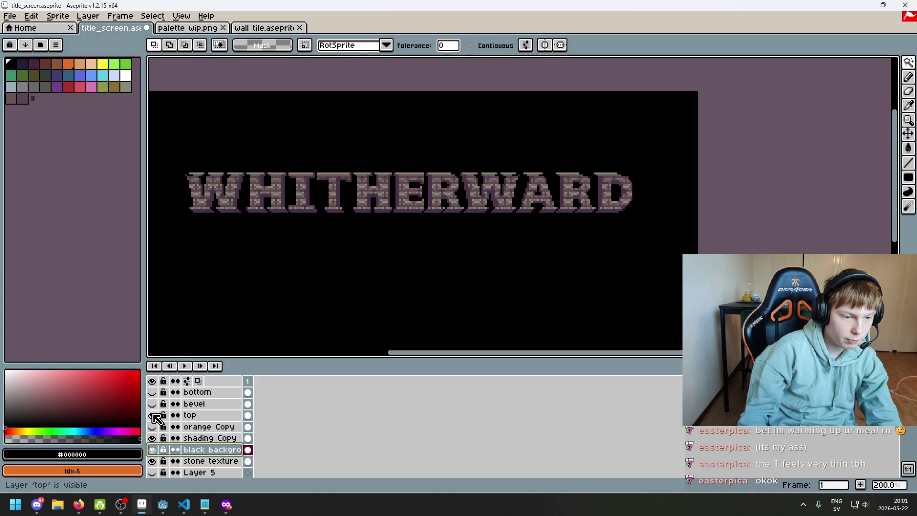
left_click(205, 419)
left_click(152, 415)
left_click_drag(908, 62, 841, 64)
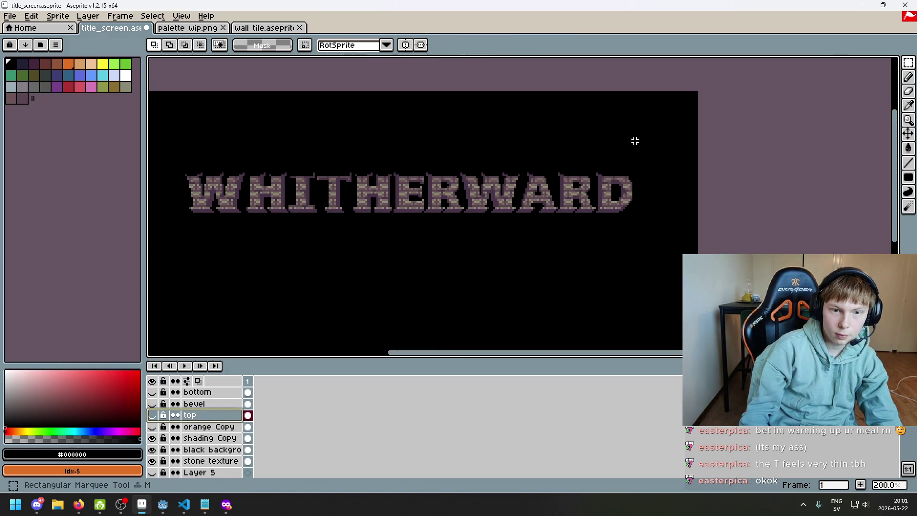
left_click(152, 428)
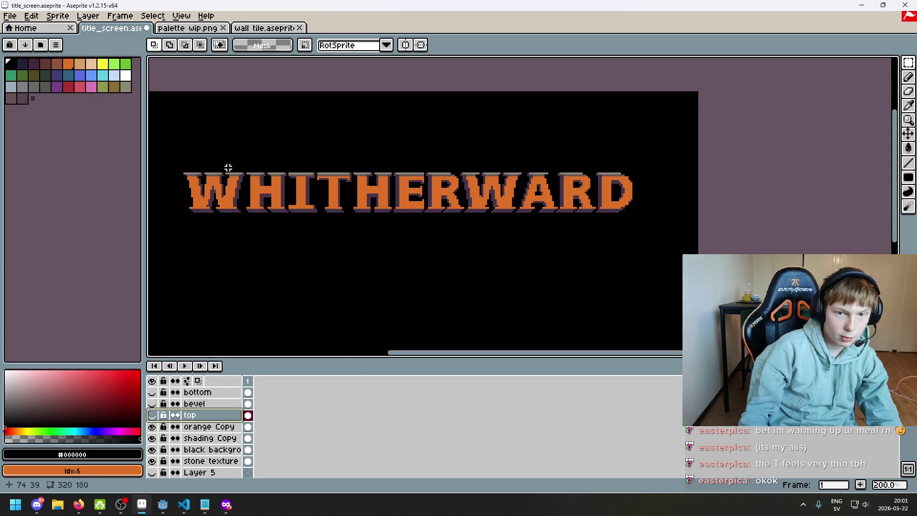
- Try a rectangular selection above the title, clear it, fit the sprite, and show the top layer
scroll(235, 178, "up", 2)
left_click(206, 426)
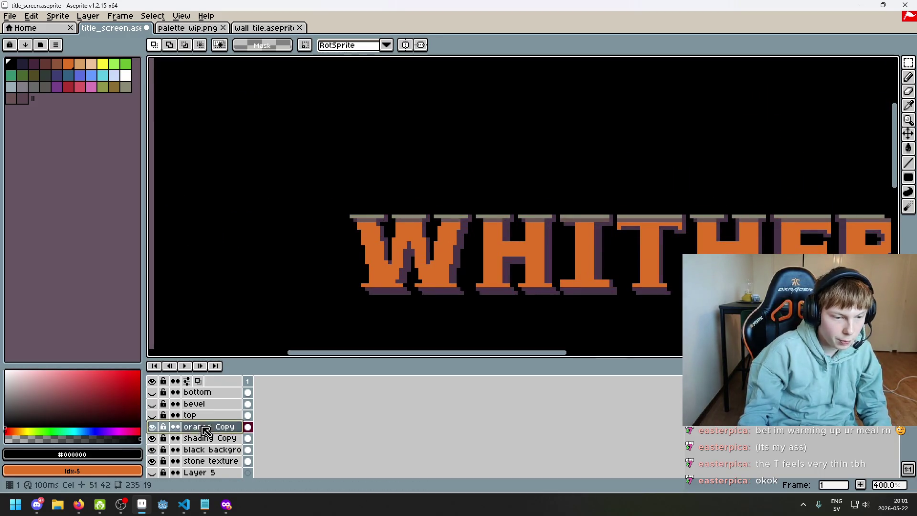
mouse_move(247, 178)
left_mouse_down()
mouse_move(285, 199)
mouse_move(872, 200)
mouse_move(887, 213)
left_mouse_up()
left_click(428, 71)
key("1")
left_click(207, 415)
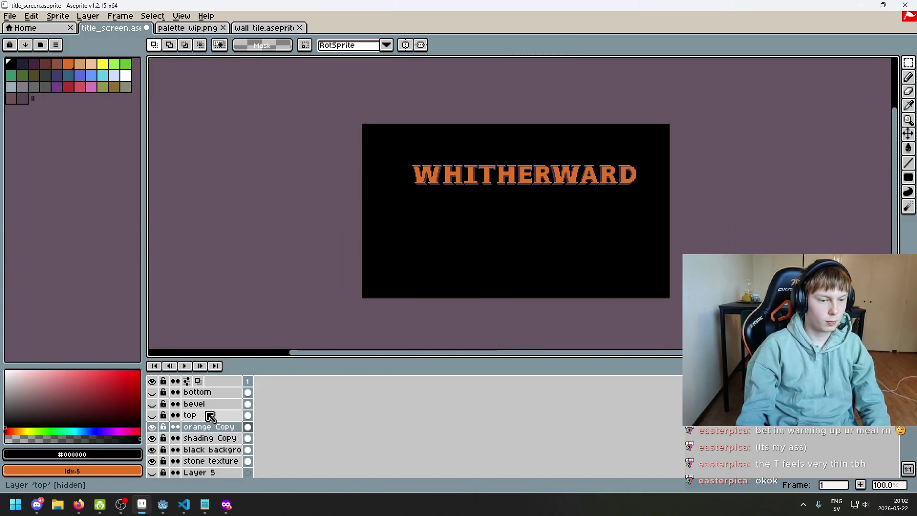
left_click(152, 414)
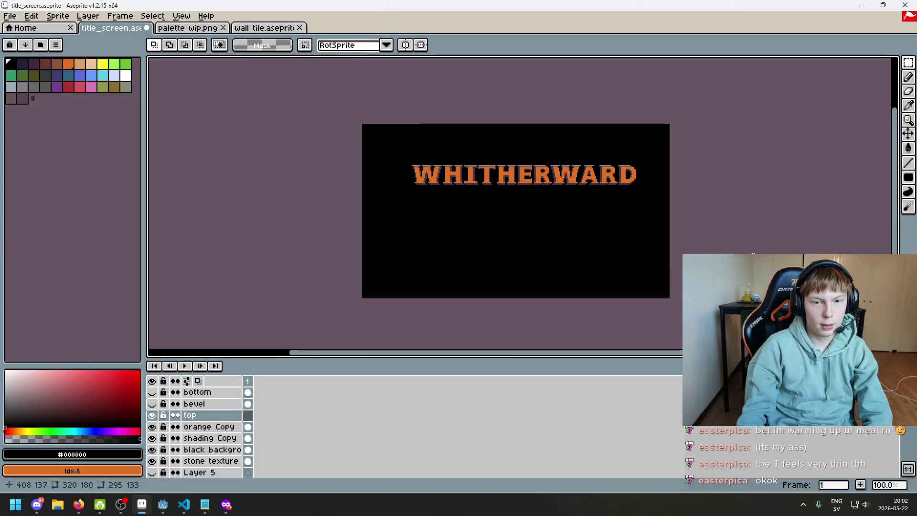
key("ctrl+shift+d")
key("ctrl+d")
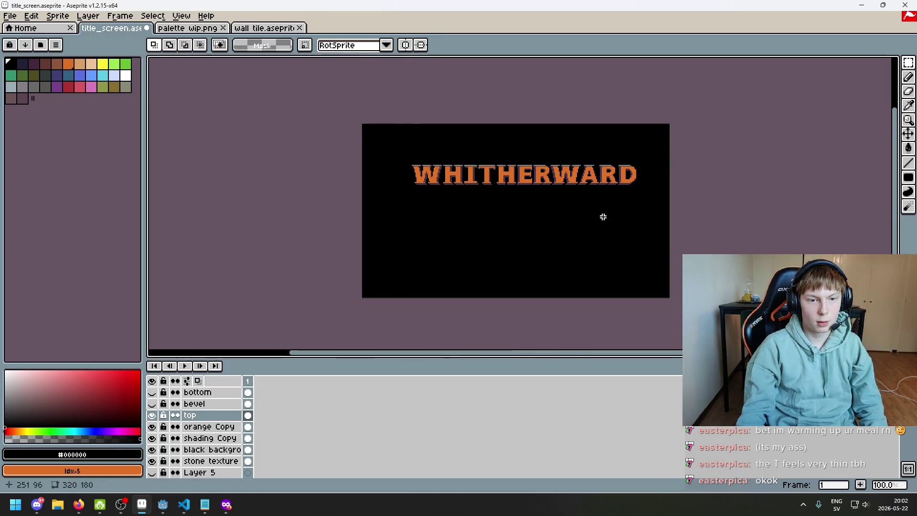
scroll(603, 218, "up", 2)
left_click_drag(588, 186, 696, 230)
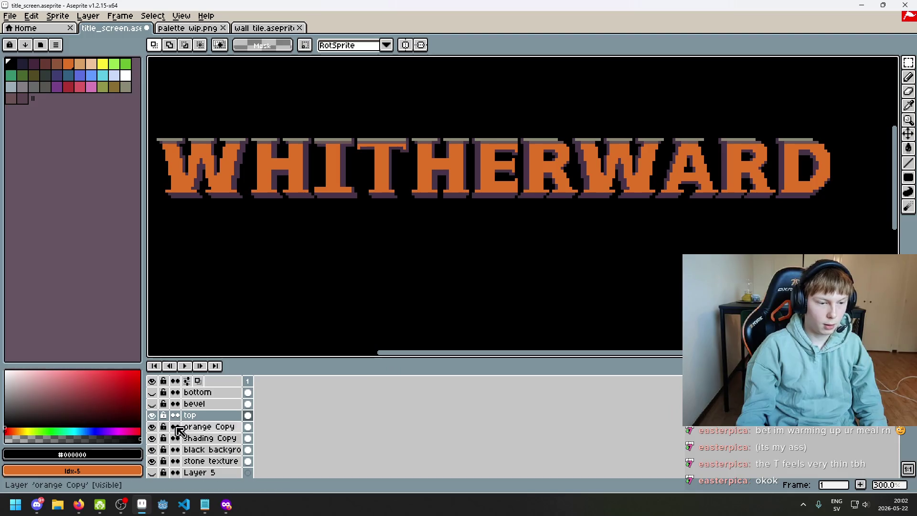
- Hide orange Copy to reveal the stone-brick texture and save title_screen.aseprite
left_click(152, 426)
scroll(303, 289, "down", 2)
scroll(404, 233, "up", 1)
left_click_drag(404, 234, 363, 241)
key("ctrl+s")
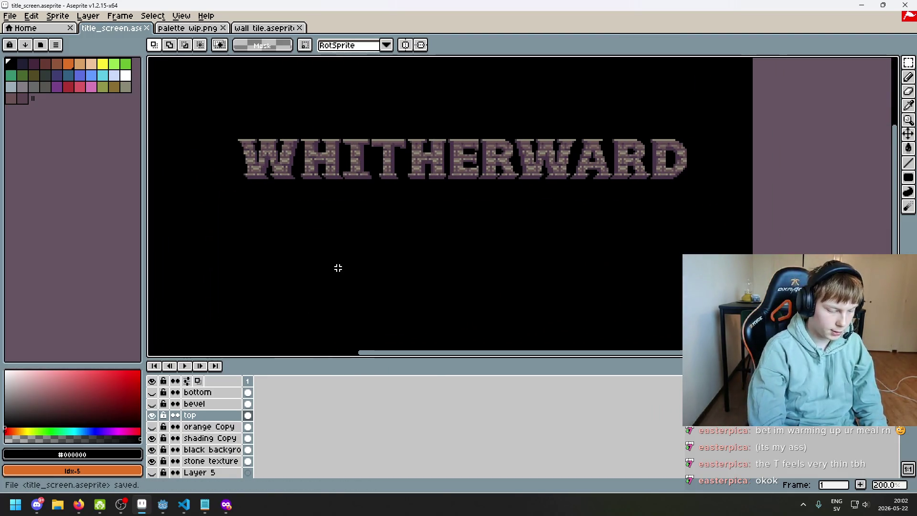
- Preview the title screen full-screen with F8 and recentre the title
scroll(354, 261, "up", 1)
key("F8")
left_click_drag(458, 258, 404, 280)
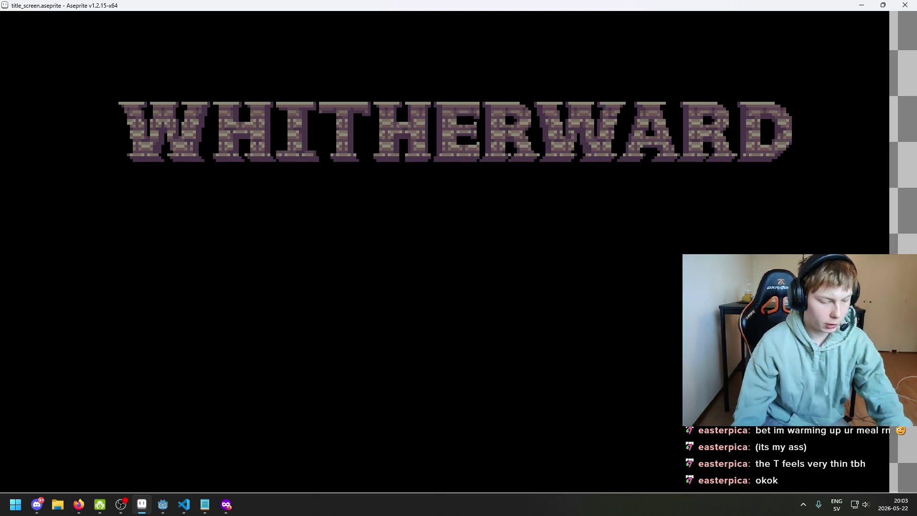
- Exit the full-screen preview, toggle the bevel layer off and on, then preview full-screen again
key("Escape")
left_click(152, 404)
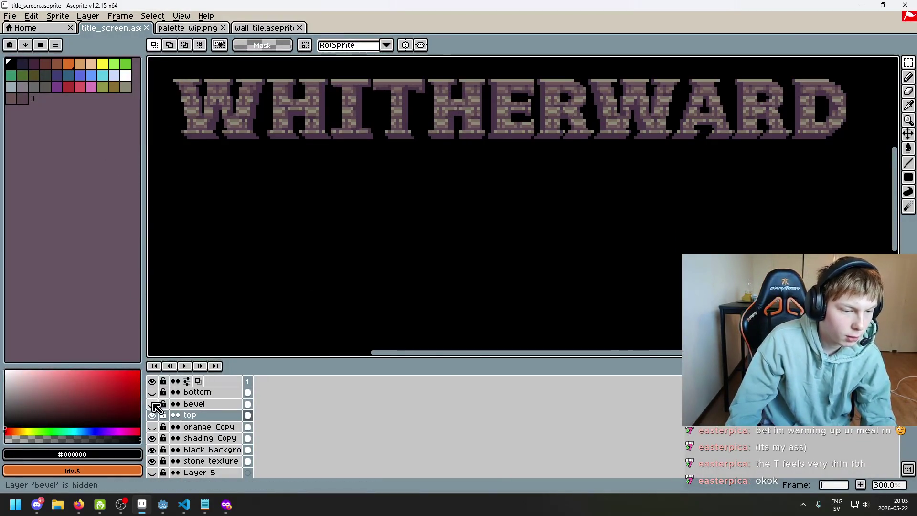
left_click(152, 394)
key("F8")
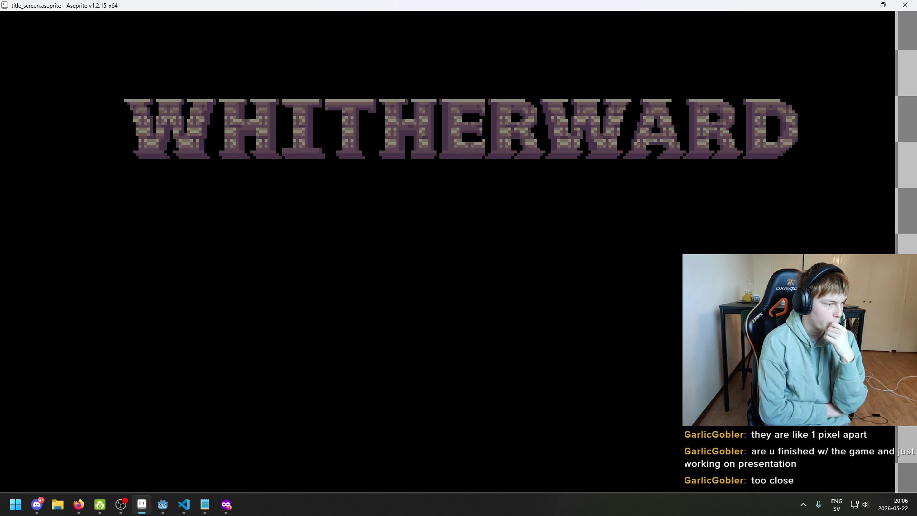
- Reposition the stone-brick WHITHERWARD title in the full-screen preview, then exit it
mouse_move(459, 258)
left_mouse_down()
mouse_move(436, 245)
mouse_move(453, 334)
mouse_move(473, 293)
left_mouse_up()
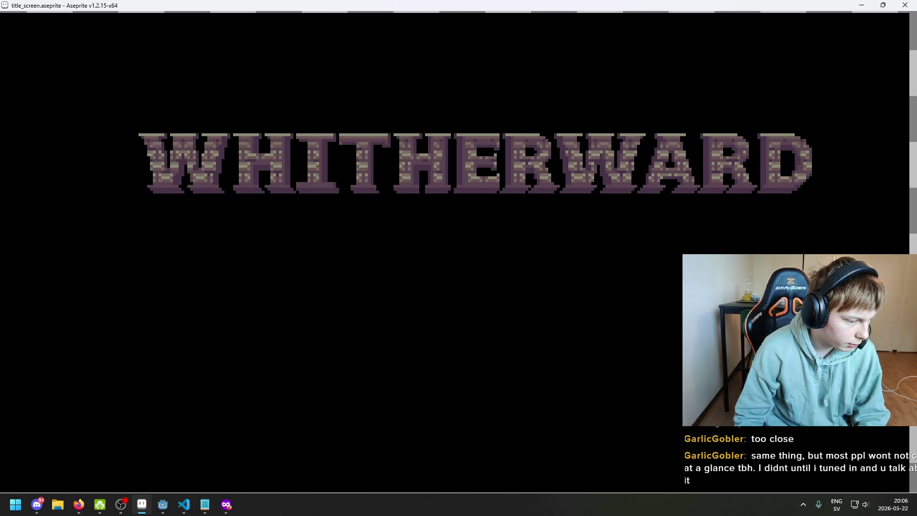
key("Escape")
- Pan the view, draw a marquee around the RWARD letters, and cancel it
mouse_move(221, 331)
left_mouse_down()
mouse_move(348, 272)
mouse_move(332, 288)
left_mouse_up()
left_click_drag(404, 251, 364, 270)
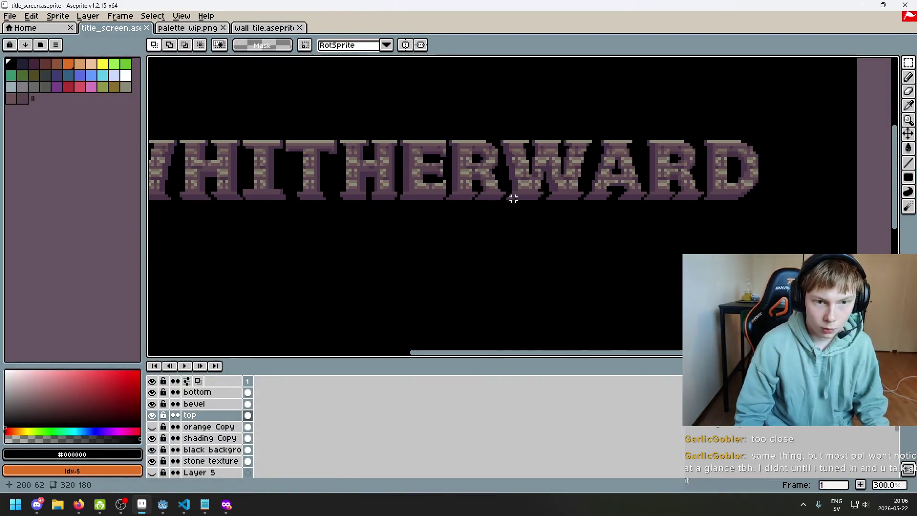
scroll(553, 202, "down", 1)
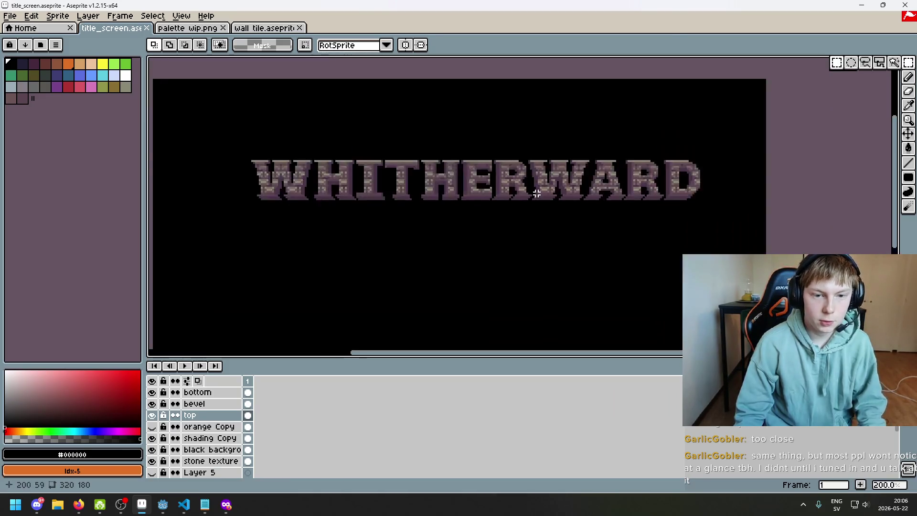
scroll(508, 161, "up", 1)
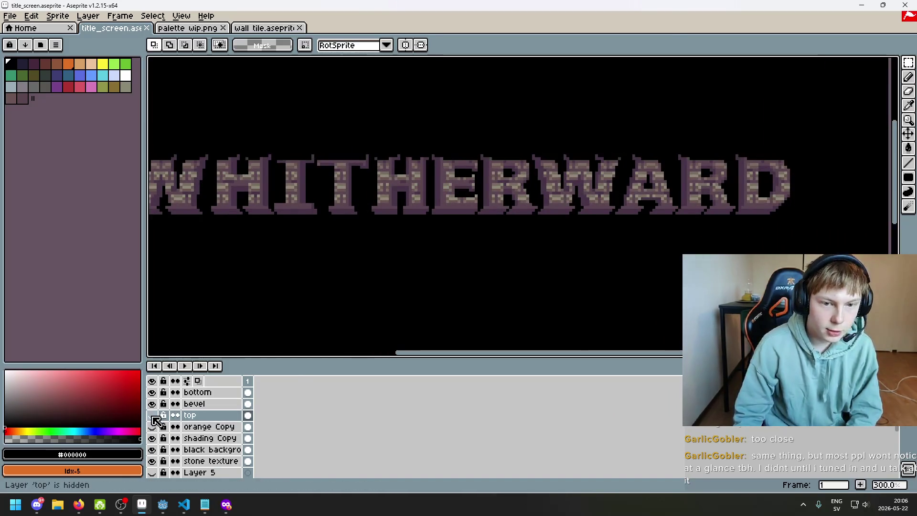
mouse_move(481, 146)
left_mouse_down()
mouse_move(577, 190)
mouse_move(858, 250)
left_mouse_up()
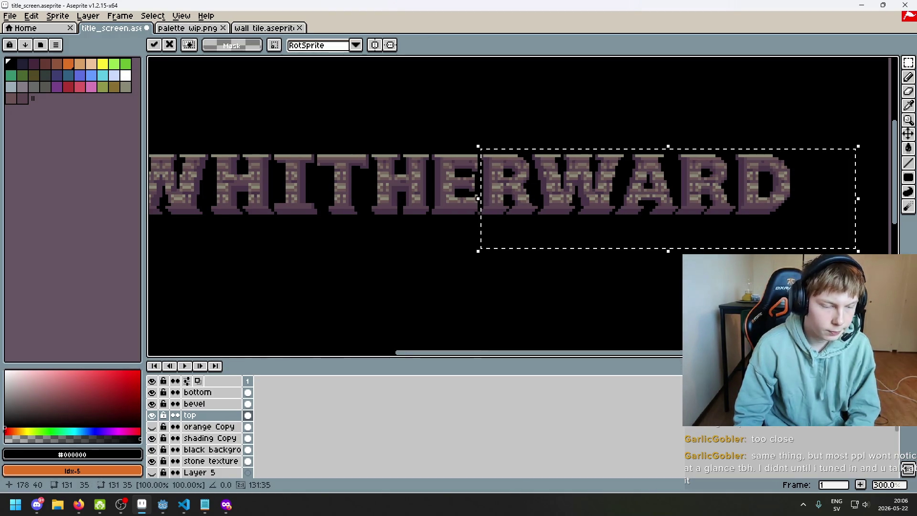
key("ctrl+d")
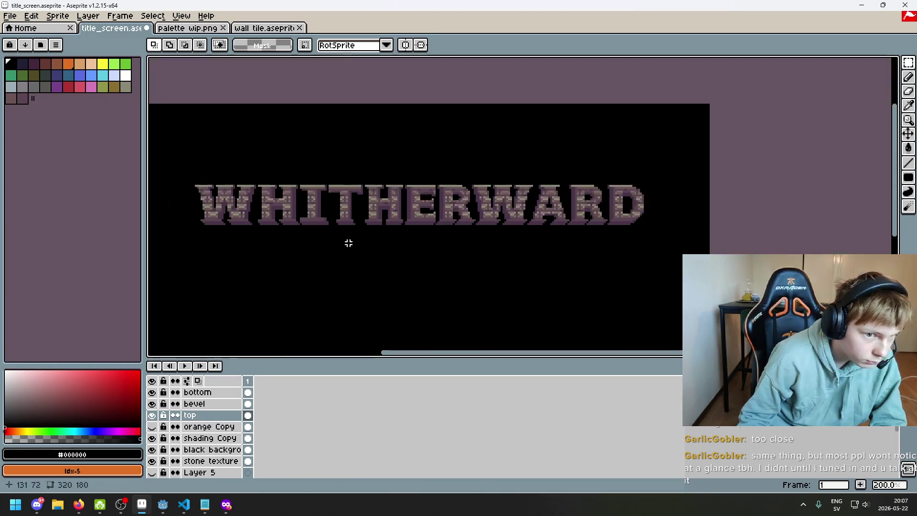
- Zoom in and out to view the whole title screen, then start a new sprite
scroll(349, 242, "down", 1)
left_click_drag(427, 207, 429, 200)
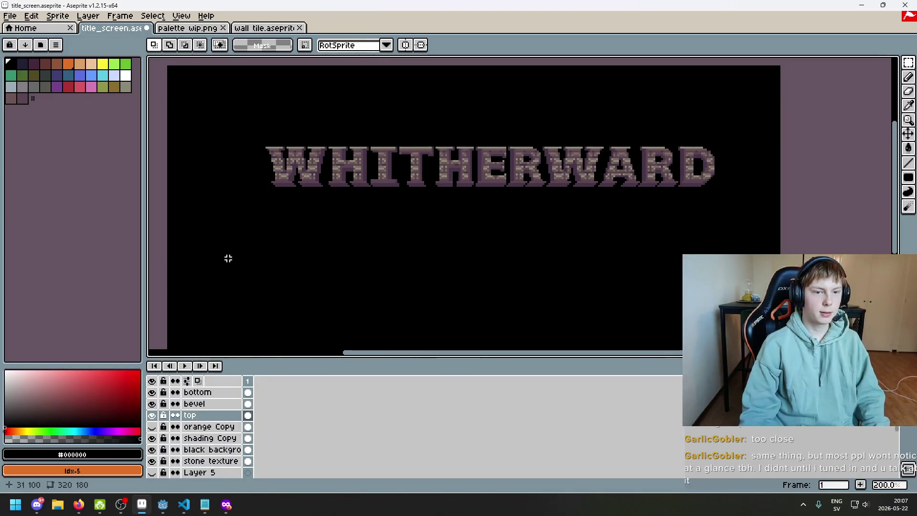
scroll(245, 254, "up", 1)
scroll(218, 258, "down", 1)
scroll(215, 263, "up", 1)
scroll(213, 272, "down", 1)
scroll(254, 271, "up", 1)
scroll(296, 219, "down", 1)
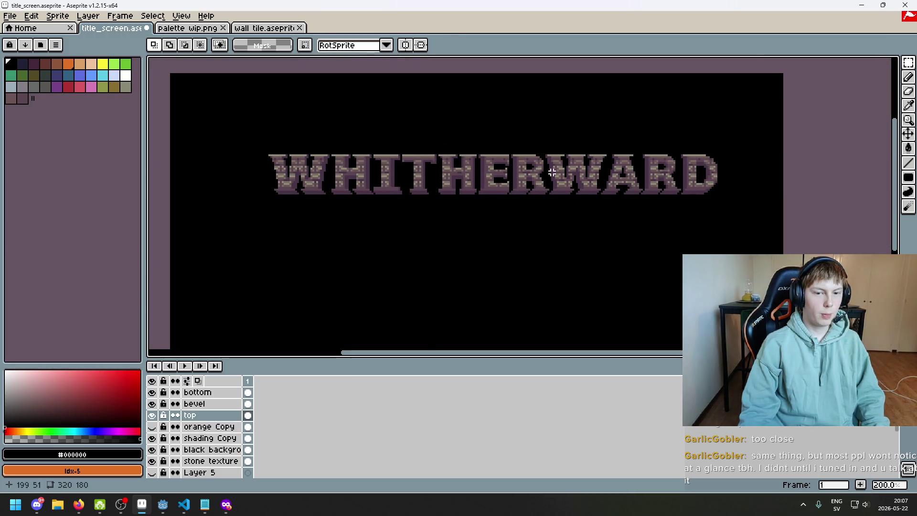
scroll(552, 172, "up", 1)
scroll(522, 180, "down", 2)
scroll(509, 170, "up", 1)
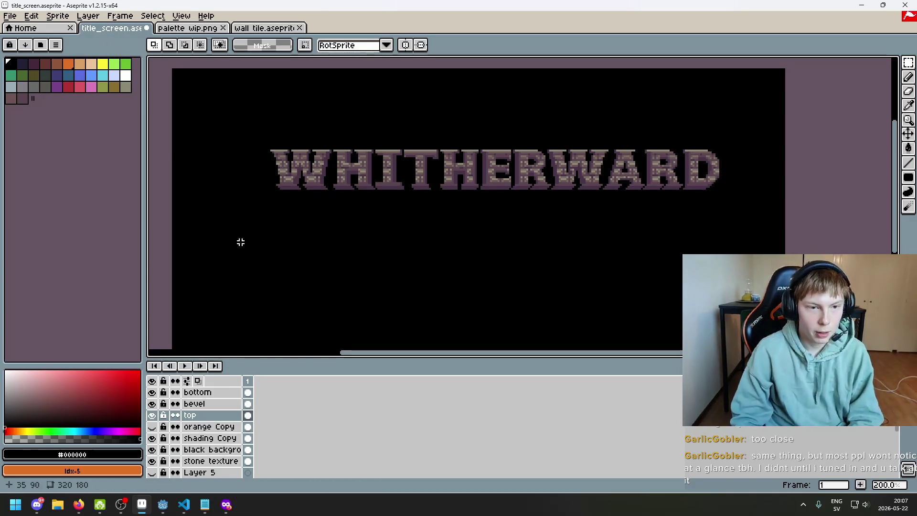
scroll(284, 227, "up", 2)
scroll(286, 226, "down", 4)
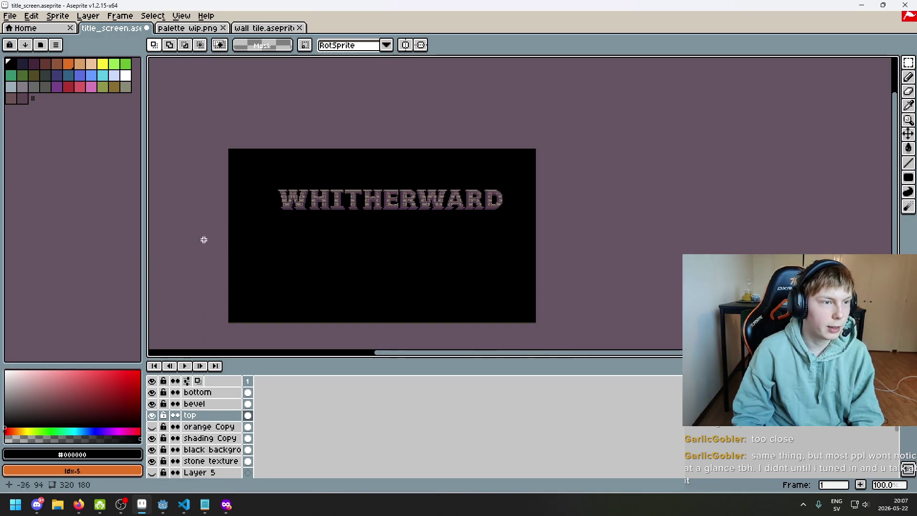
left_click(10, 15)
left_click(33, 29)
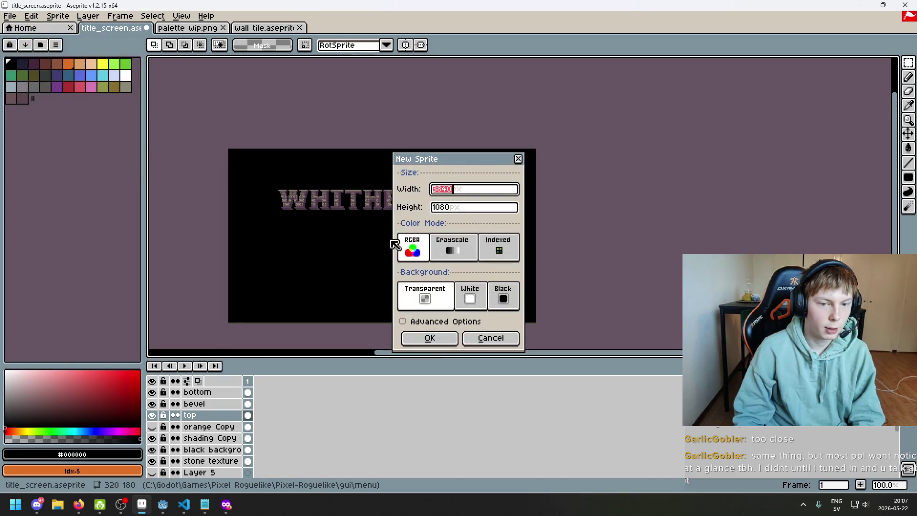
left_click(446, 343)
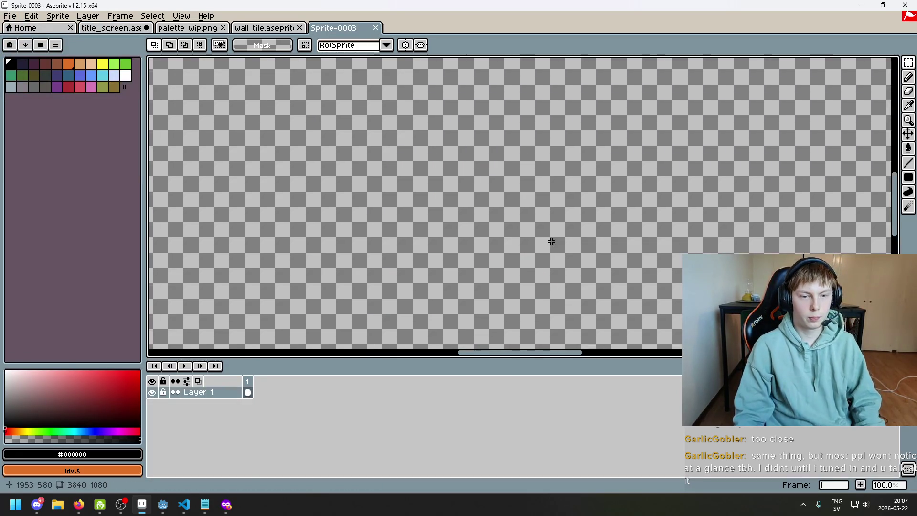
key("ctrl+v")
scroll(528, 242, "down", 2)
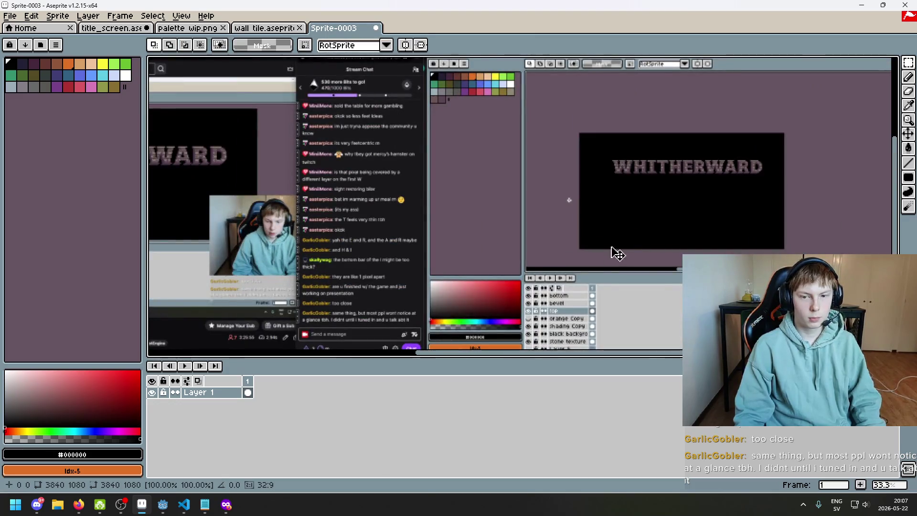
scroll(492, 302, "up", 5)
scroll(403, 245, "down", 8)
scroll(603, 231, "up", 10)
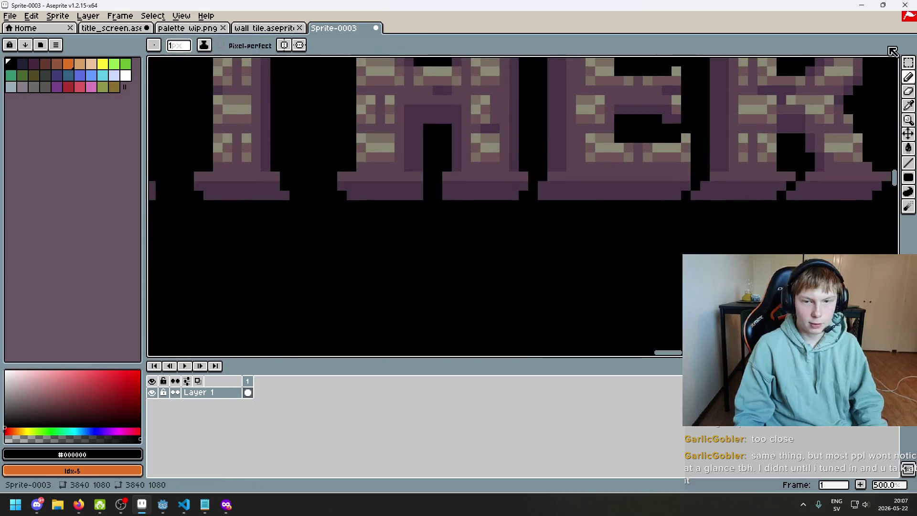
key("Return")
scroll(419, 178, "up", 1)
scroll(333, 170, "down", 2)
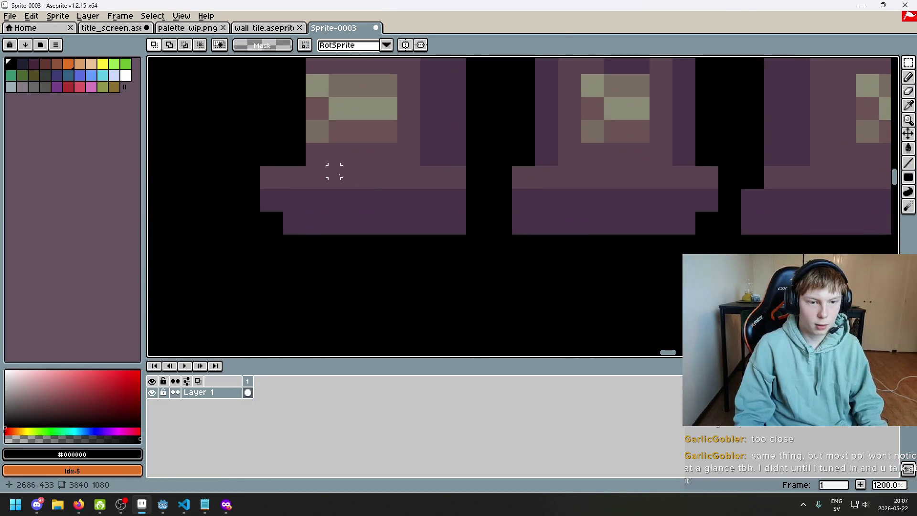
scroll(258, 176, "down", 1)
scroll(429, 289, "down", 4)
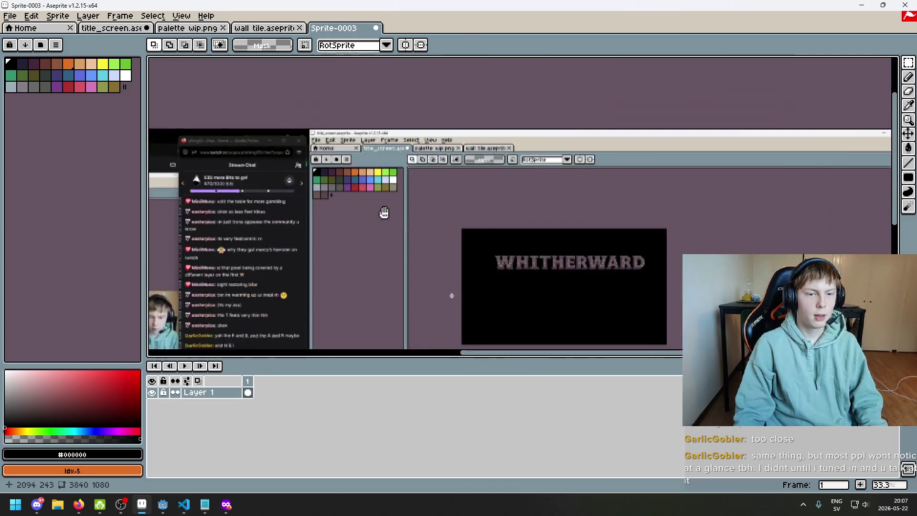
scroll(674, 280, "up", 8)
scroll(450, 184, "down", 4)
mouse_move(366, 166)
left_mouse_down()
mouse_move(379, 190)
mouse_move(573, 302)
mouse_move(477, 259)
mouse_move(418, 146)
mouse_move(418, 161)
left_mouse_up()
scroll(378, 190, "down", 6)
scroll(477, 259, "up", 5)
scroll(418, 156, "up", 2)
scroll(419, 146, "up", 2)
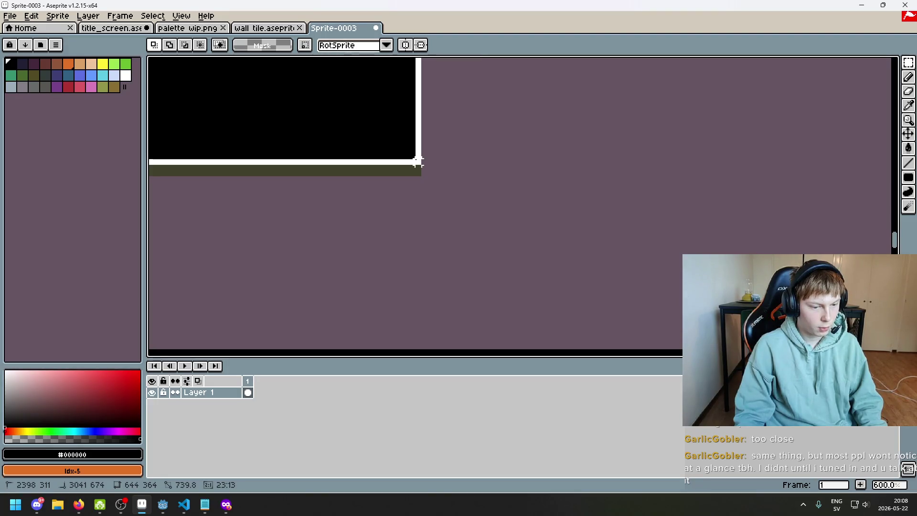
scroll(417, 162, "down", 5)
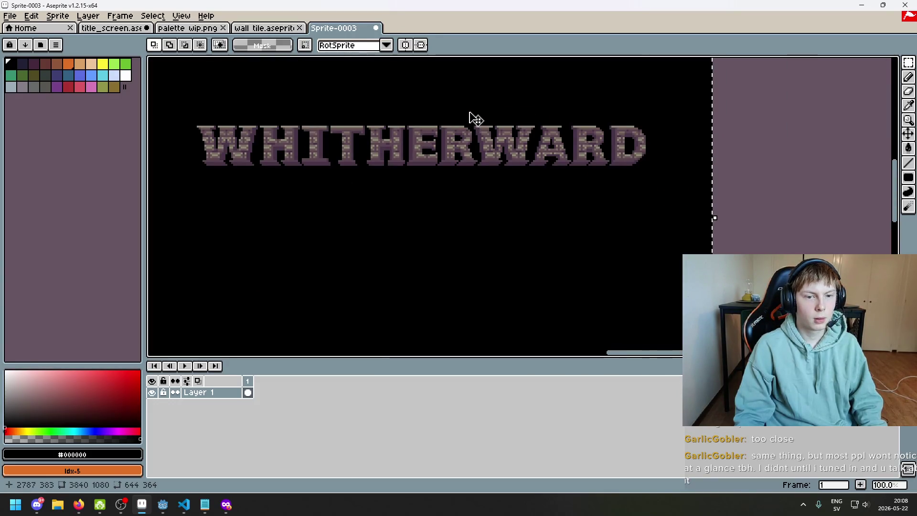
scroll(434, 227, "up", 5)
scroll(409, 260, "up", 1)
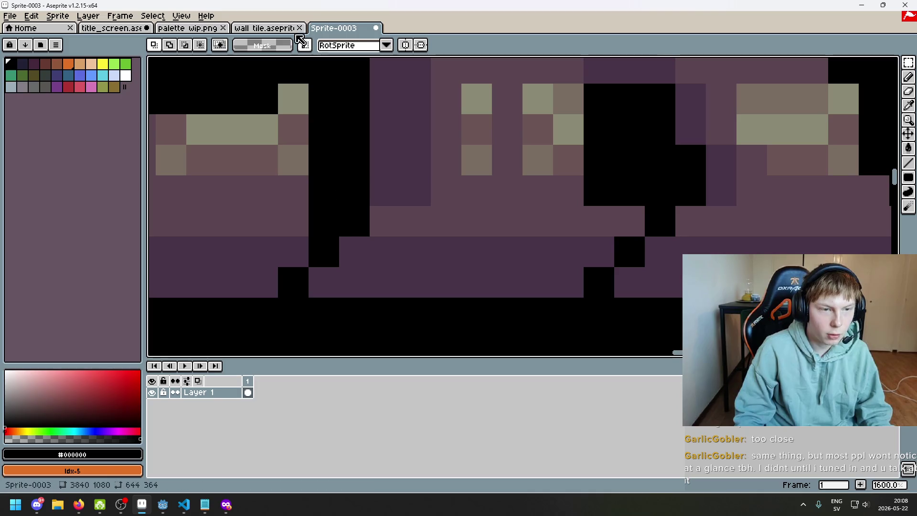
left_click(185, 29)
- Export title_screen.aseprite as a flattened title_screen.png
left_click(122, 30)
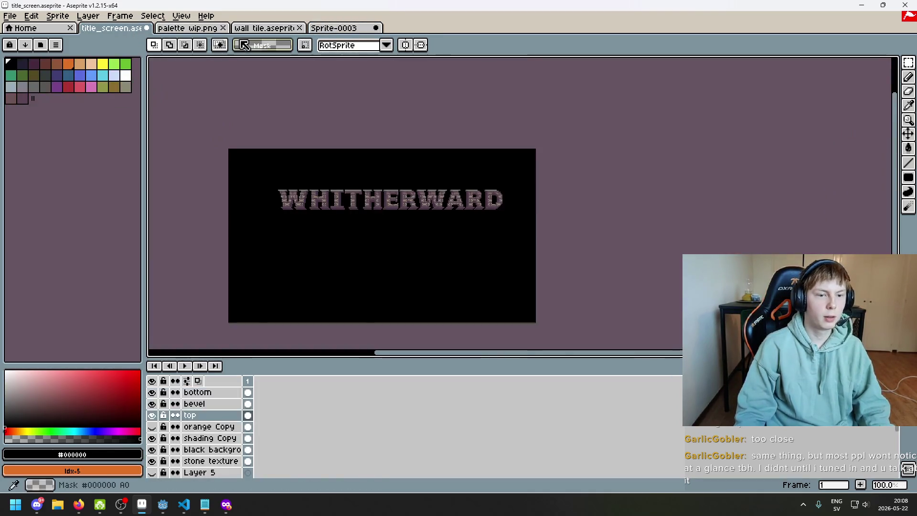
scroll(324, 206, "up", 1)
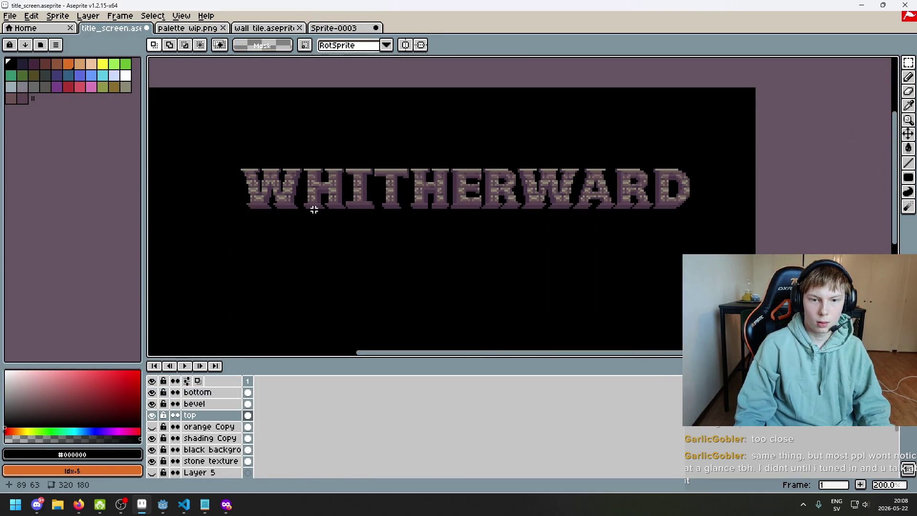
mouse_move(380, 208)
left_mouse_down()
mouse_move(436, 184)
mouse_move(426, 174)
mouse_move(424, 186)
left_mouse_up()
left_click(9, 16)
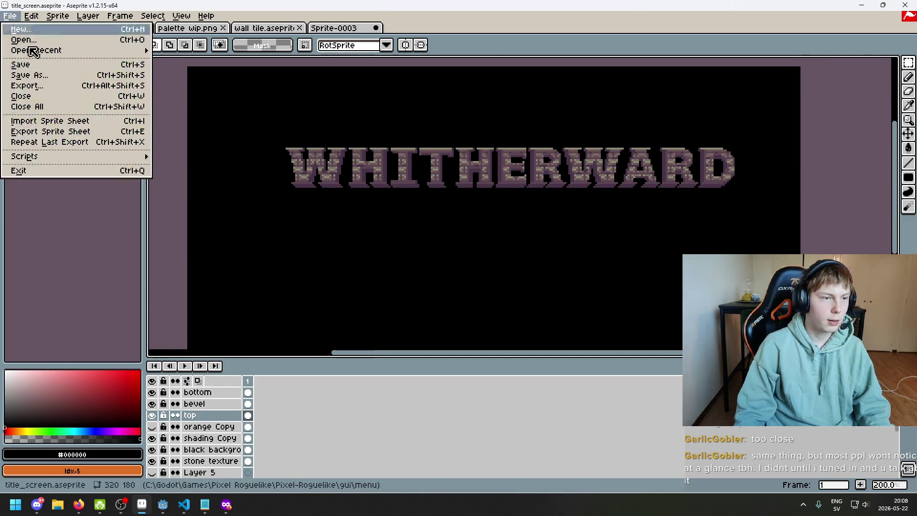
left_click(55, 85)
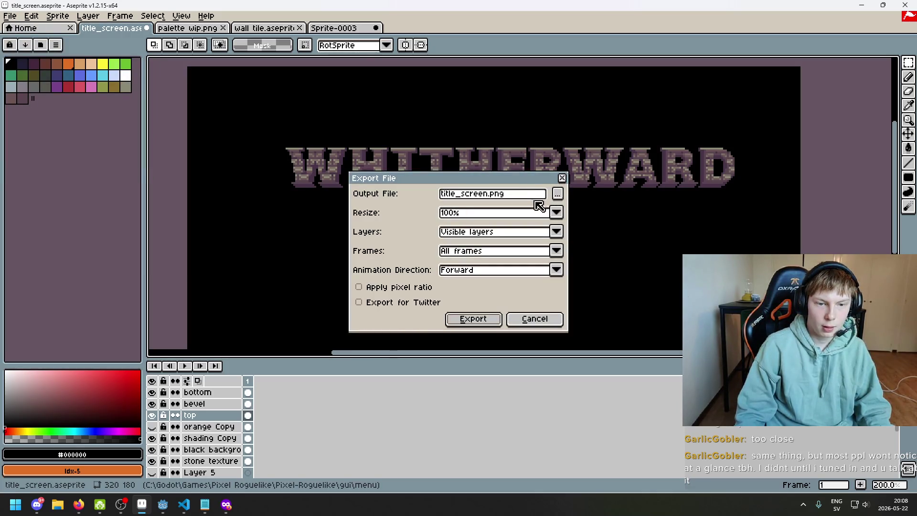
left_click(557, 193)
left_click(773, 456)
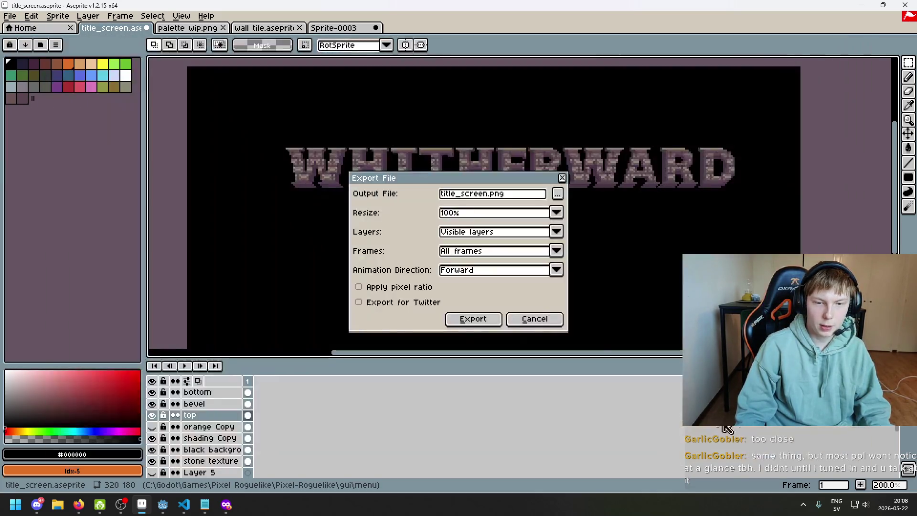
left_click(482, 319)
left_click(446, 290)
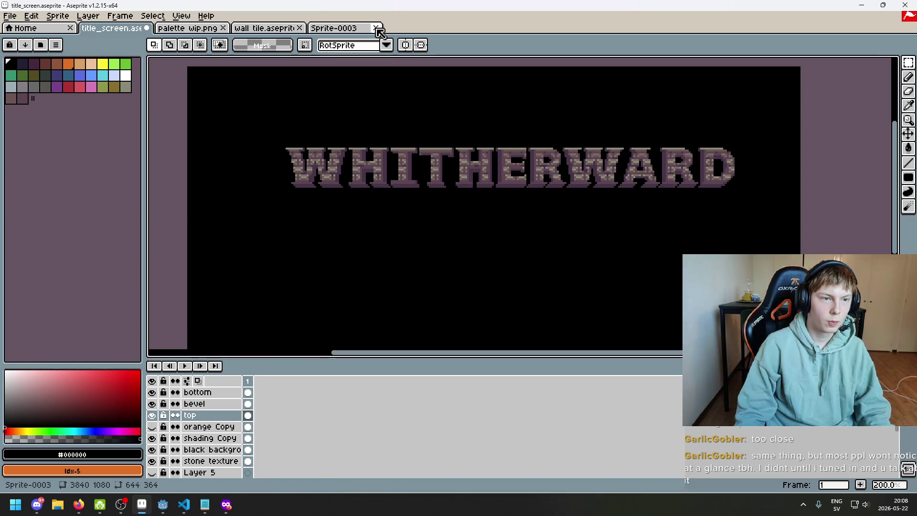
- Close Sprite-0003 without saving and open the exported title_screen.png
left_click(377, 28)
left_click(480, 277)
left_click(10, 15)
left_click(19, 39)
double_click(196, 115)
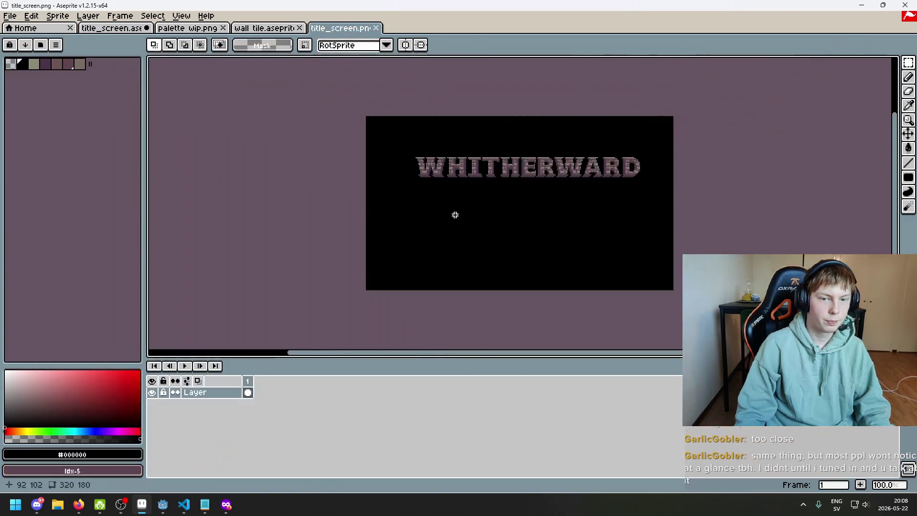
- Add a new layer beneath the original title layer and sample a title pixel's colour
scroll(444, 220, "up", 3)
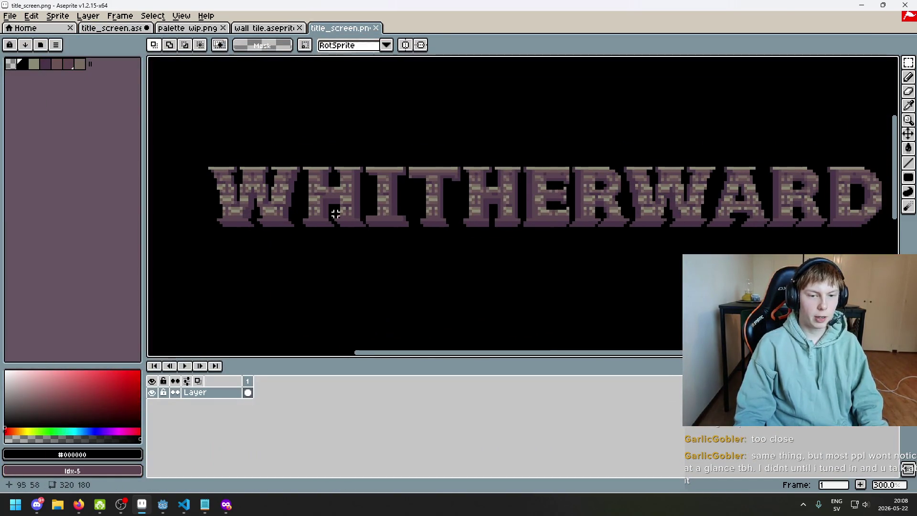
right_click(210, 394)
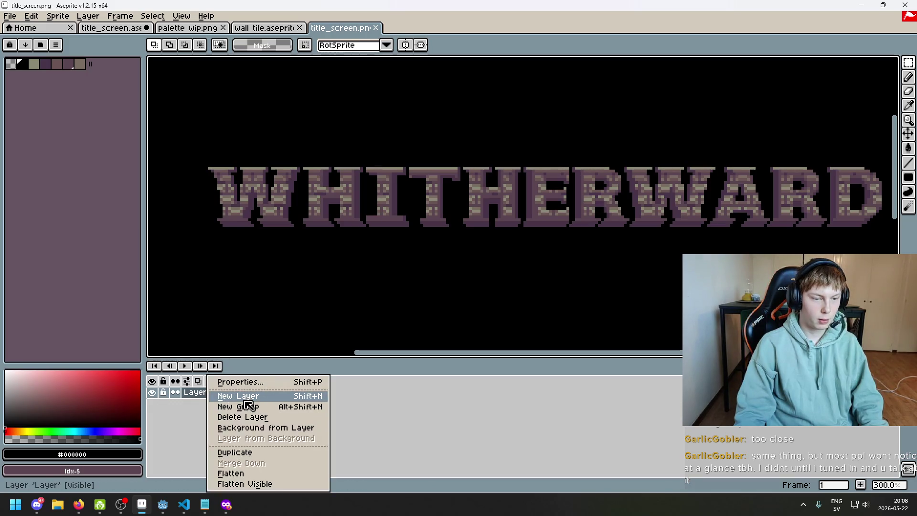
left_click(239, 397)
left_click_drag(204, 394, 207, 405)
key("g")
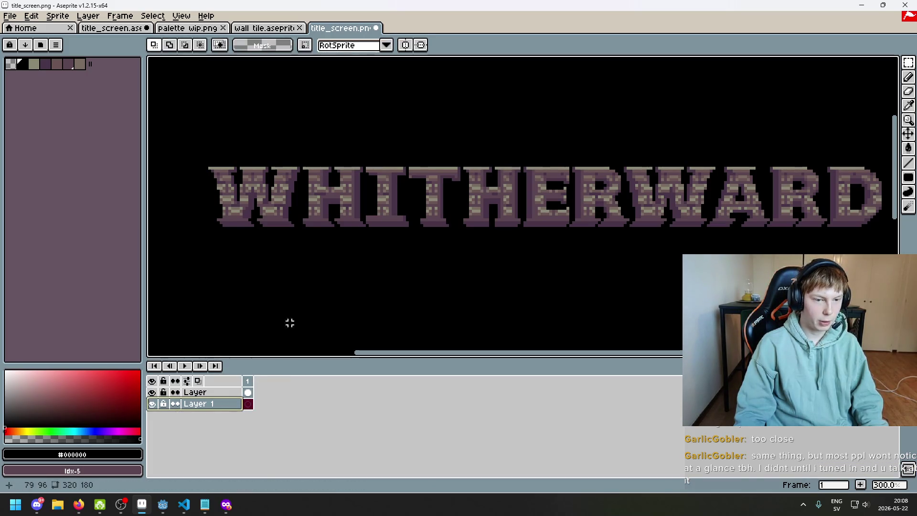
left_click(300, 316)
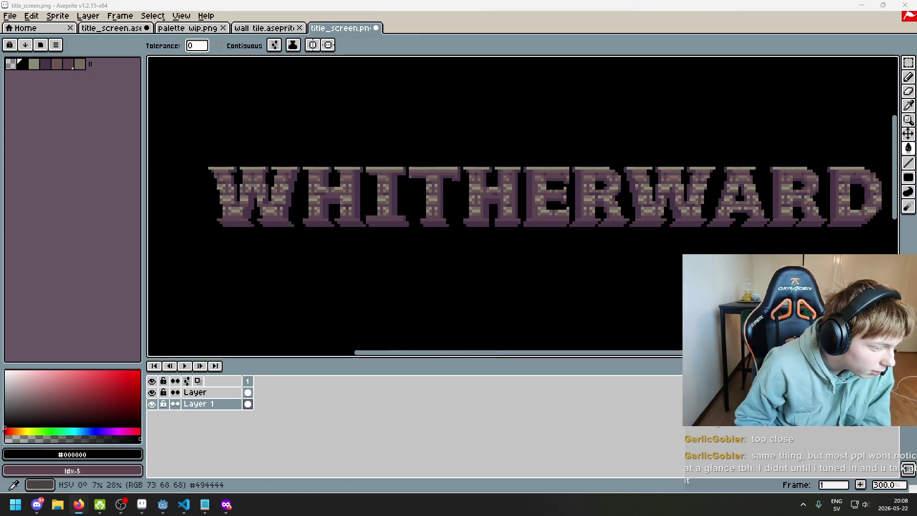
- Select the right-hand letters of the title and shift them over by a pixel
scroll(296, 266, "right", 2)
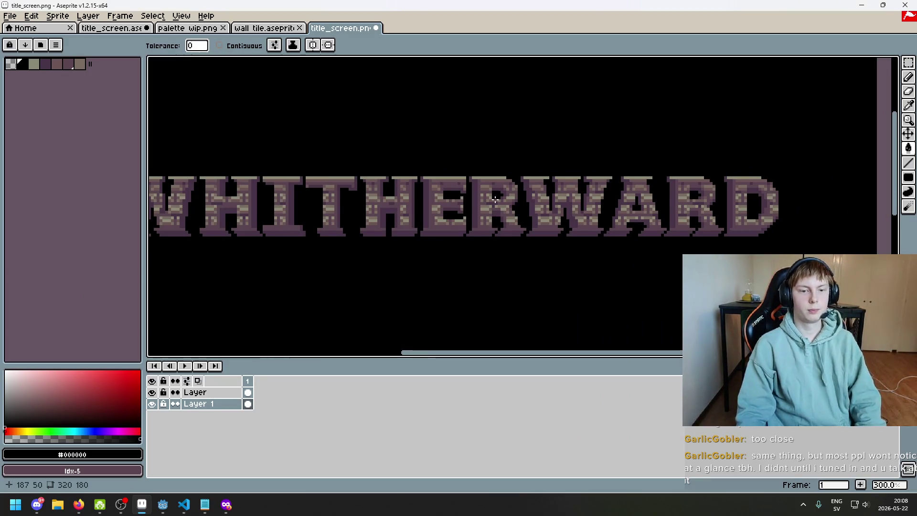
scroll(716, 181, "up", 1)
left_click(908, 63)
mouse_move(462, 167)
left_mouse_down()
mouse_move(536, 253)
mouse_move(895, 340)
left_mouse_up()
left_click(397, 244)
mouse_move(396, 248)
left_mouse_down()
mouse_move(506, 153)
mouse_move(897, 56)
left_mouse_up()
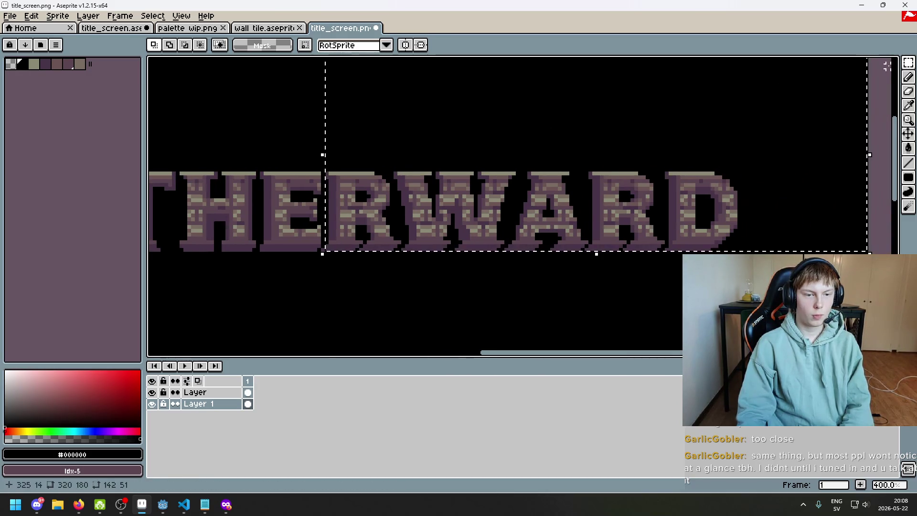
key("ctrl+t")
key("Return")
- On the original title layer, nudge the RD letters one pixel right to even the spacing
left_click(211, 392)
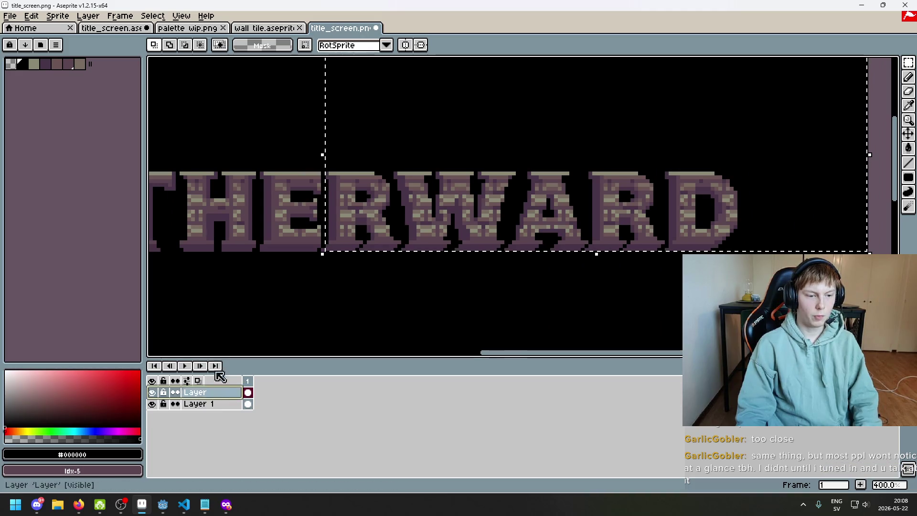
scroll(323, 224, "up", 2)
left_click_drag(324, 276, 327, 272)
left_click(331, 274)
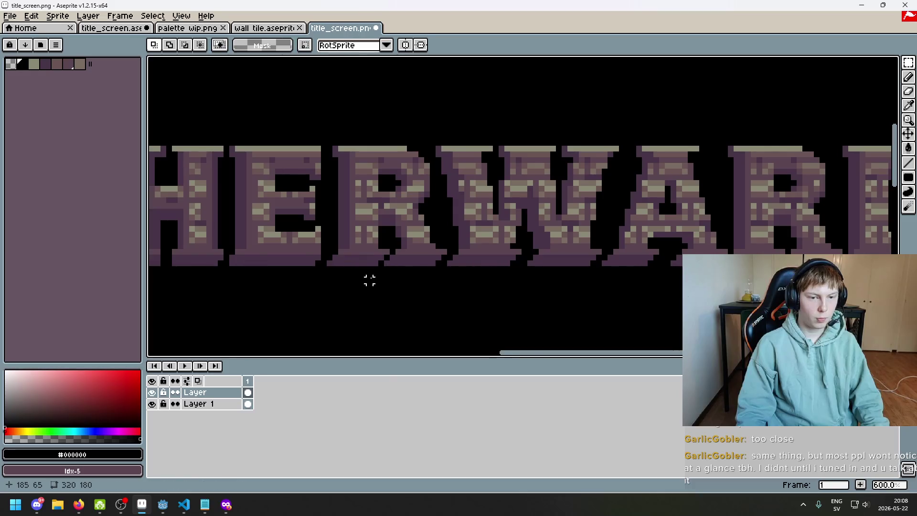
scroll(368, 278, "down", 4)
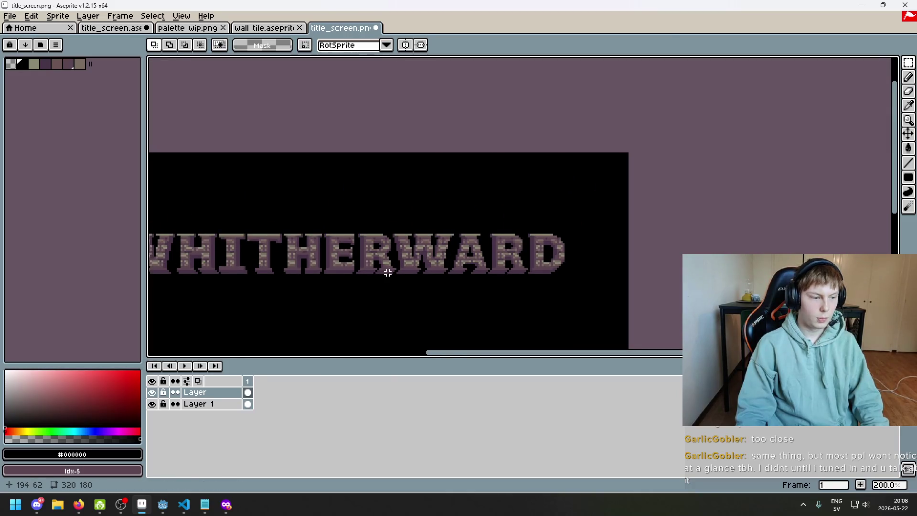
left_click_drag(386, 272, 431, 265)
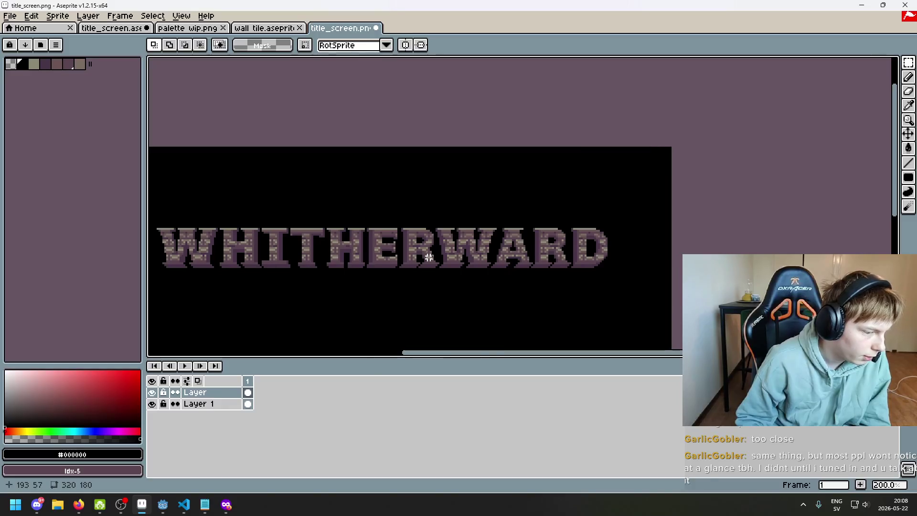
scroll(521, 242, "up", 1)
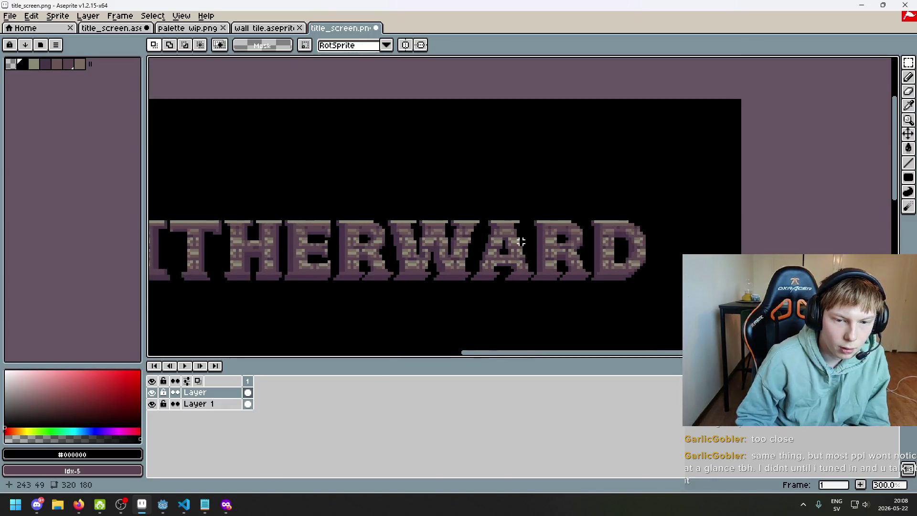
scroll(521, 241, "up", 2)
mouse_move(452, 267)
left_mouse_down()
mouse_move(542, 194)
mouse_move(790, 97)
left_mouse_up()
key("Right")
- Move a few pixels into place to close the gap in the lettering's base
scroll(436, 282, "up", 2)
left_click_drag(459, 257, 467, 264)
left_click(483, 293)
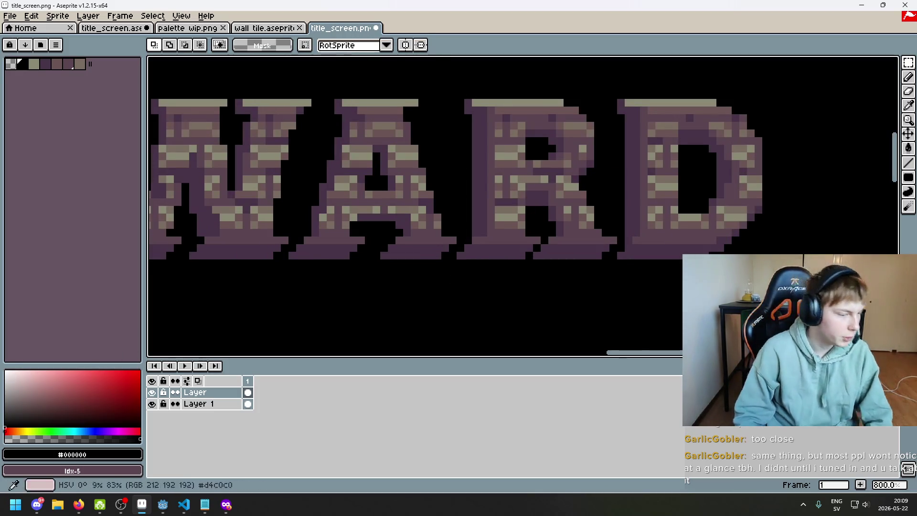
scroll(380, 263, "down", 3)
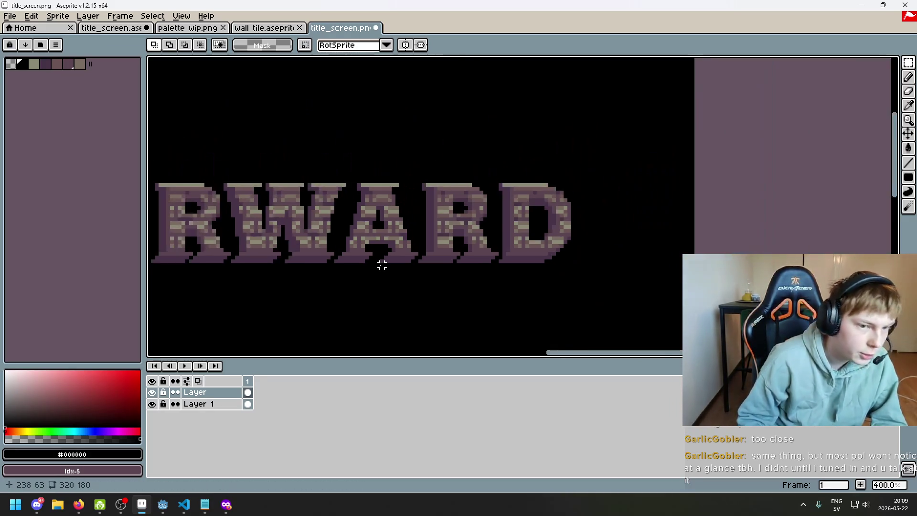
scroll(382, 262, "left", 6)
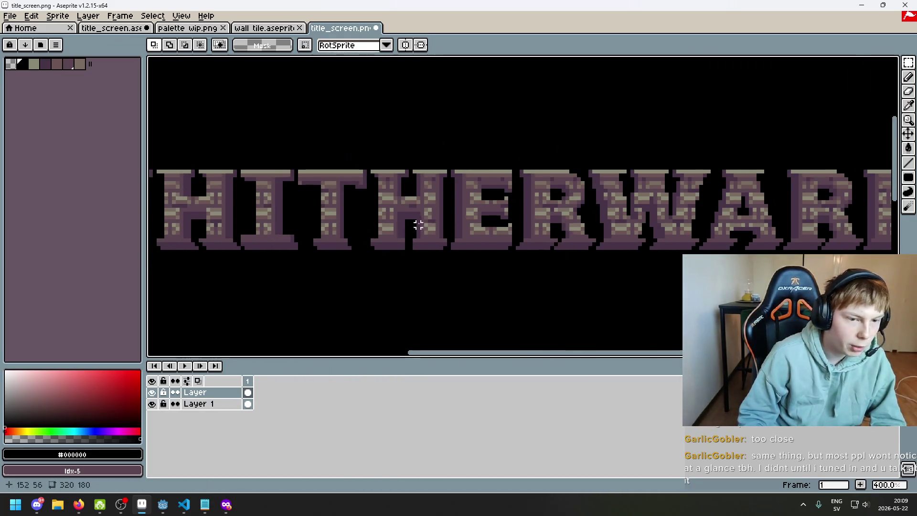
scroll(472, 233, "left", 3)
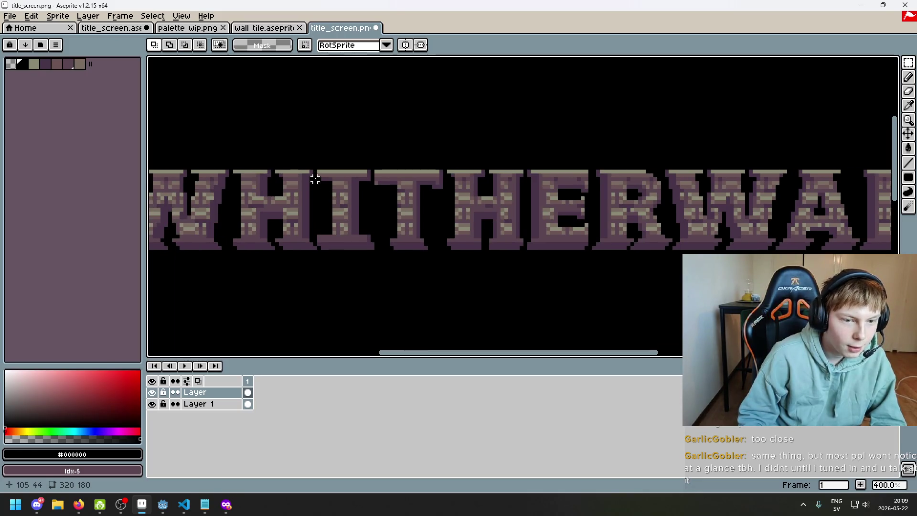
- Lasso the whole WHITHERWARD title and move it left and slightly down to centre it
left_click(908, 62)
left_click(865, 63)
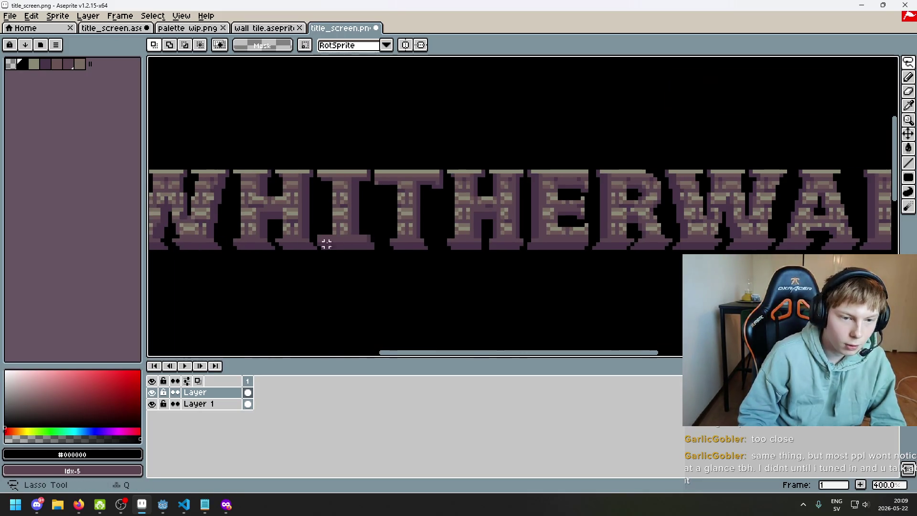
scroll(318, 256, "up", 2)
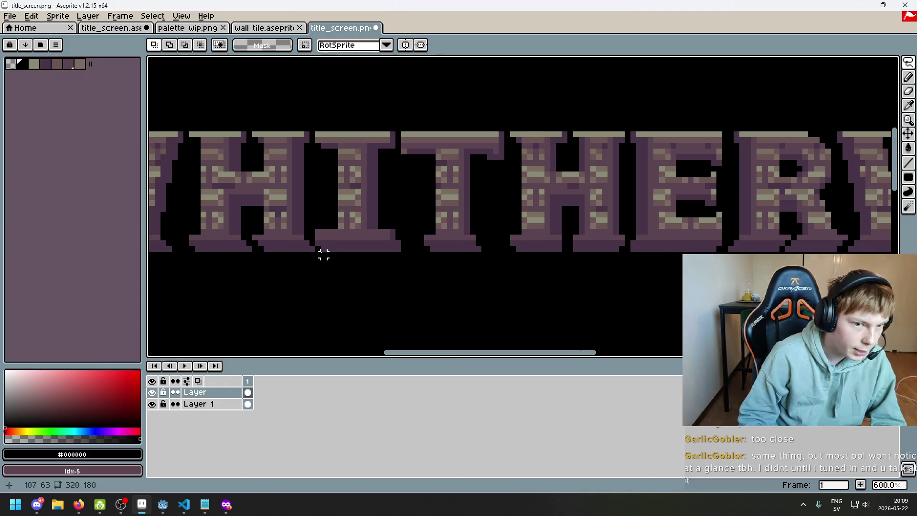
scroll(324, 254, "down", 1)
mouse_move(324, 254)
left_mouse_down()
mouse_move(321, 128)
mouse_move(340, 102)
mouse_move(572, 250)
mouse_move(269, 312)
mouse_move(149, 266)
mouse_move(150, 164)
left_mouse_up()
scroll(469, 188, "down", 3)
scroll(474, 186, "up", 1)
mouse_move(471, 184)
left_mouse_down()
mouse_move(348, 204)
mouse_move(343, 188)
left_mouse_up()
left_click(281, 94)
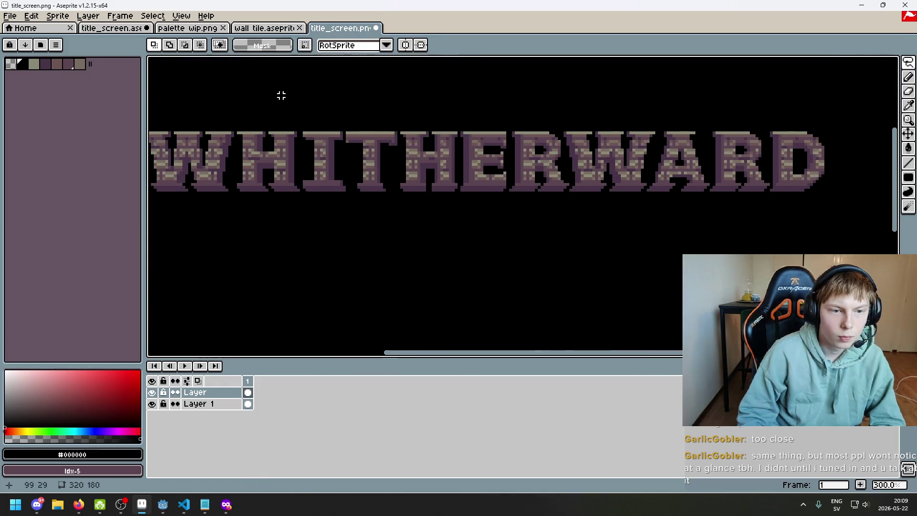
- Preview the title screen full-screen (F8) to check the centred lettering
scroll(317, 153, "down", 2)
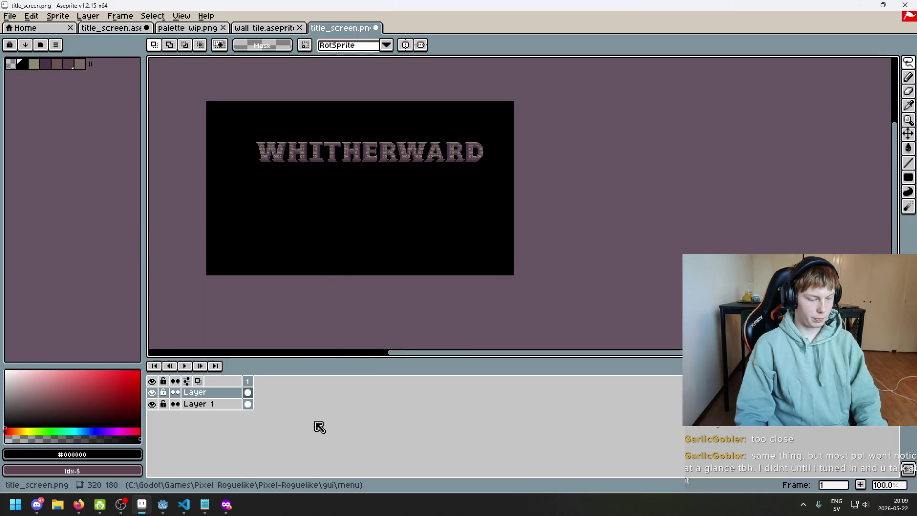
key("F8")
key("Escape")
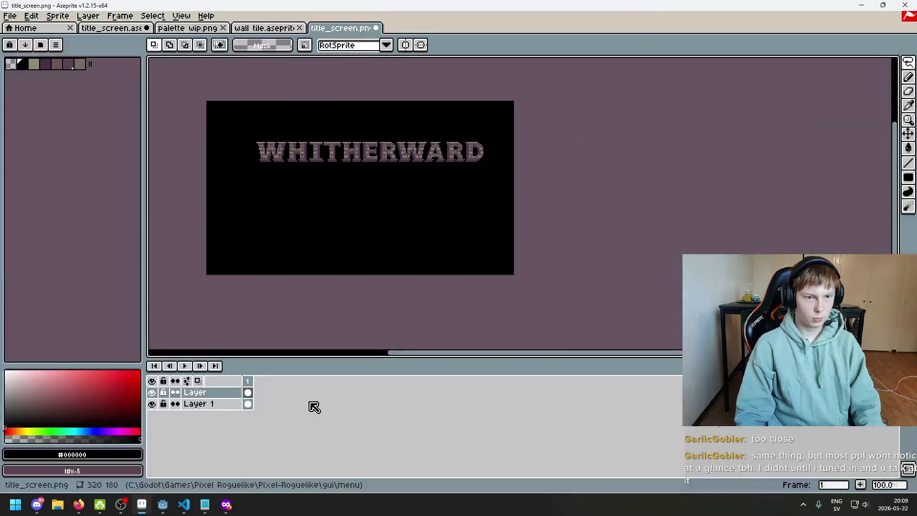
scroll(320, 228, "up", 3)
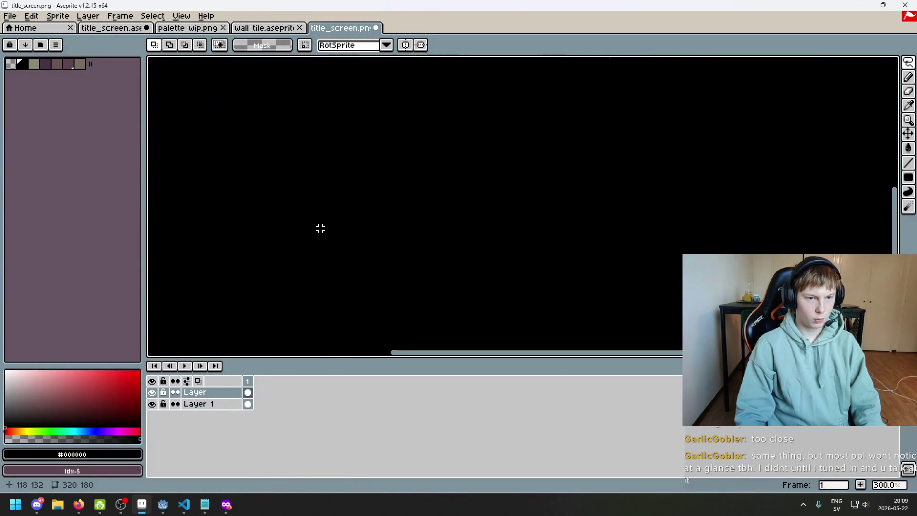
key("F8")
scroll(366, 314, "up", 1)
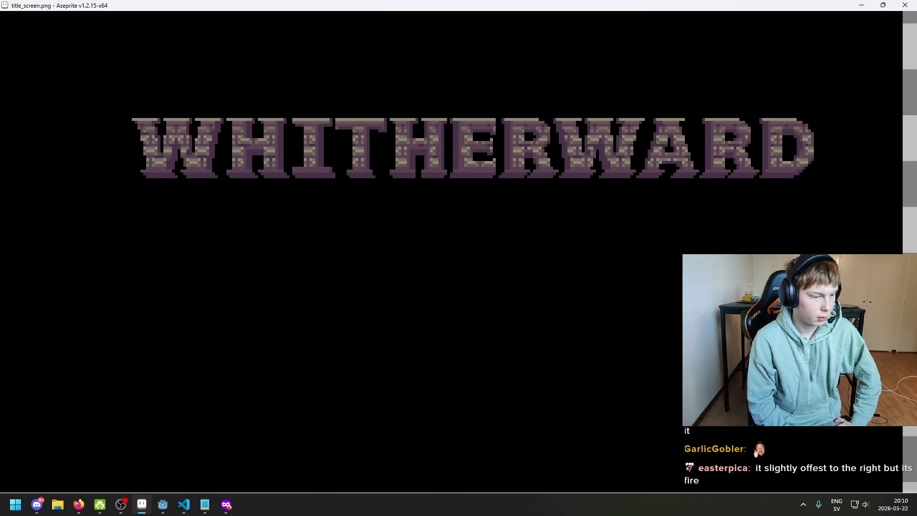
mouse_move(458, 258)
left_mouse_down()
mouse_move(489, 258)
mouse_move(414, 261)
mouse_move(469, 263)
mouse_move(451, 264)
left_mouse_up()
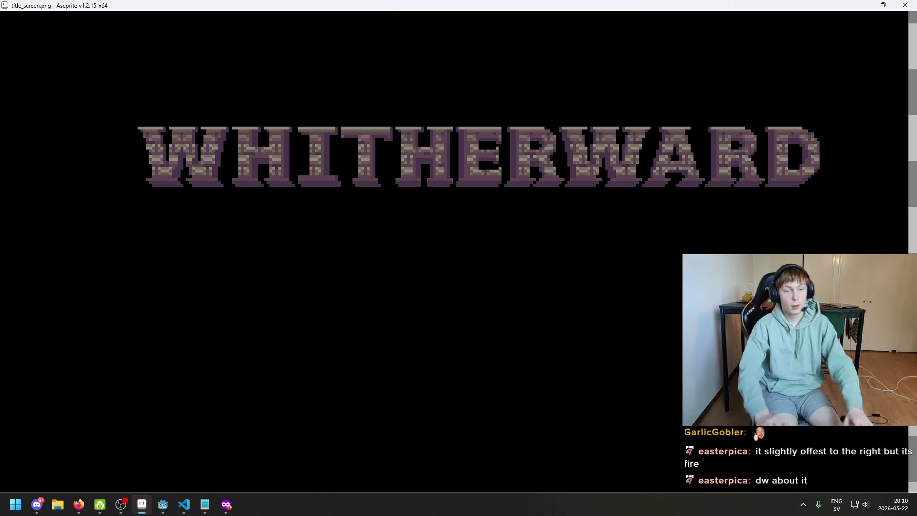
key("Escape")
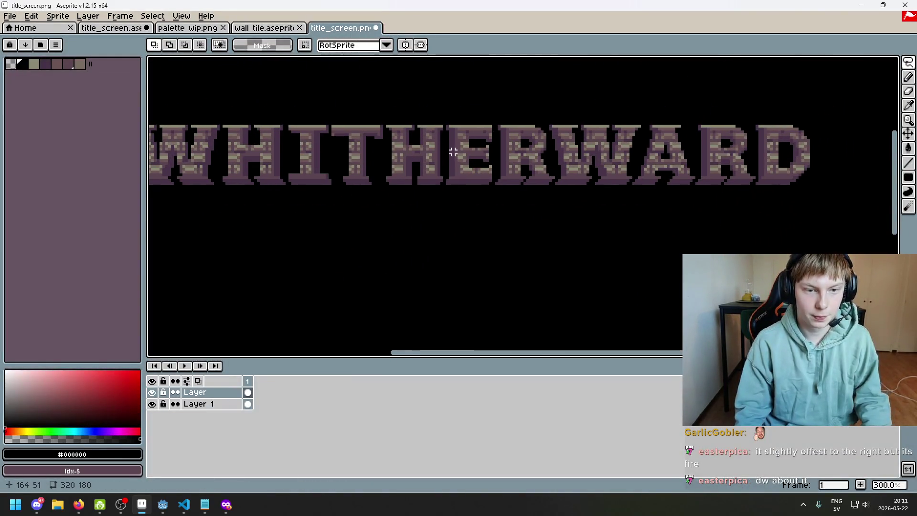
scroll(436, 199, "up", 1)
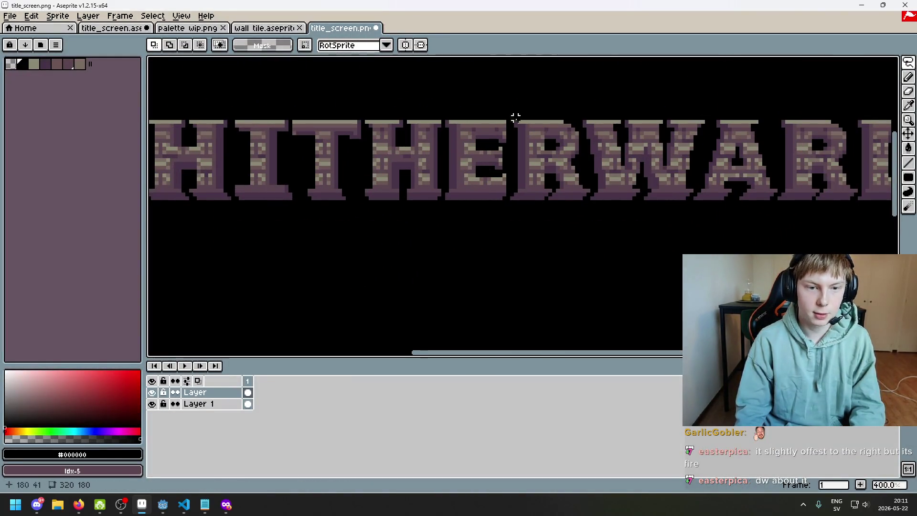
left_click(908, 62)
left_click(836, 62)
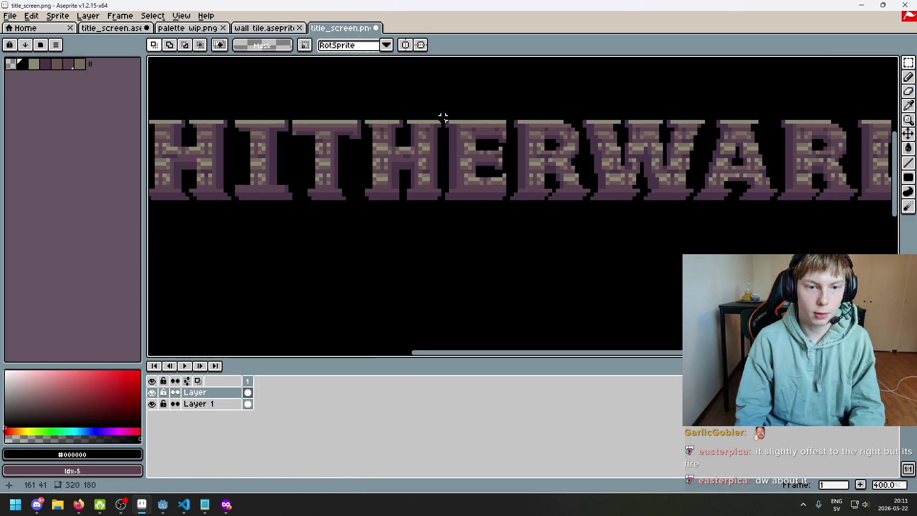
scroll(446, 121, "down", 2)
left_click_drag(448, 159, 759, 213)
left_click(659, 276)
key("F8")
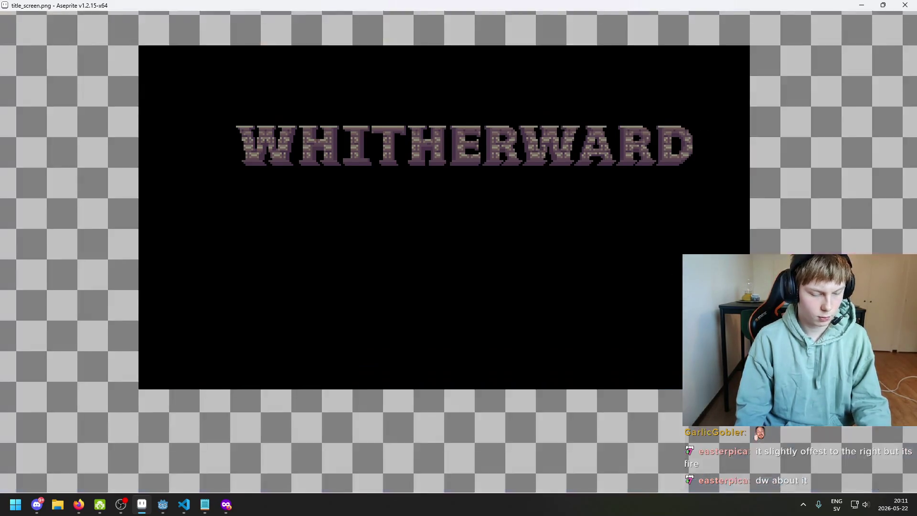
scroll(487, 314, "up", 2)
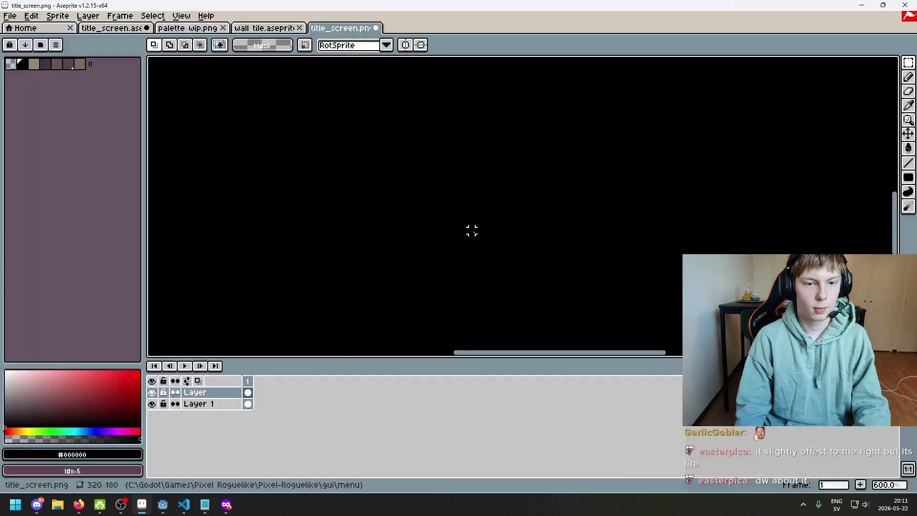
scroll(471, 328, "down", 1)
key("F8")
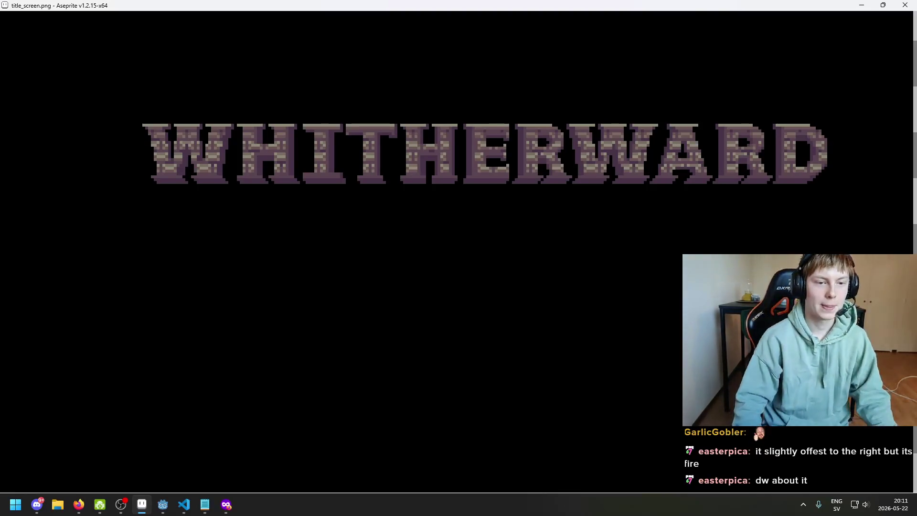
left_click(507, 283)
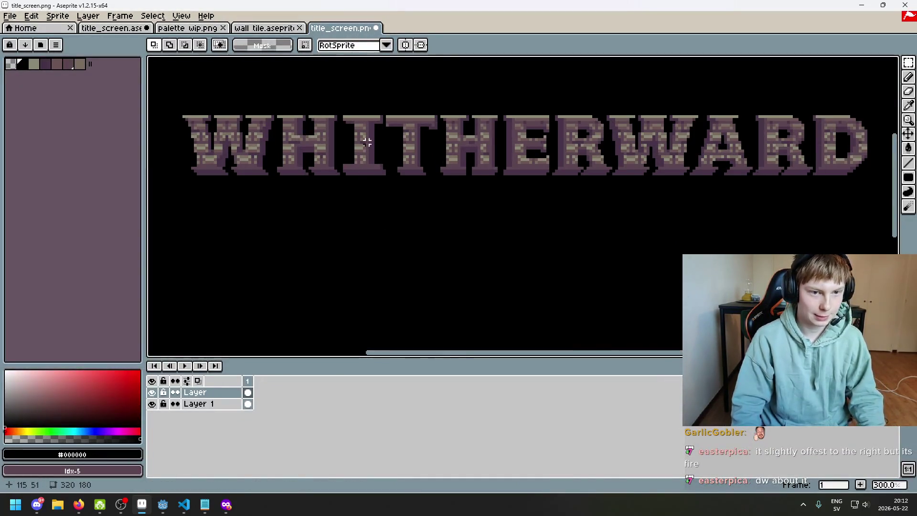
scroll(383, 111, "up", 1)
scroll(383, 111, "down", 2)
scroll(391, 143, "up", 2)
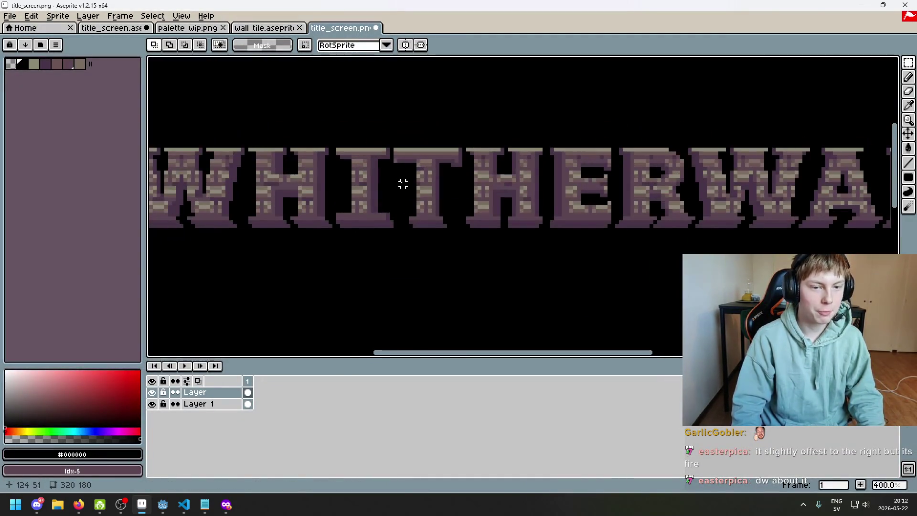
mouse_move(395, 150)
left_mouse_down()
mouse_move(583, 221)
mouse_move(888, 249)
left_mouse_up()
scroll(888, 249, "down", 3)
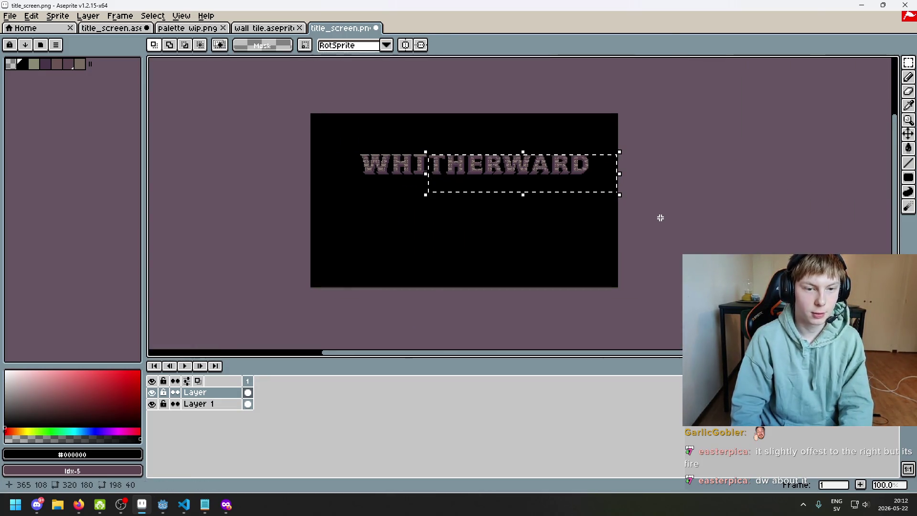
key("ctrl+d")
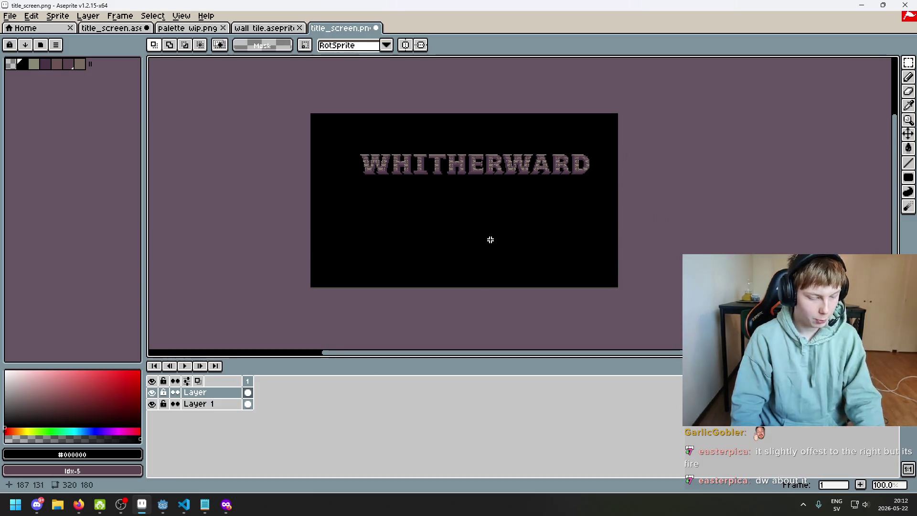
key("F8")
key("Escape")
scroll(482, 232, "up", 2)
scroll(482, 231, "up", 1)
key("F8")
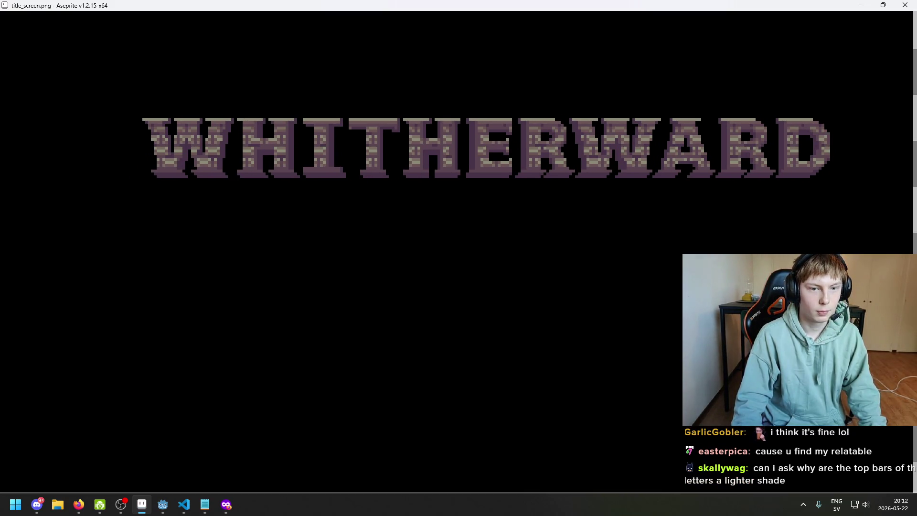
key("Escape")
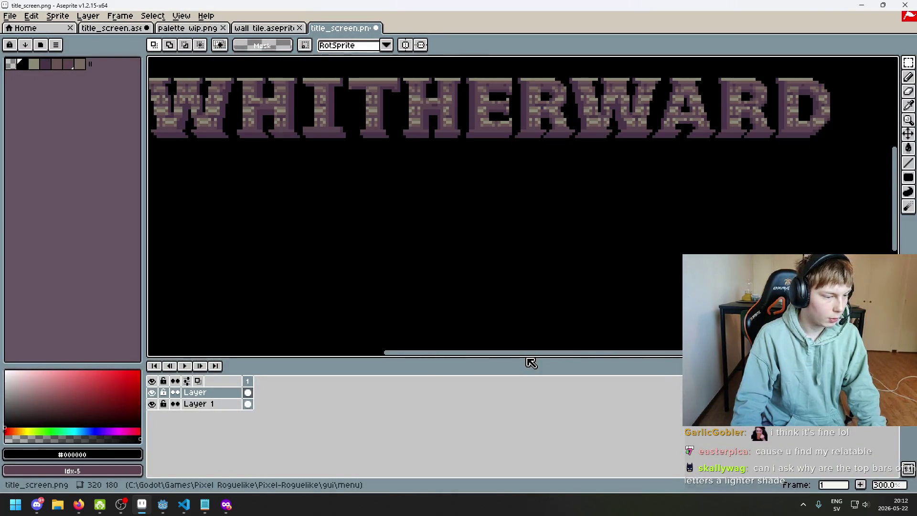
- Check the title's position in full-screen preview, then return to the editor
key("F8")
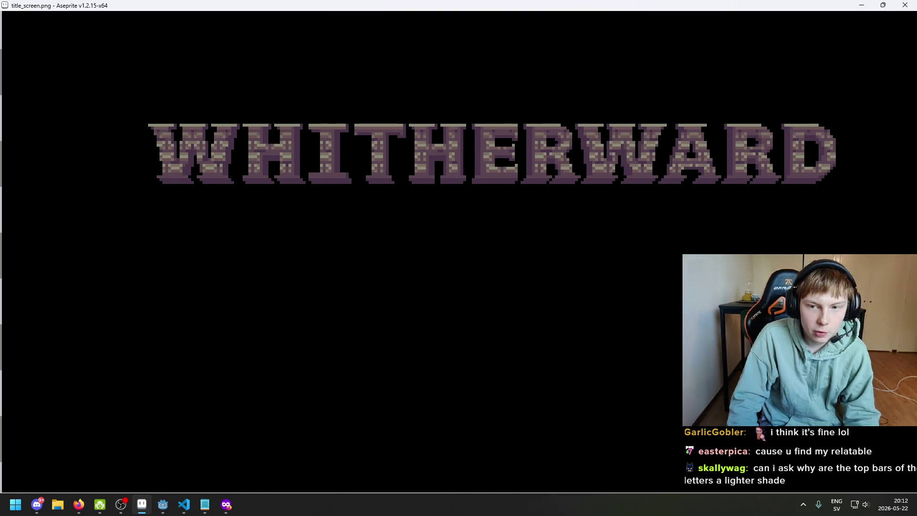
key("Escape")
scroll(382, 148, "down", 1)
scroll(323, 116, "up", 2)
scroll(325, 144, "down", 1)
scroll(326, 156, "down", 2)
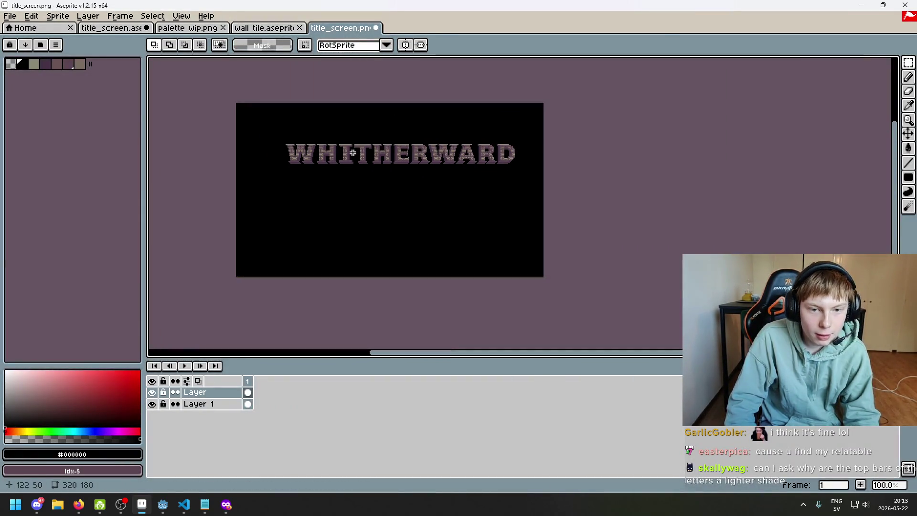
scroll(282, 148, "up", 1)
- Nudge the whole title three pixels left in two passes, deselecting after each
left_click_drag(266, 120, 795, 236)
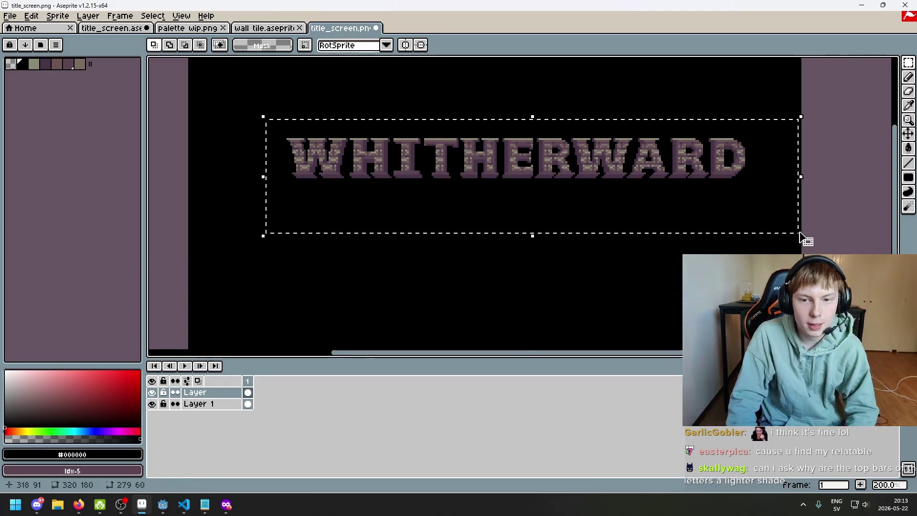
key("Left")
key("Left")
key("Left")
key("Left")
key("Left")
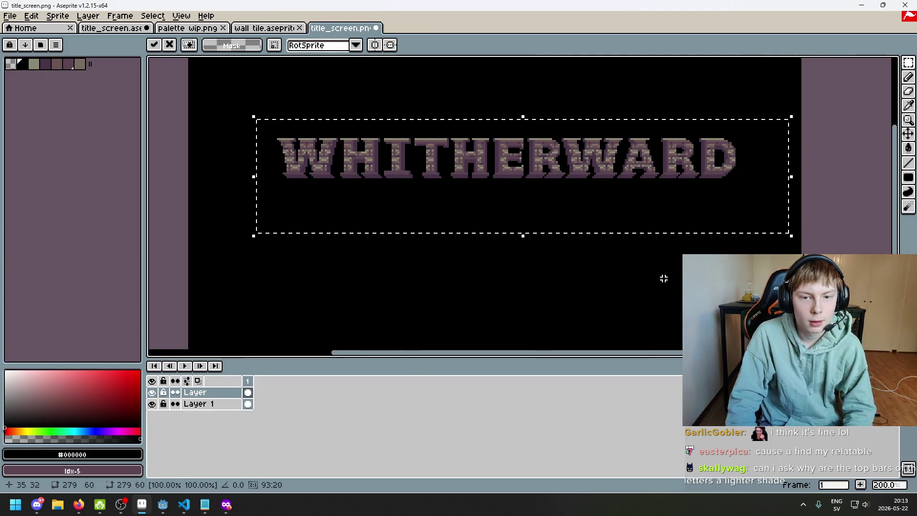
key("Left")
key("Left")
key("ctrl+d")
scroll(591, 274, "down", 2)
scroll(573, 207, "up", 1)
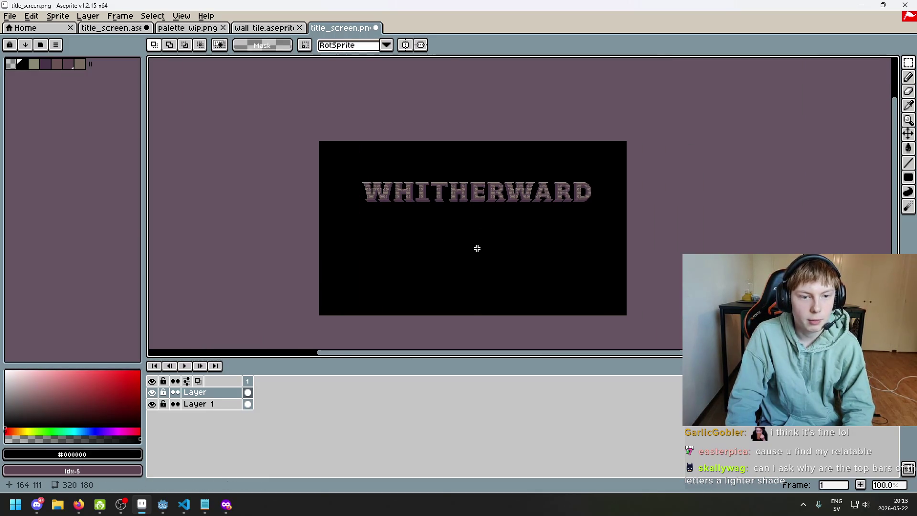
left_click_drag(317, 160, 655, 266)
key("Left")
key("ctrl+d")
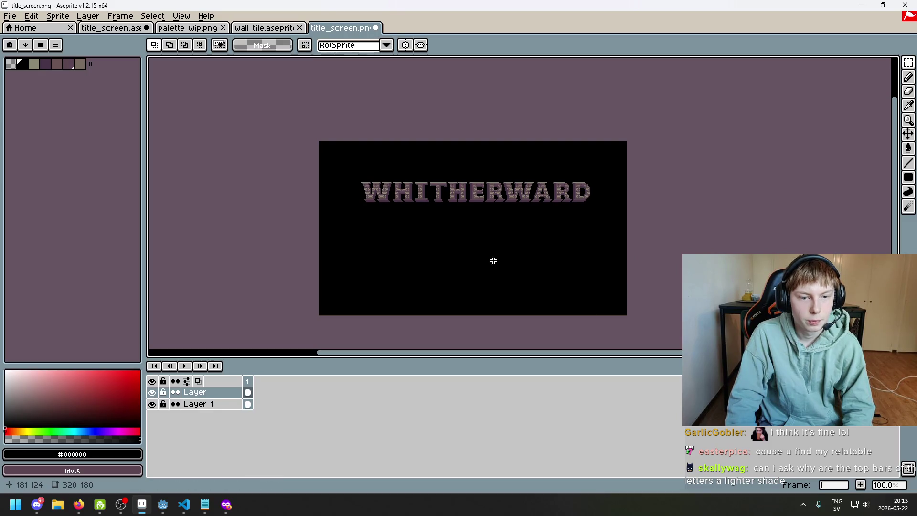
- Reopen the full-screen preview and pan around to compare the left and right margins
key("F8")
scroll(491, 260, "up", 1)
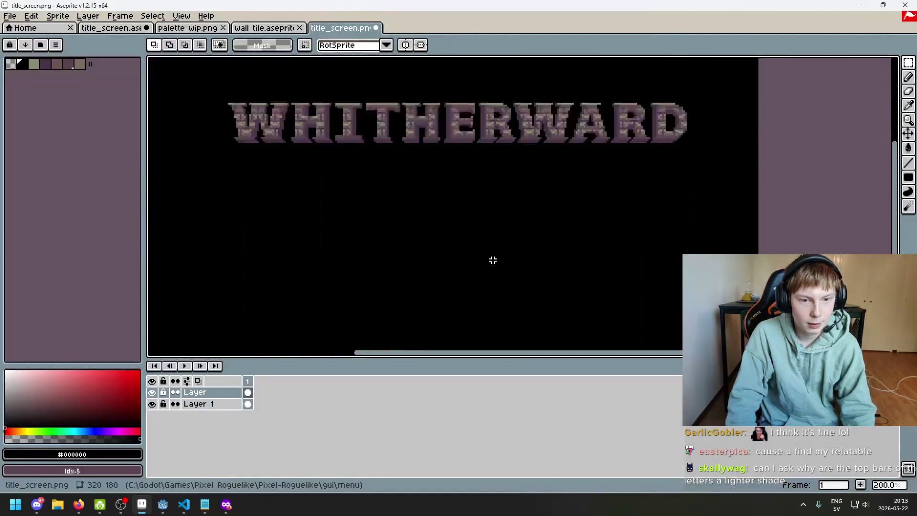
key("F8")
scroll(492, 260, "up", 1)
key("Left")
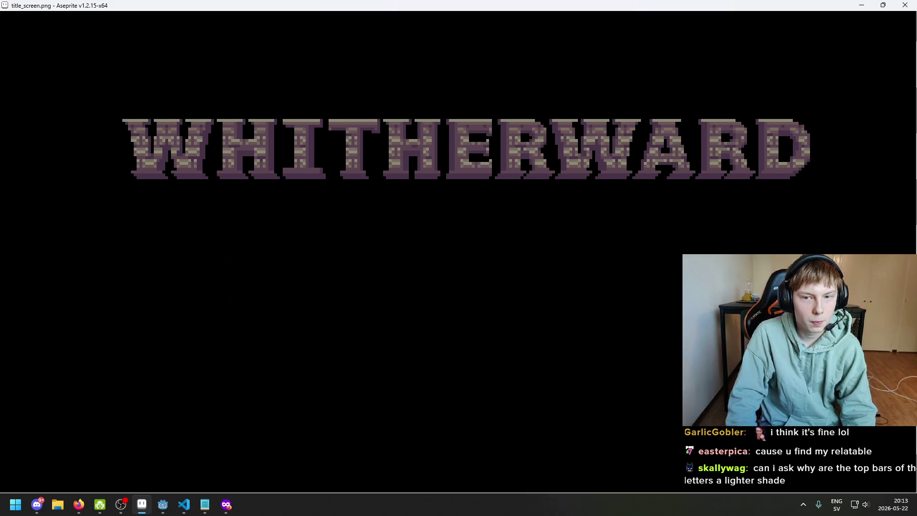
key("Left")
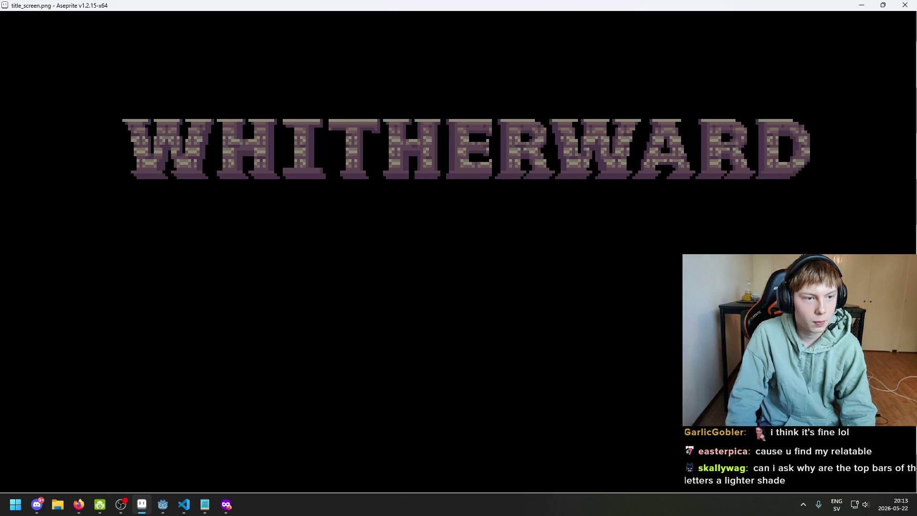
key("Right")
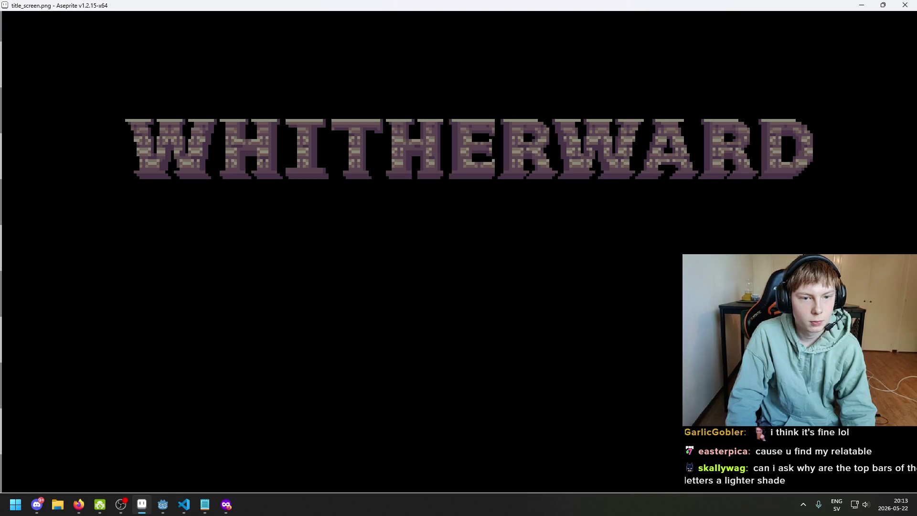
key("Left")
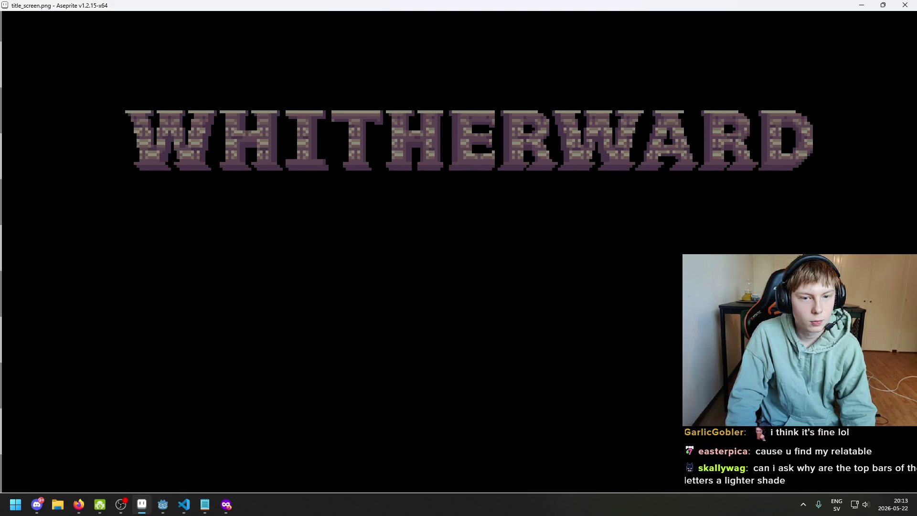
key("Left")
key("Up")
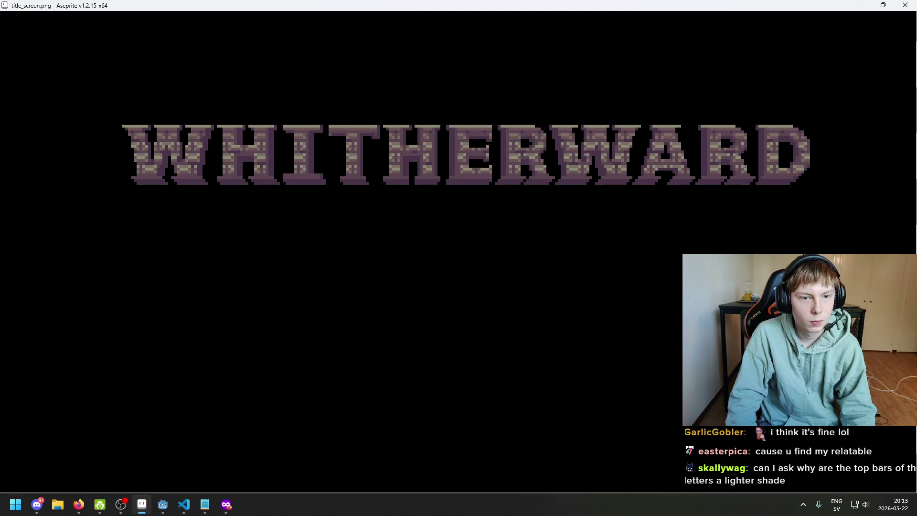
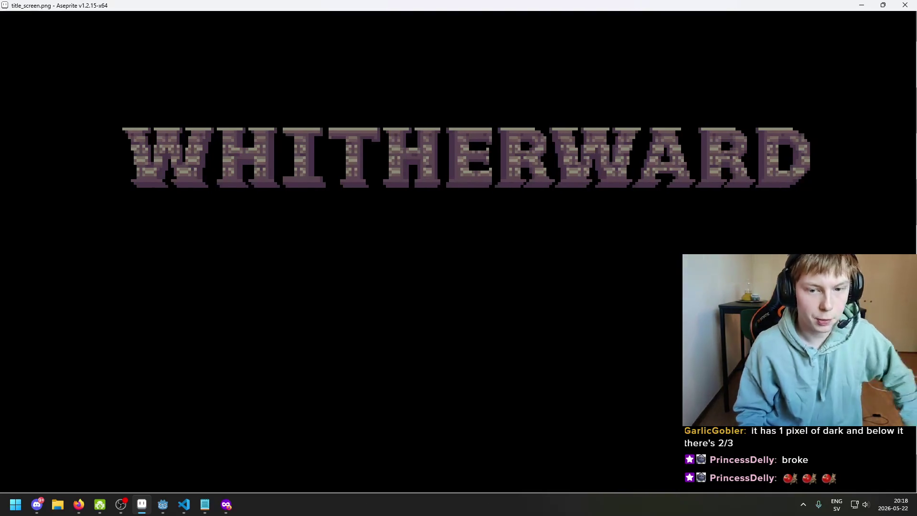
- Reposition the canvas and check the WHITHERWARD title in the F8 full-screen preview
key("Escape")
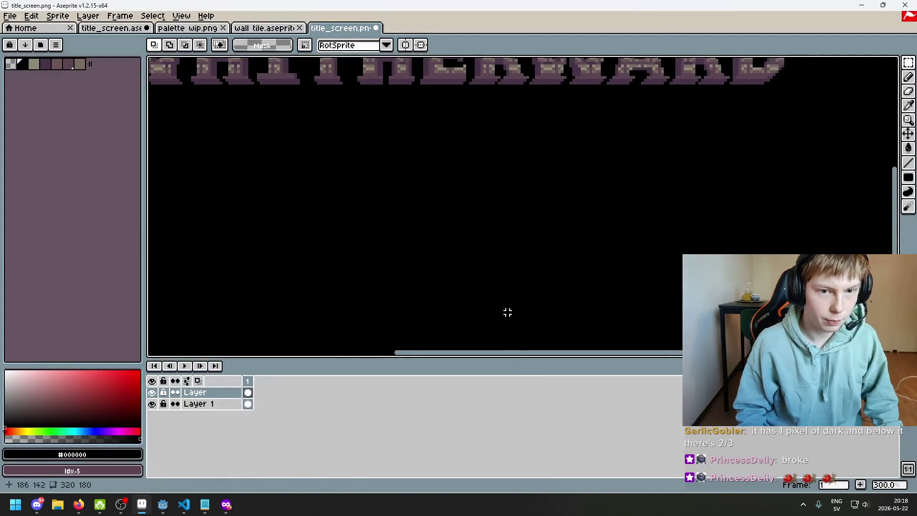
scroll(491, 287, "down", 2)
scroll(482, 275, "up", 2)
scroll(483, 274, "up", 1)
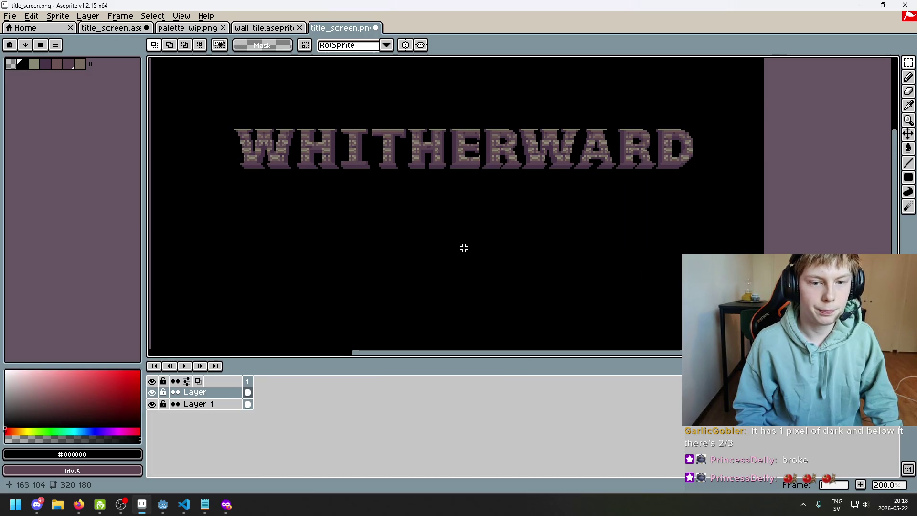
scroll(463, 253, "up", 1)
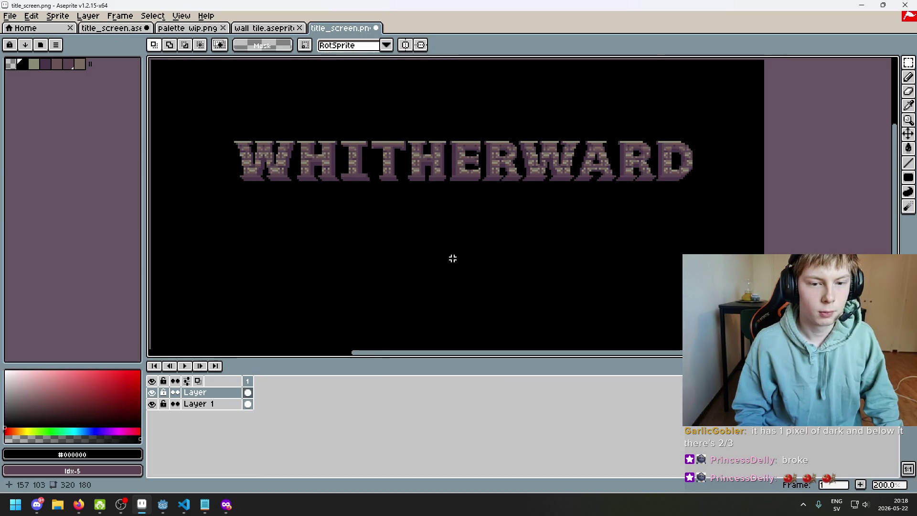
scroll(452, 258, "down", 2)
left_click_drag(462, 262, 455, 244)
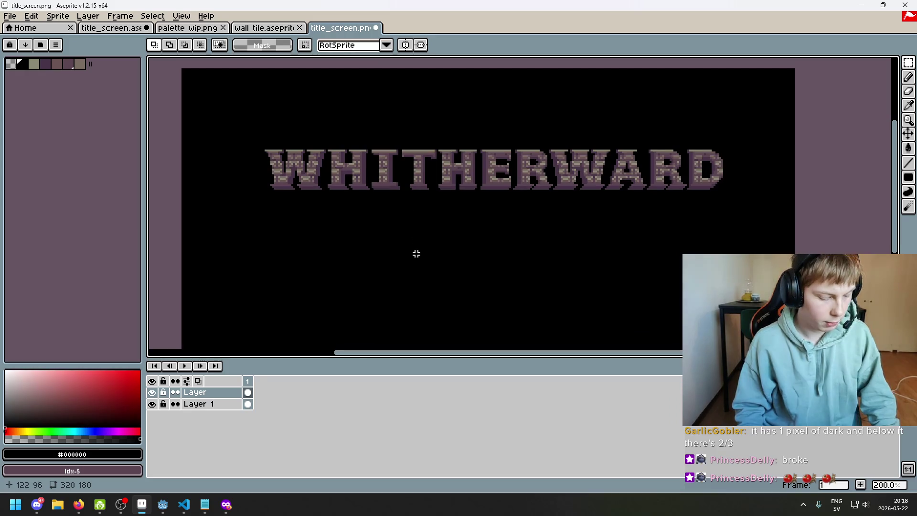
key("F8")
key("F8")
scroll(420, 276, "up", 2)
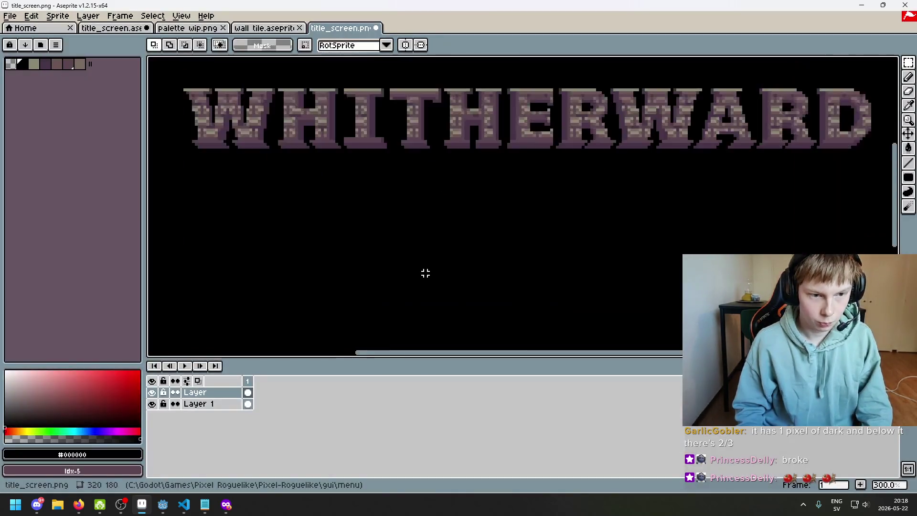
key("F8")
key("F8")
scroll(439, 337, "down", 1)
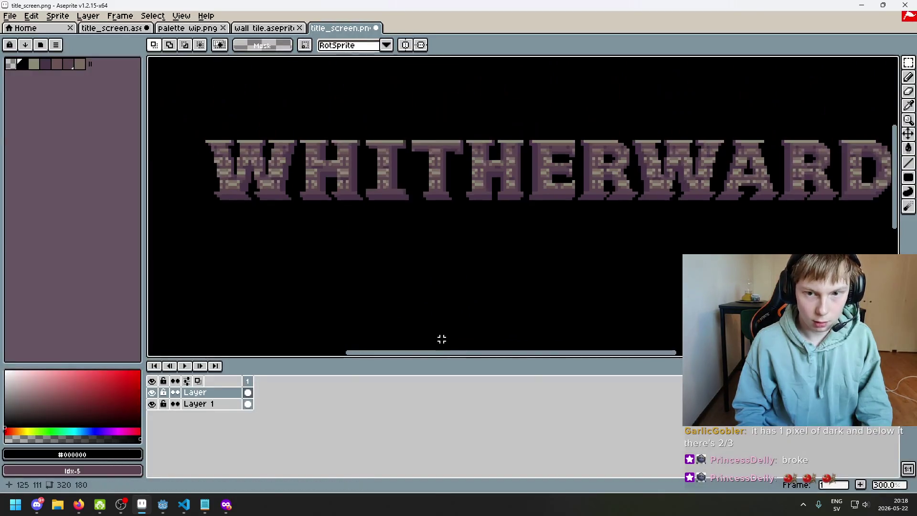
key("F8")
left_click_drag(458, 257, 417, 250)
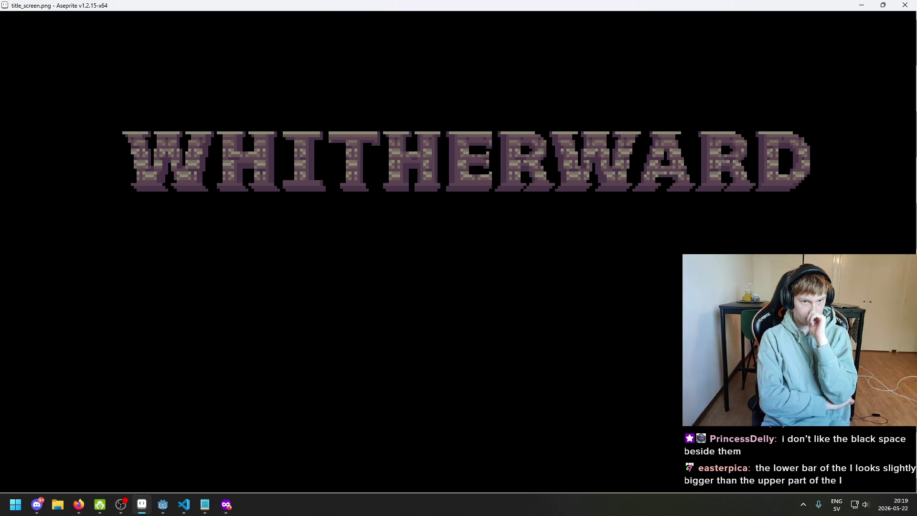
- Marquee-select and shift HERWARD, then WHI, to tighten the letter spacing
key("Escape")
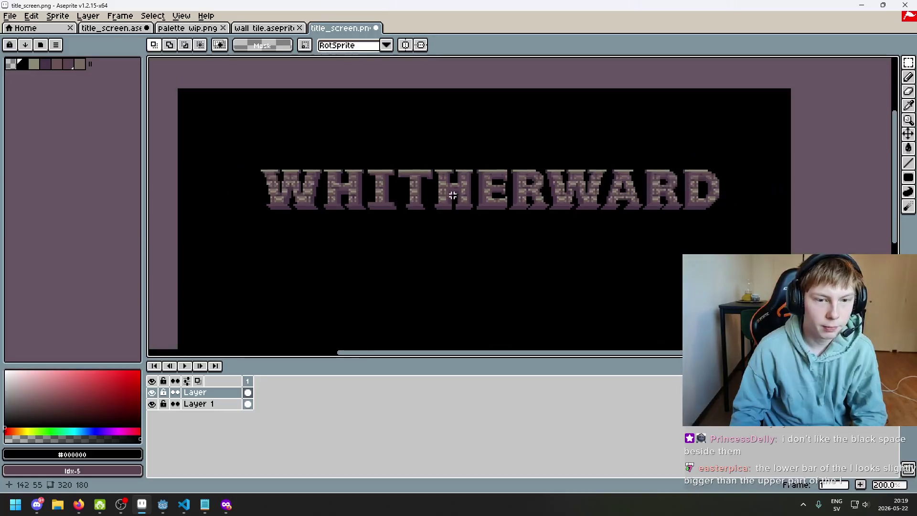
mouse_move(433, 168)
left_mouse_down()
mouse_move(505, 207)
mouse_move(790, 261)
left_mouse_up()
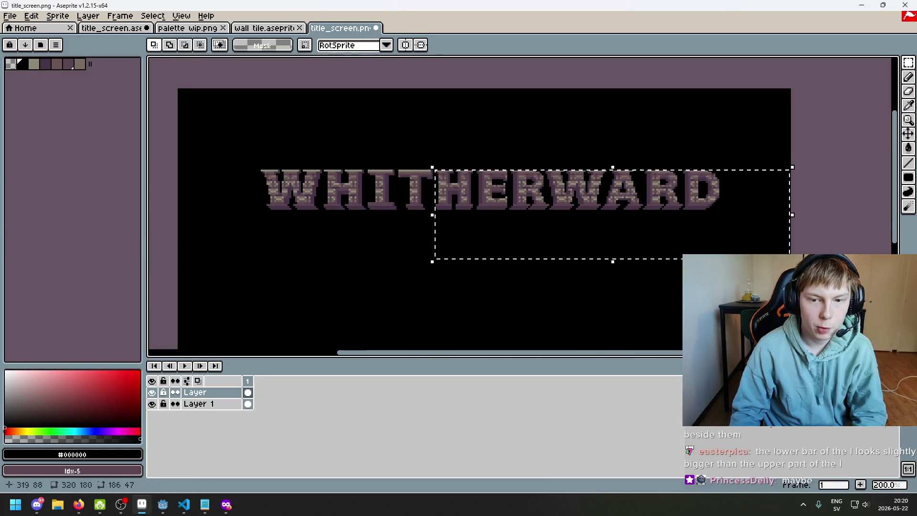
left_click(528, 225)
left_click(364, 174)
left_click_drag(227, 147, 396, 251)
left_click(443, 256)
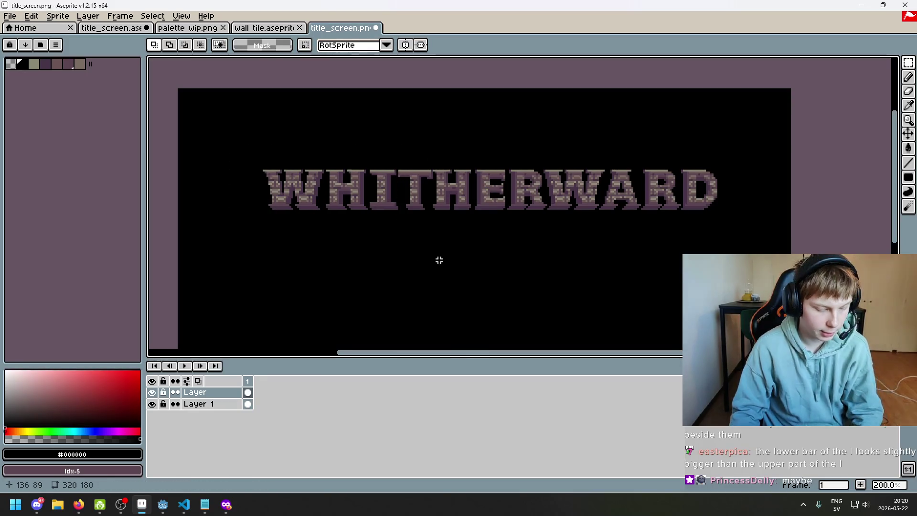
- View the re-spaced title in the F8 full-screen preview
key("F8")
key("Escape")
scroll(437, 316, "up", 1)
key("F8")
key("Escape")
scroll(430, 359, "down", 1)
key("F8")
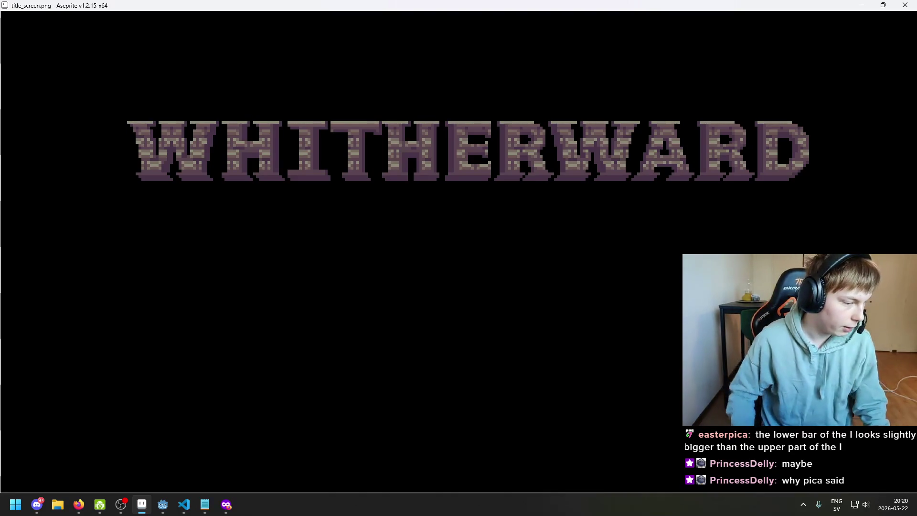
- Exit the preview, undo the letter-spacing shift, and zoom in toward the I
key("Escape")
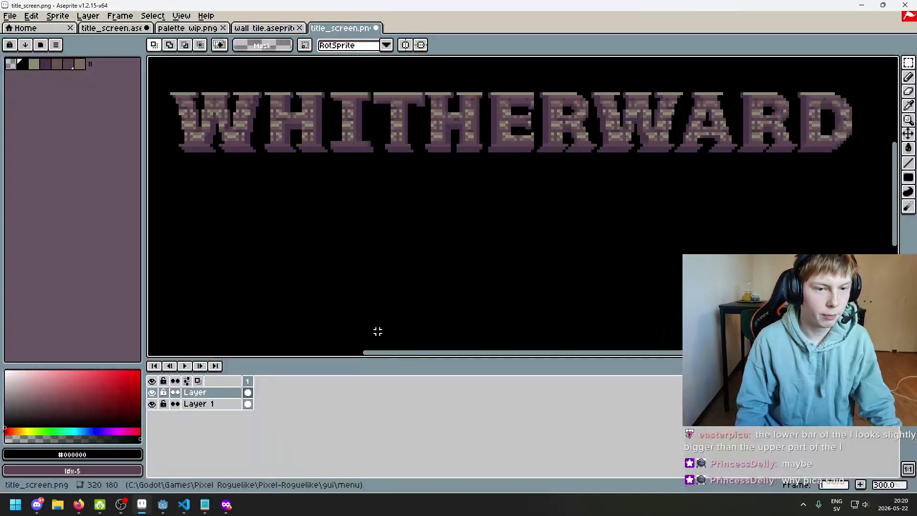
key("ctrl+z")
key("ctrl+z")
key("ctrl+z")
key("ctrl+z")
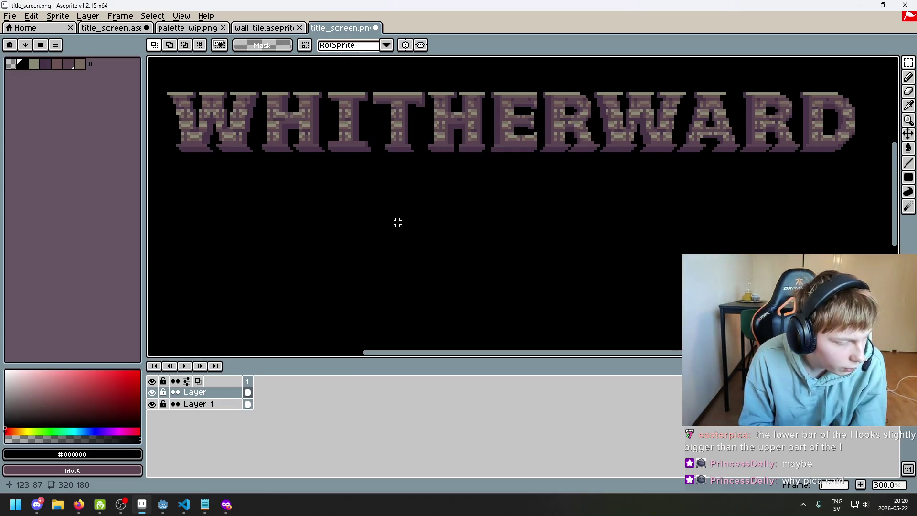
scroll(405, 239, "up", 3)
scroll(354, 233, "up", 2)
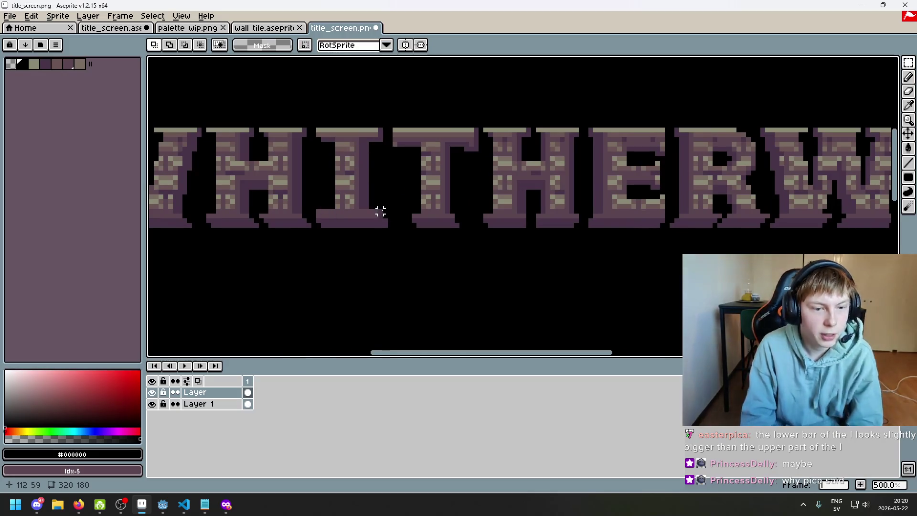
scroll(380, 211, "up", 5)
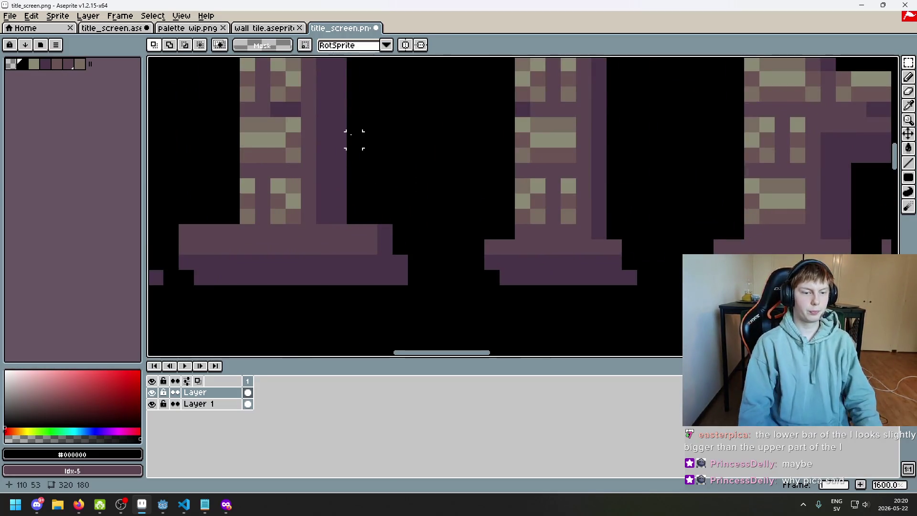
scroll(412, 260, "down", 3)
scroll(336, 177, "up", 2)
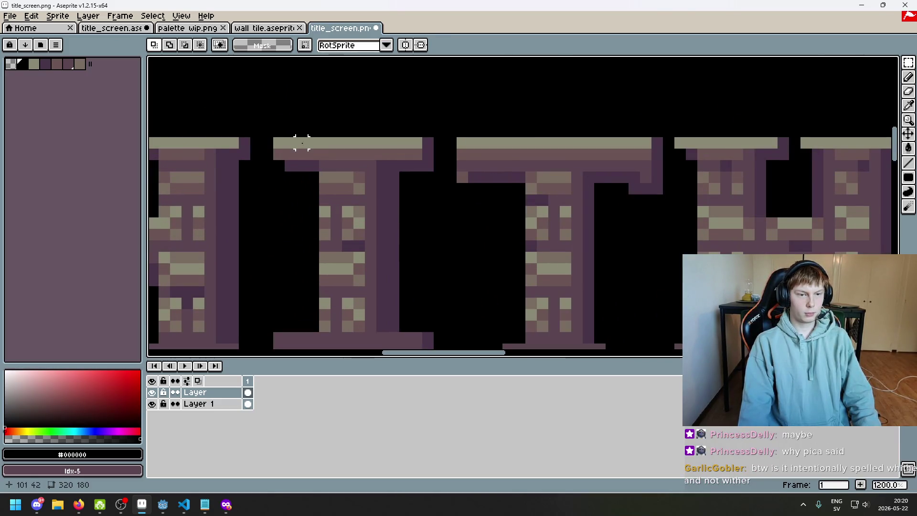
scroll(434, 199, "down", 2)
scroll(409, 266, "up", 2)
scroll(405, 303, "down", 1)
scroll(410, 305, "down", 1)
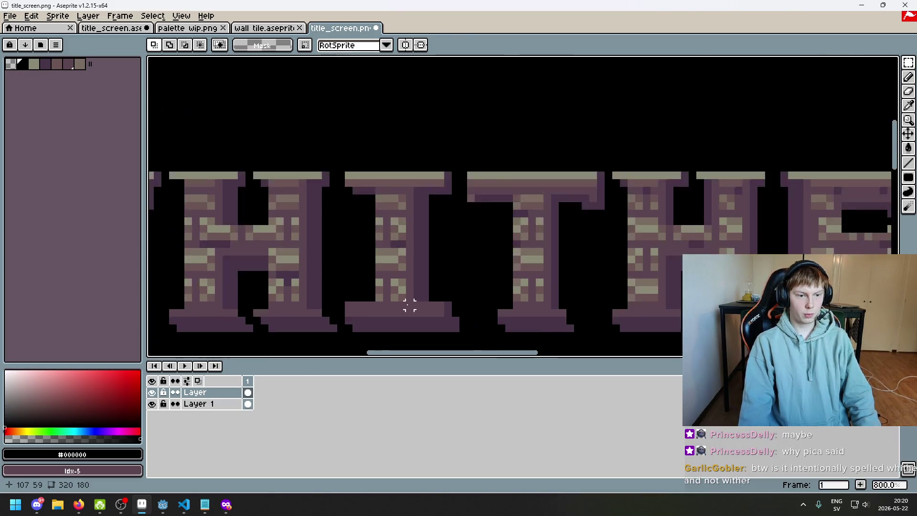
- Move the I's bottom serif one pixel to the right and deselect
left_click_drag(409, 305, 460, 293)
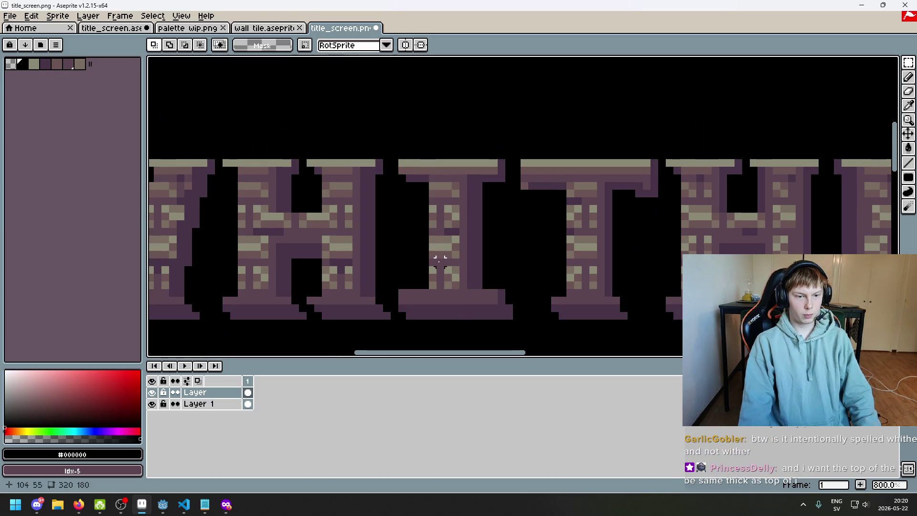
scroll(446, 274, "down", 3)
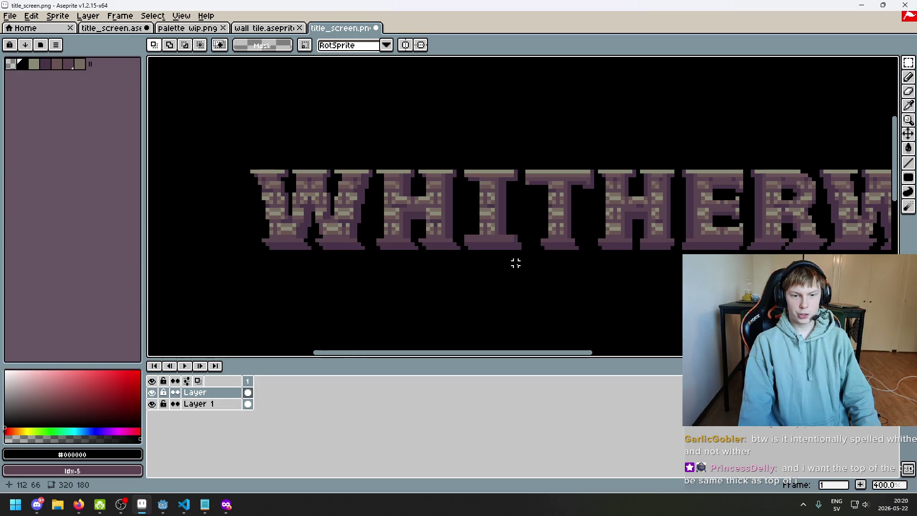
scroll(515, 257, "up", 3)
scroll(515, 246, "up", 3)
mouse_move(306, 217)
left_mouse_down()
mouse_move(536, 273)
mouse_move(539, 281)
left_mouse_up()
key("Right")
left_click(621, 272)
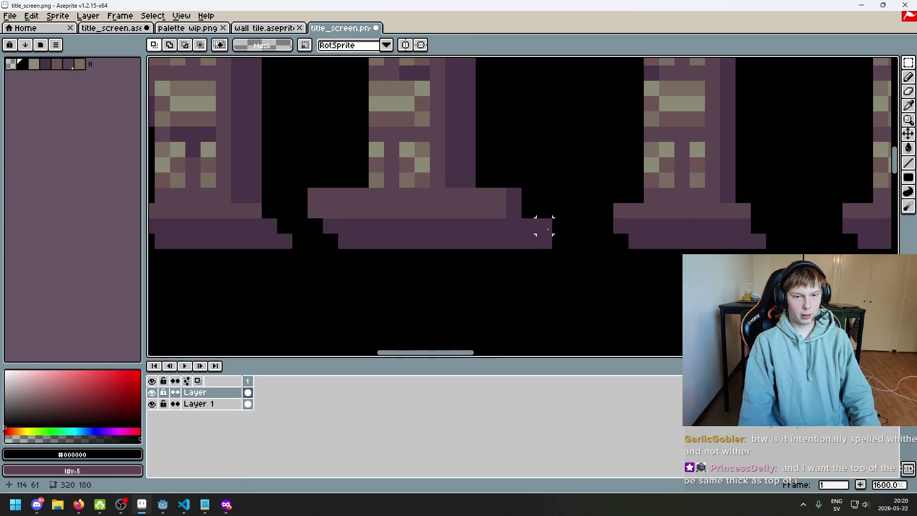
key("b")
scroll(547, 234, "down", 6)
scroll(587, 275, "down", 2)
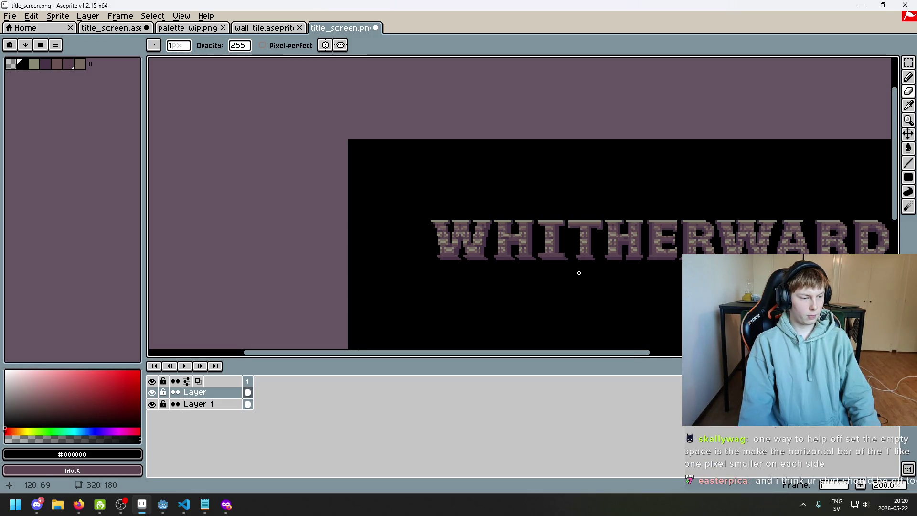
scroll(575, 270, "up", 5)
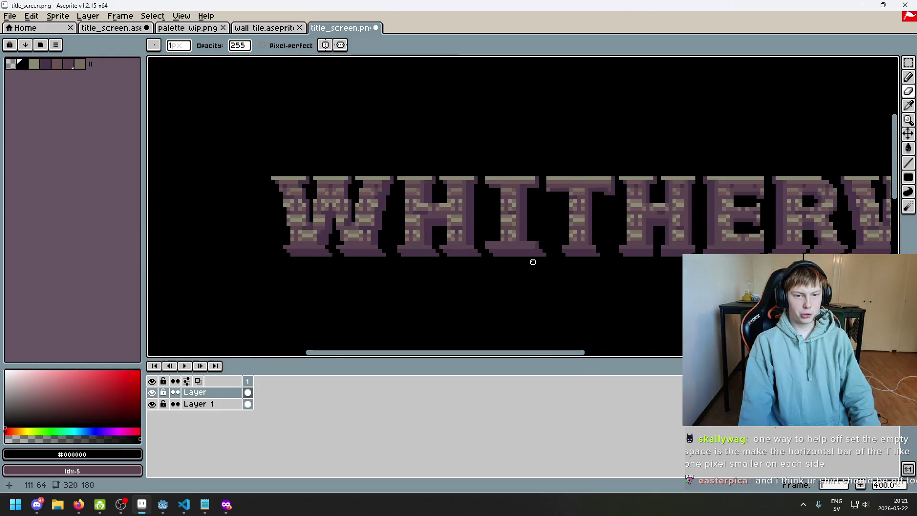
scroll(552, 243, "down", 3)
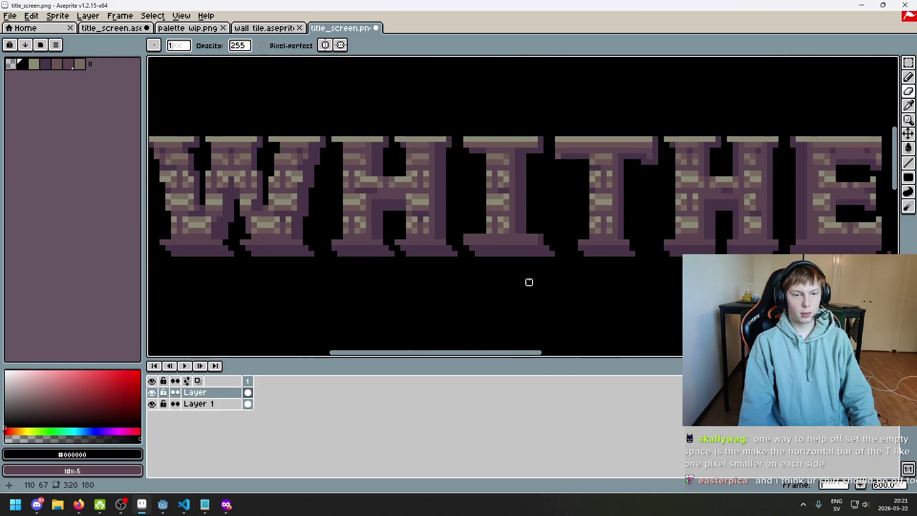
scroll(530, 271, "up", 3)
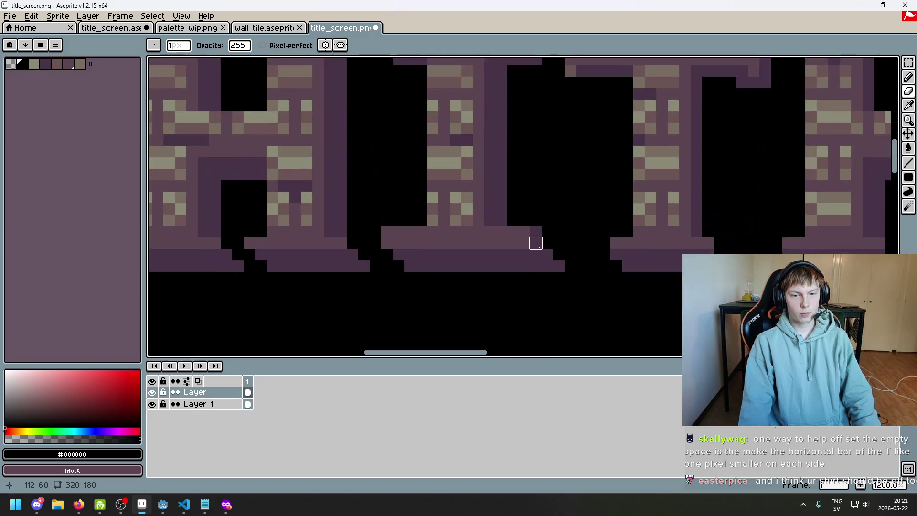
scroll(537, 246, "down", 5)
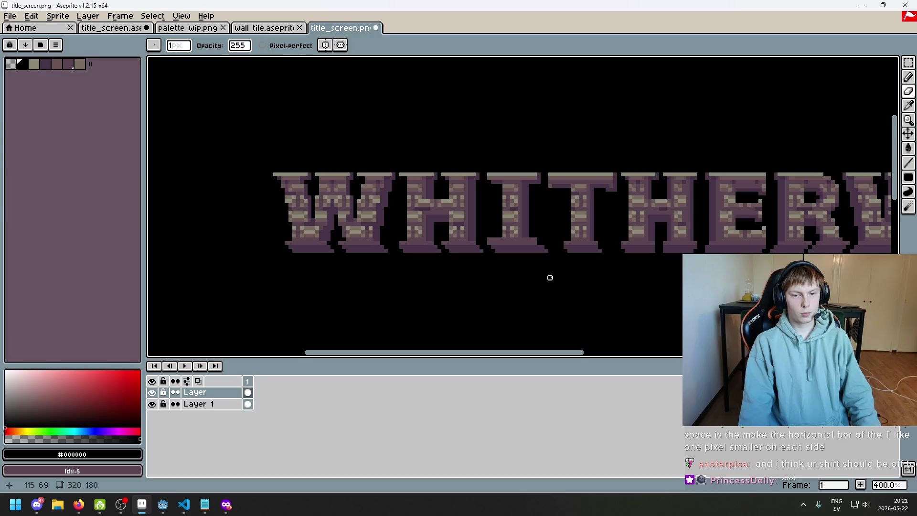
scroll(549, 253, "up", 1)
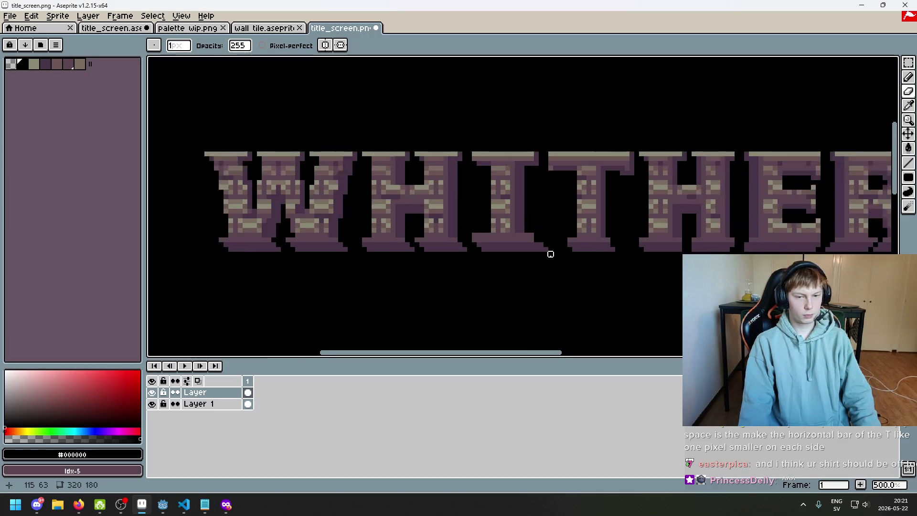
scroll(538, 231, "up", 1)
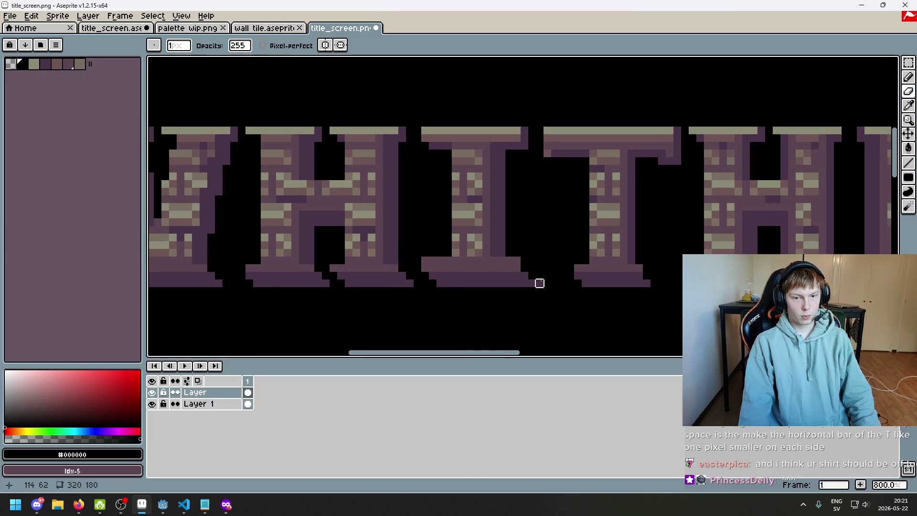
scroll(553, 299, "down", 4)
scroll(554, 300, "down", 1)
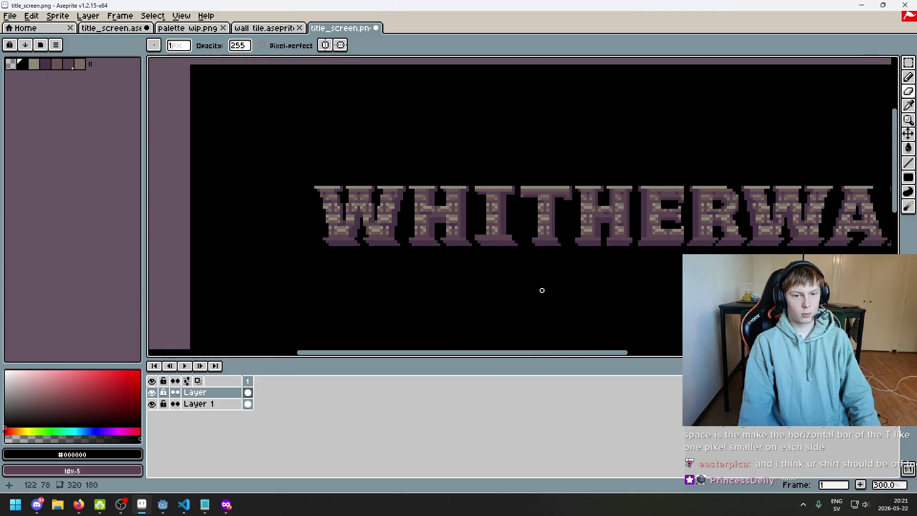
scroll(543, 289, "down", 1)
scroll(526, 257, "up", 1)
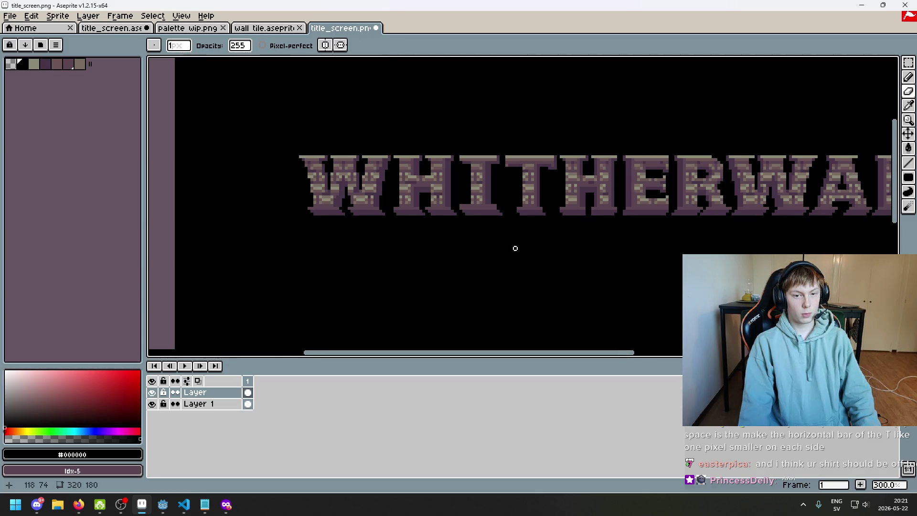
scroll(505, 230, "up", 3)
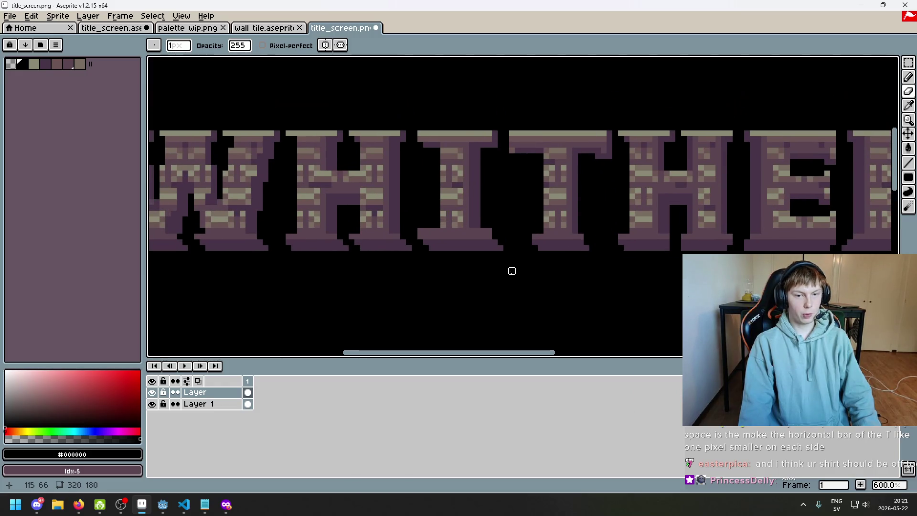
scroll(506, 215, "down", 4)
mouse_move(506, 213)
left_mouse_down()
mouse_move(479, 194)
mouse_move(450, 196)
left_mouse_up()
scroll(444, 181, "up", 7)
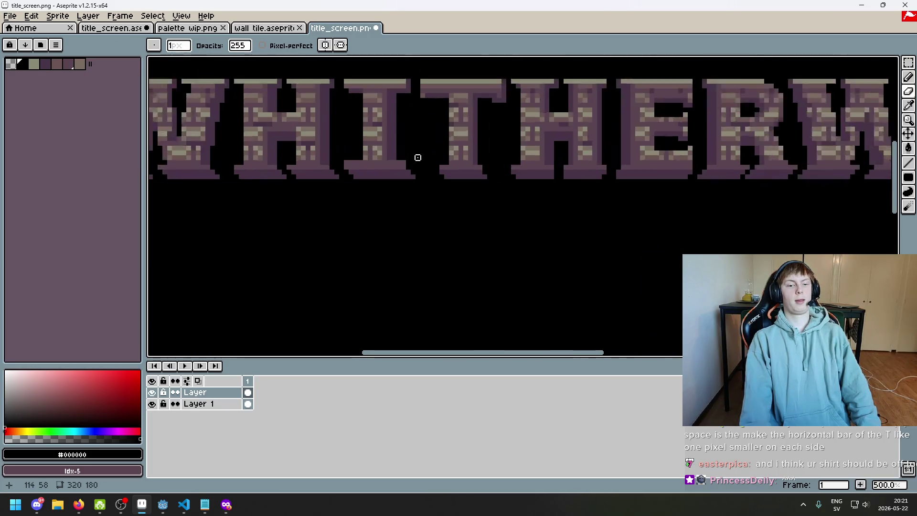
- With the Pencil, sample the dark purple #473347 from a letter's base and inspect the lettering
key("b")
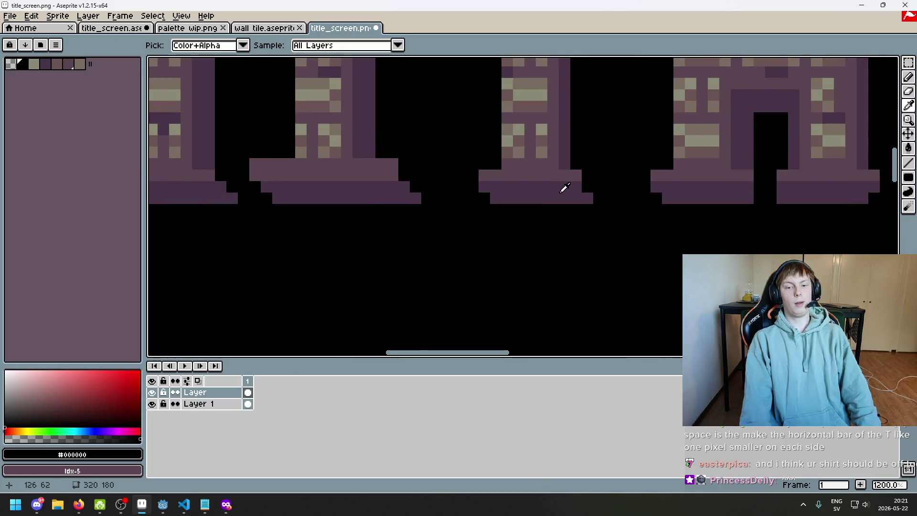
left_click(563, 190, "alt")
scroll(561, 205, "down", 3)
scroll(564, 206, "down", 1)
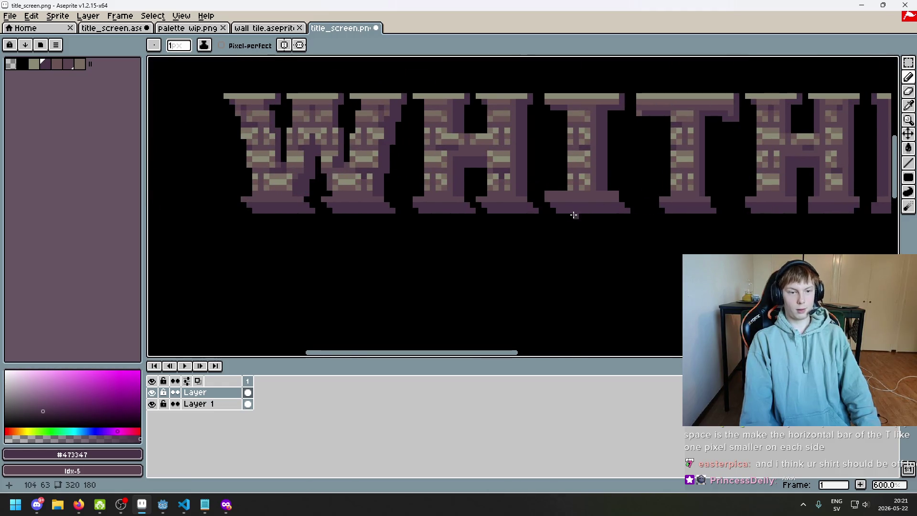
scroll(454, 218, "up", 2)
scroll(418, 224, "right", 5)
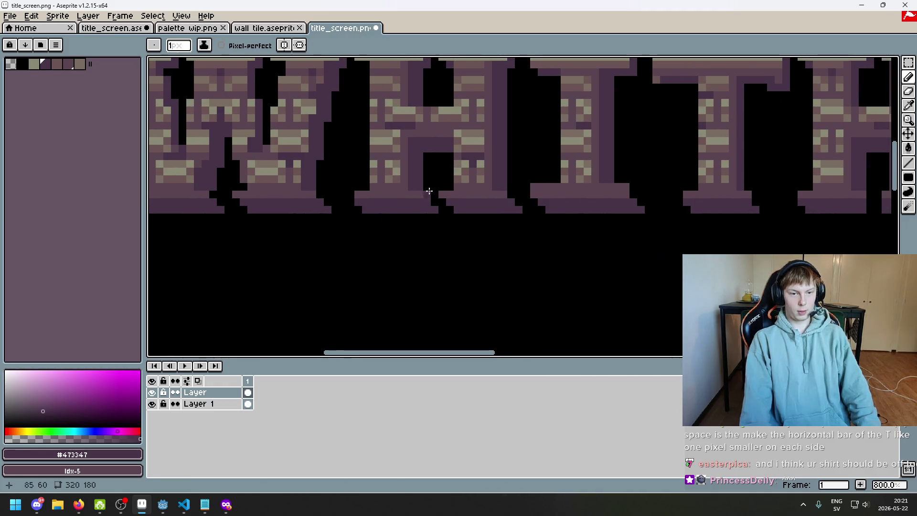
left_click_drag(569, 222, 507, 282)
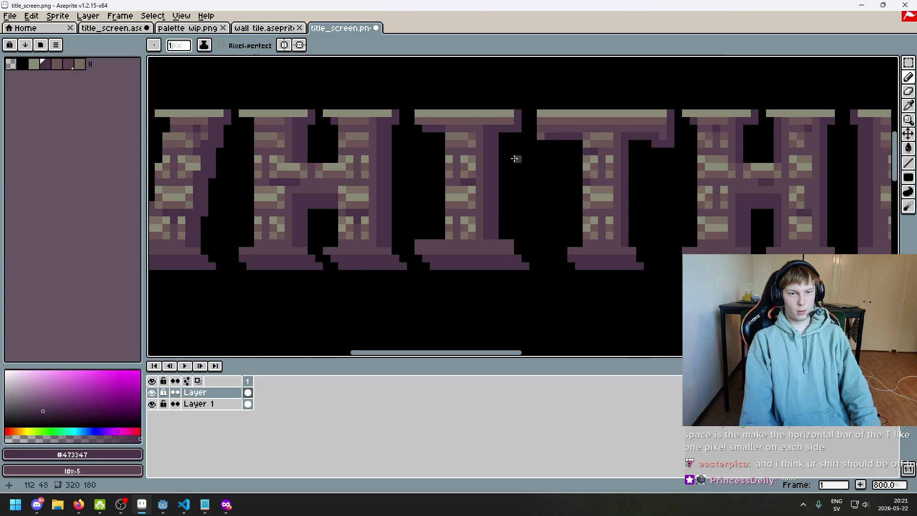
scroll(520, 244, "down", 4)
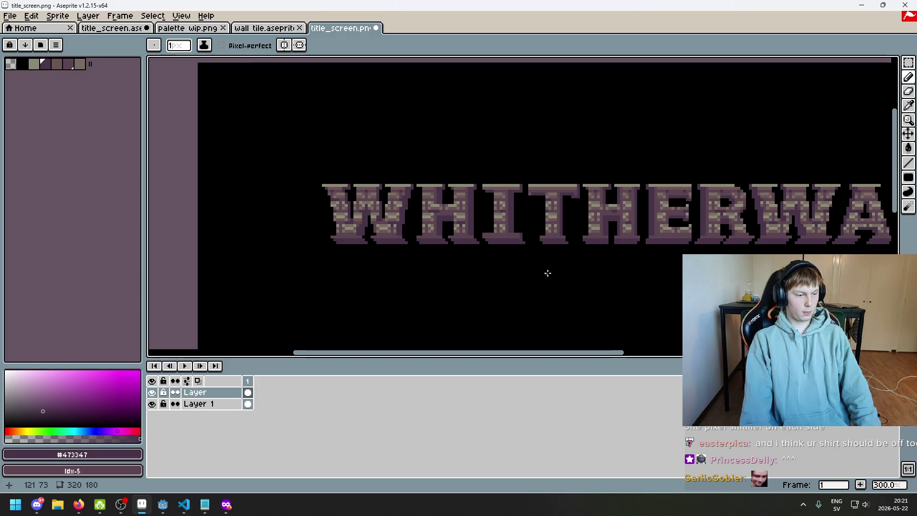
scroll(539, 256, "up", 7)
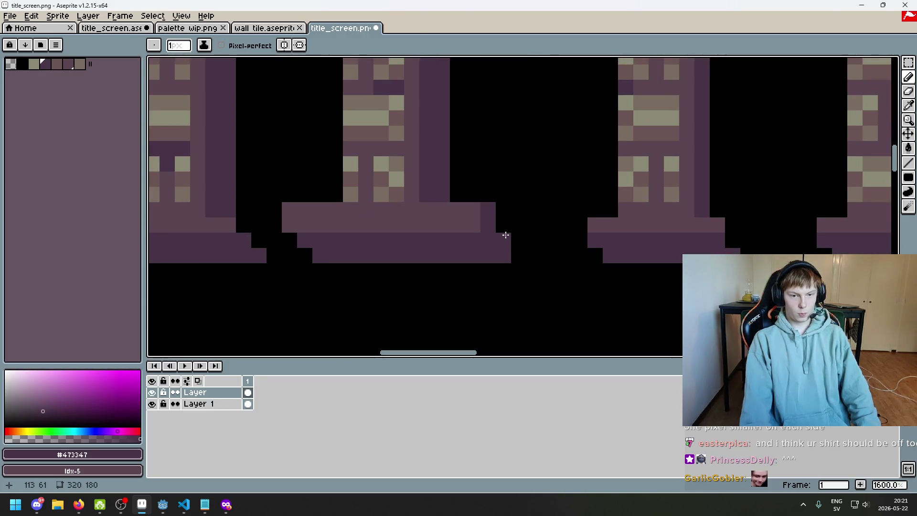
scroll(520, 258, "down", 7)
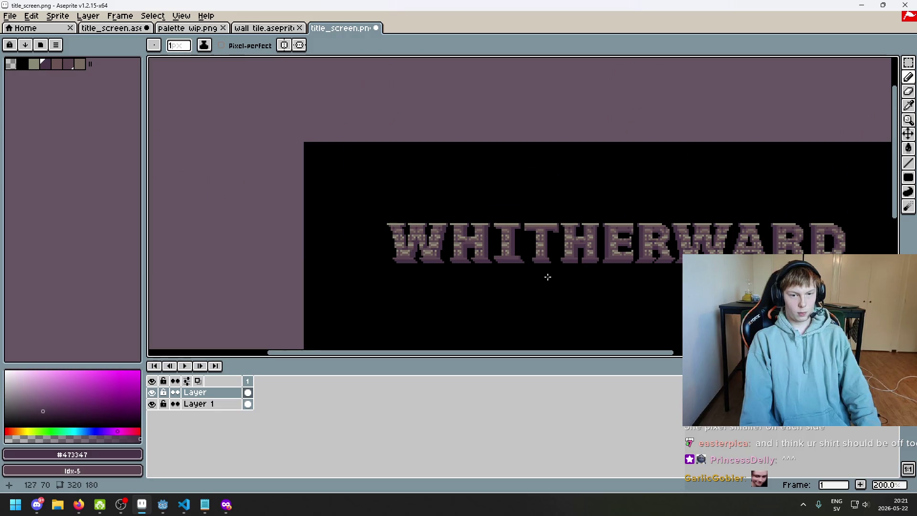
scroll(521, 263, "up", 4)
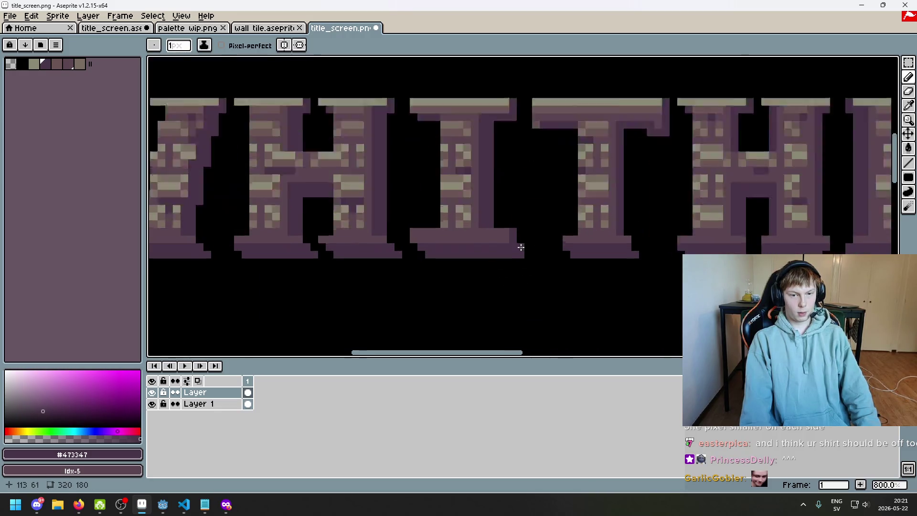
- Switch to the Eraser and zoom around the lettering to examine it
key("e")
scroll(526, 256, "down", 4)
scroll(526, 243, "up", 4)
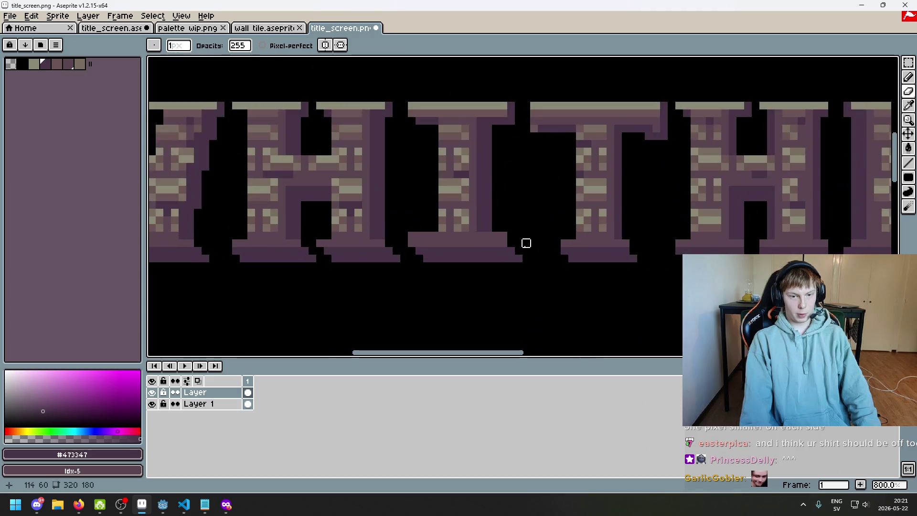
scroll(497, 258, "down", 2)
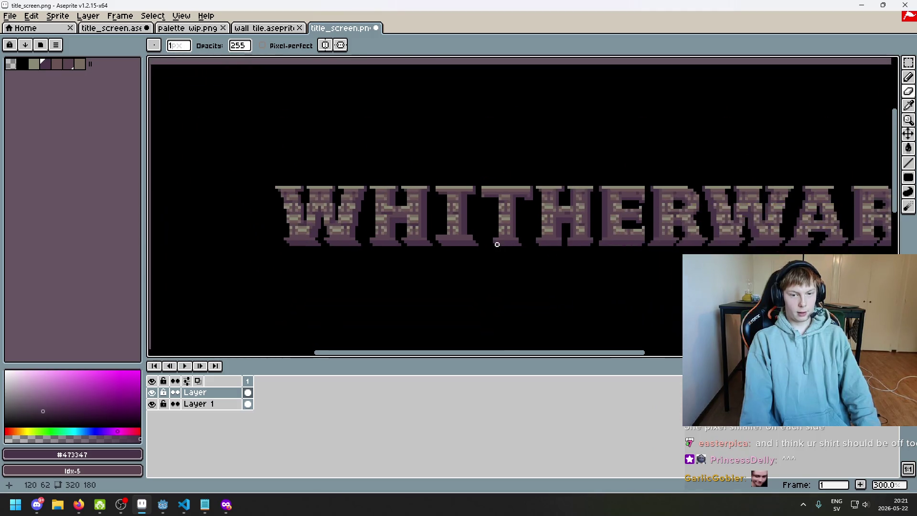
scroll(478, 215, "up", 2)
scroll(485, 253, "down", 2)
scroll(478, 272, "up", 2)
scroll(473, 267, "up", 2)
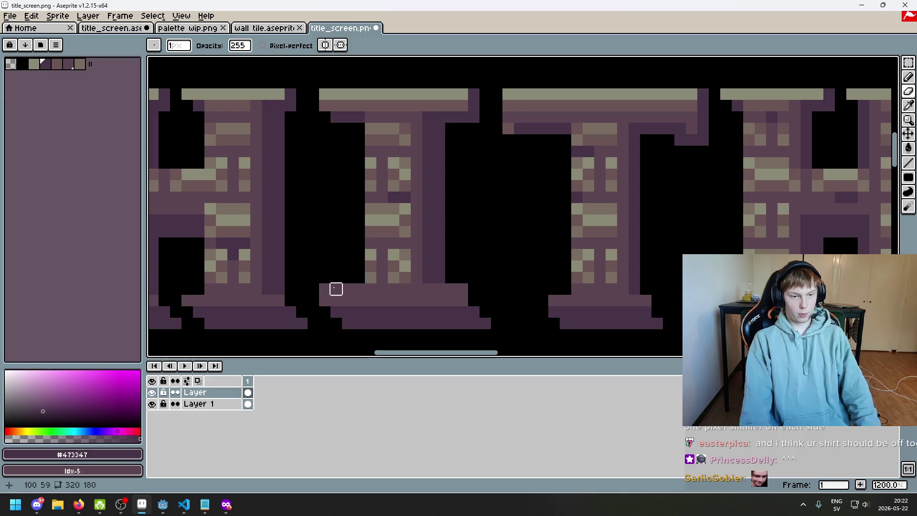
scroll(347, 289, "up", 3)
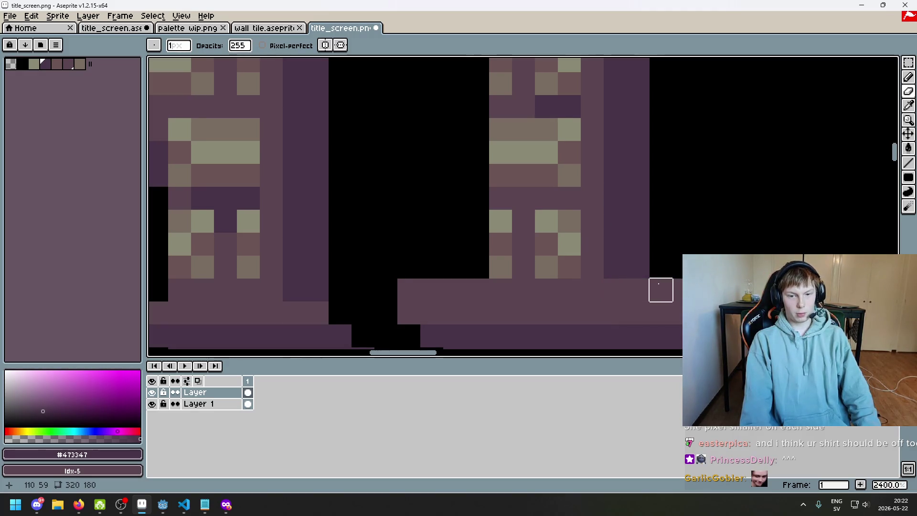
scroll(660, 290, "down", 4)
scroll(583, 203, "up", 2)
scroll(516, 170, "down", 2)
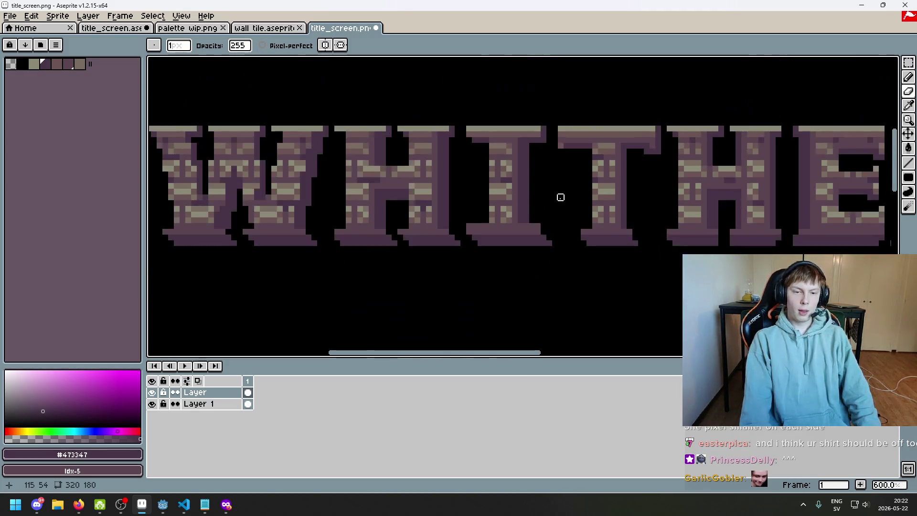
scroll(523, 190, "up", 1)
scroll(514, 197, "down", 5)
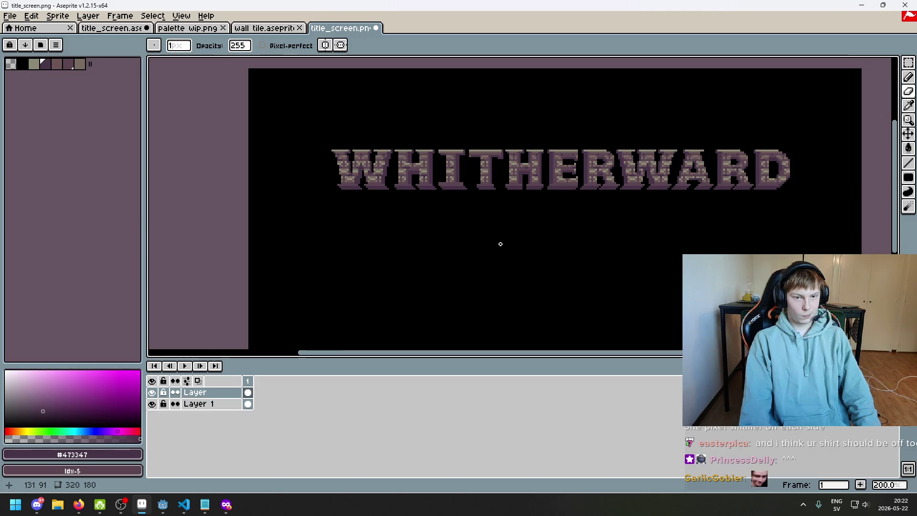
scroll(500, 244, "up", 5)
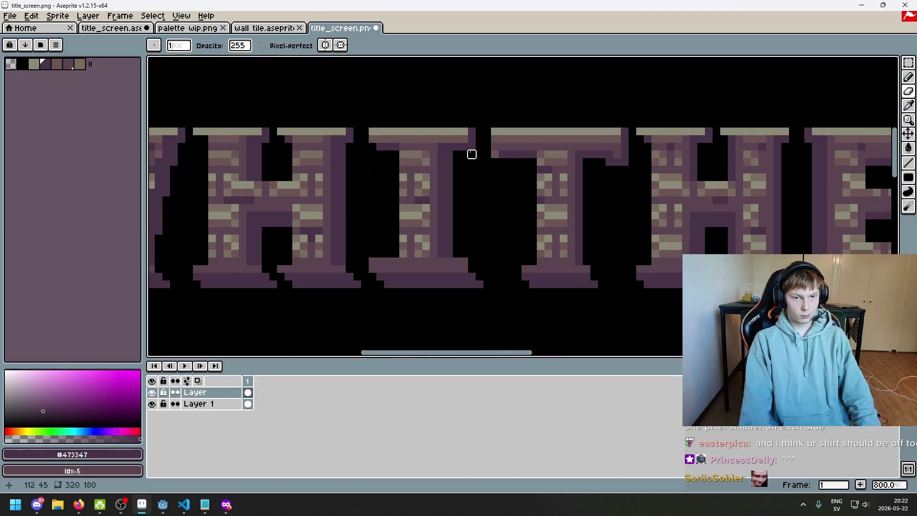
- Return to the Pencil and draw a diagonal line below the title
key("b")
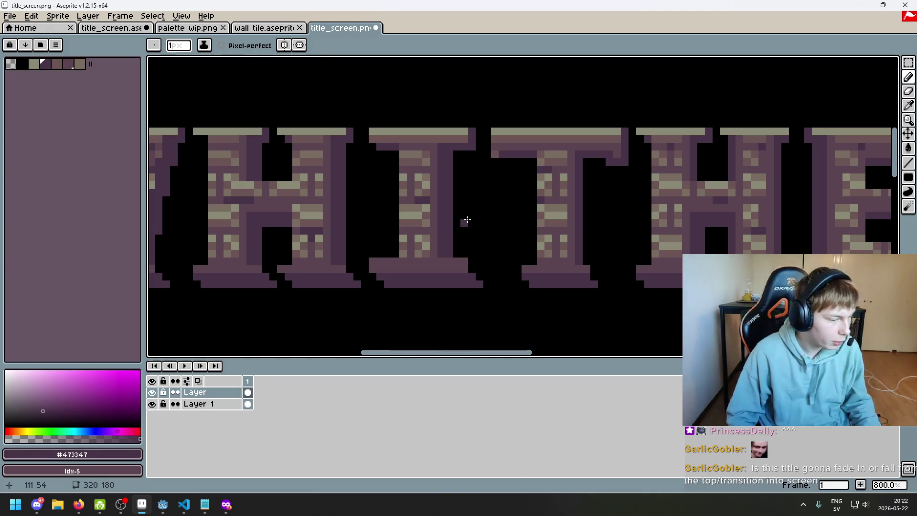
scroll(484, 229, "down", 2)
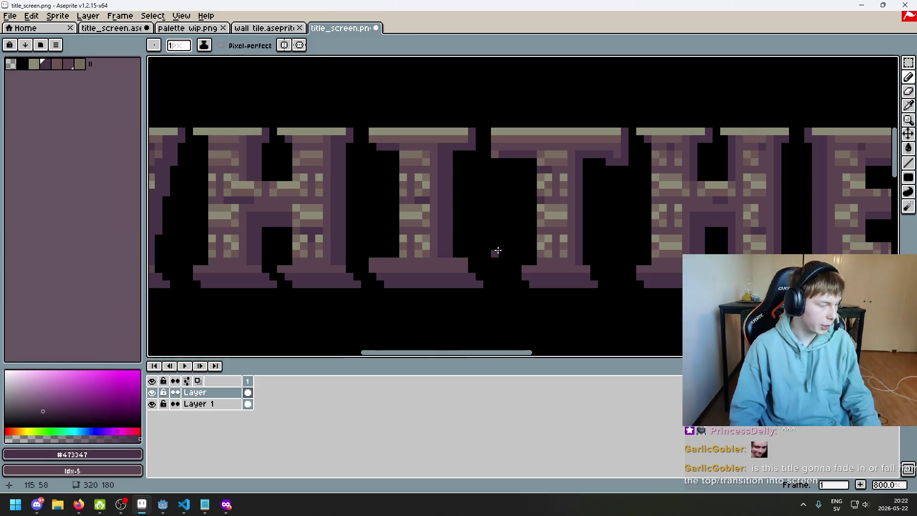
scroll(491, 256, "down", 2)
scroll(480, 260, "down", 2)
scroll(483, 218, "up", 1)
mouse_move(484, 217)
left_mouse_down()
mouse_move(444, 197)
mouse_move(474, 189)
mouse_move(489, 213)
left_mouse_up()
scroll(481, 270, "down", 3)
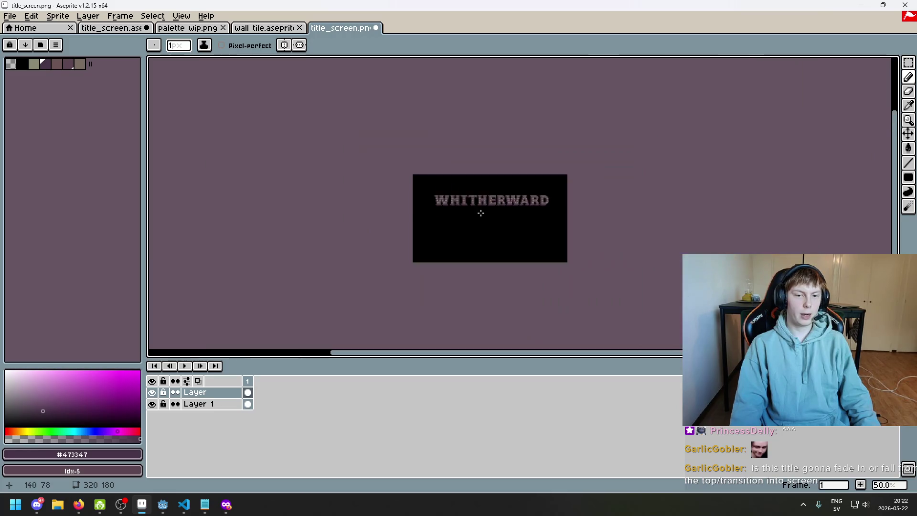
scroll(478, 204, "up", 3)
scroll(304, 161, "up", 2)
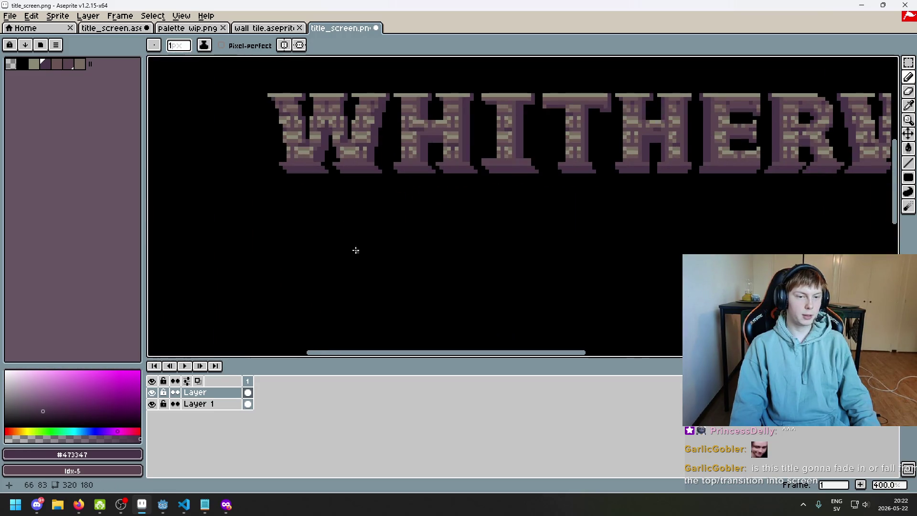
left_click(280, 177, "shift")
scroll(536, 282, "down", 2)
scroll(327, 157, "down", 2)
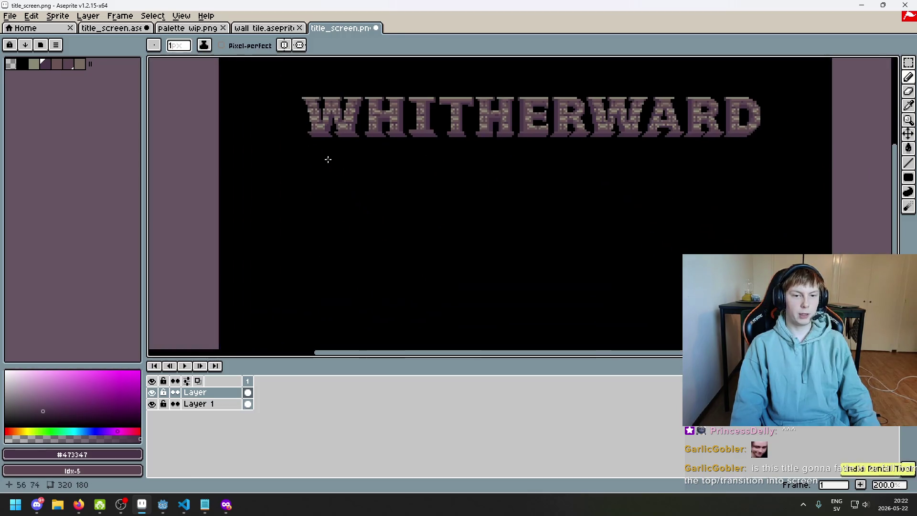
scroll(598, 180, "down", 2)
scroll(565, 215, "up", 2)
left_click(740, 119, "shift")
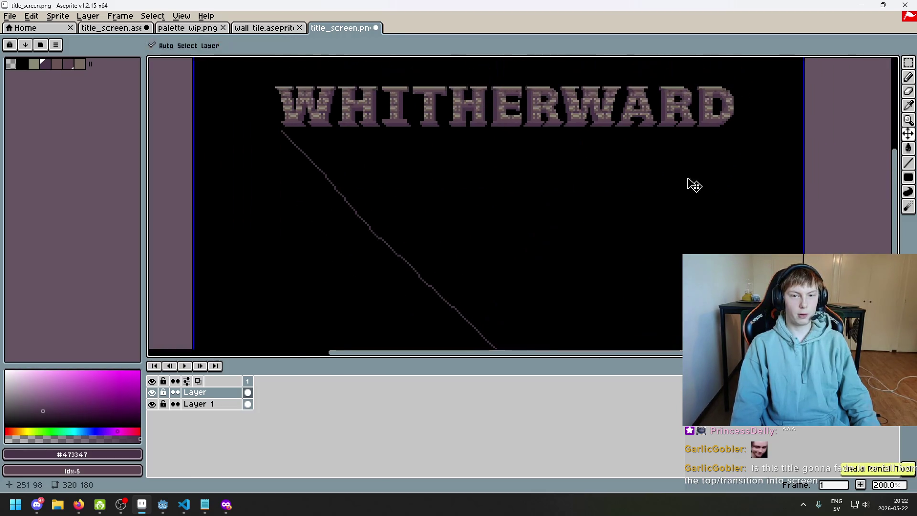
left_click_drag(479, 220, 477, 299)
key("ctrl+z")
left_click_drag(486, 109, 488, 329)
left_click_drag(582, 129, 522, 311)
left_click_drag(387, 118, 441, 259)
scroll(583, 239, "down", 1)
scroll(578, 289, "up", 1)
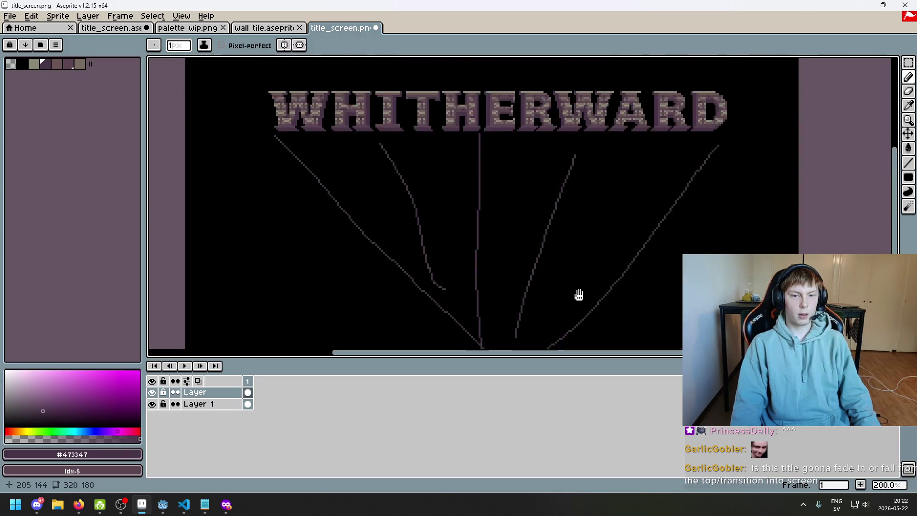
left_click_drag(569, 247, 568, 252)
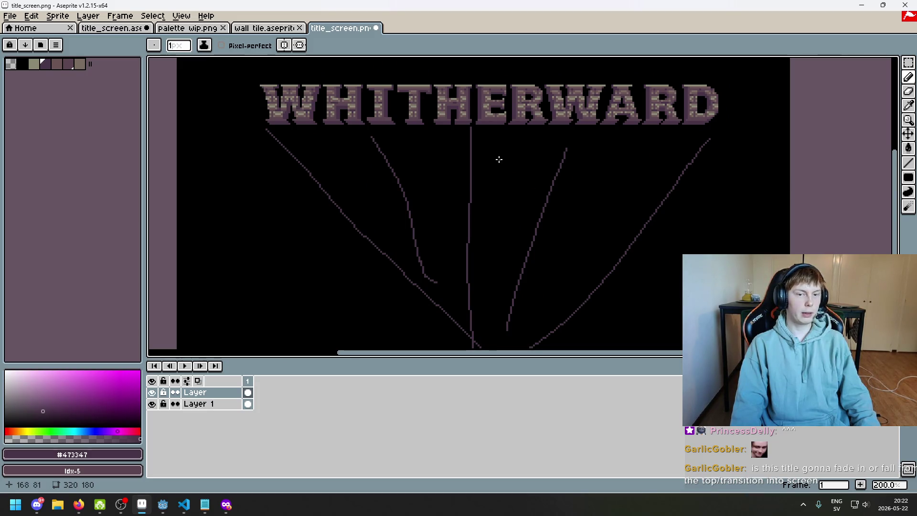
left_click_drag(499, 159, 496, 200)
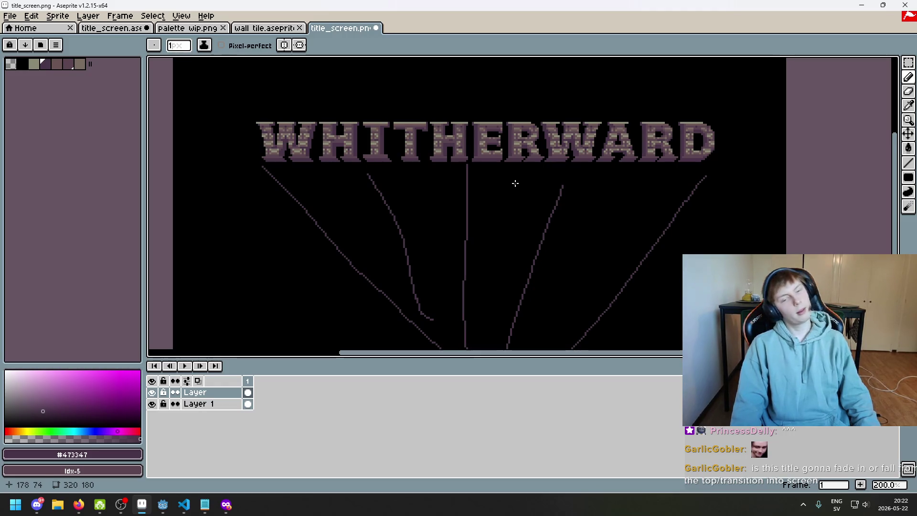
scroll(498, 182, "down", 1)
scroll(502, 194, "up", 1)
key("ctrl+z")
key("ctrl+z")
key("ctrl+z")
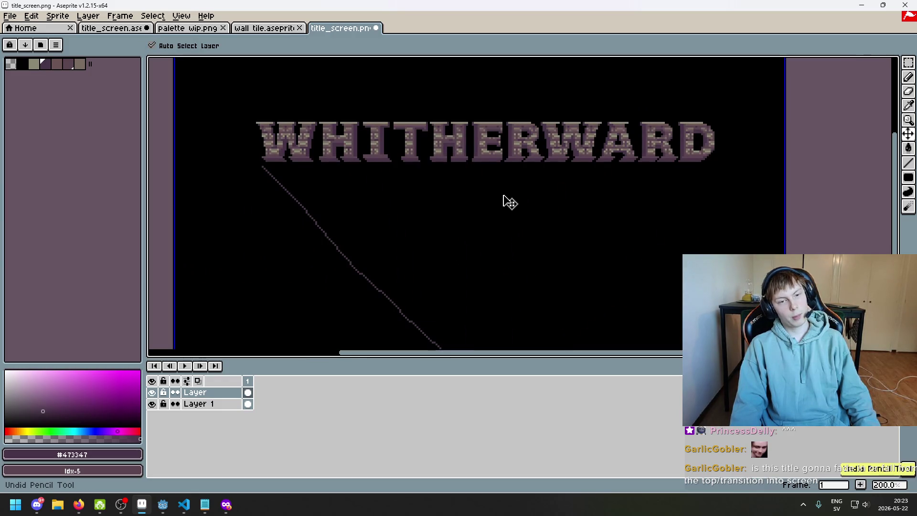
key("ctrl+z")
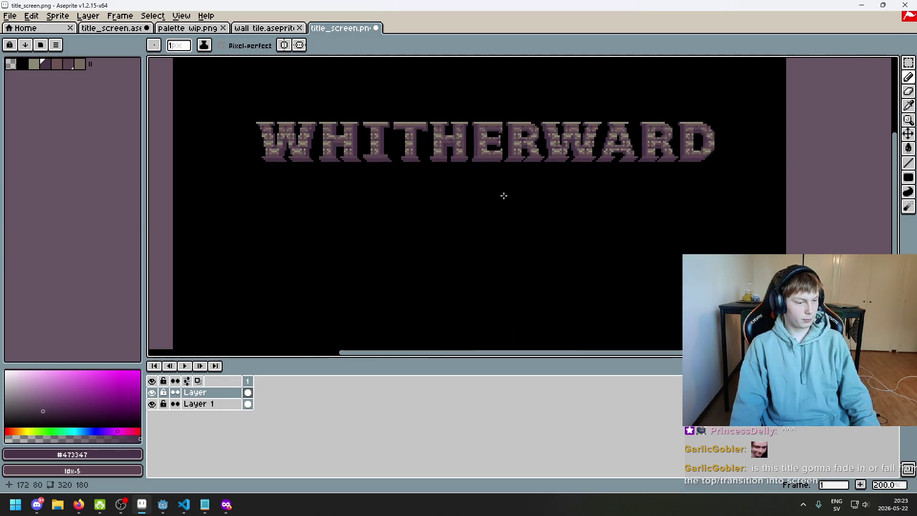
left_click_drag(504, 195, 535, 261)
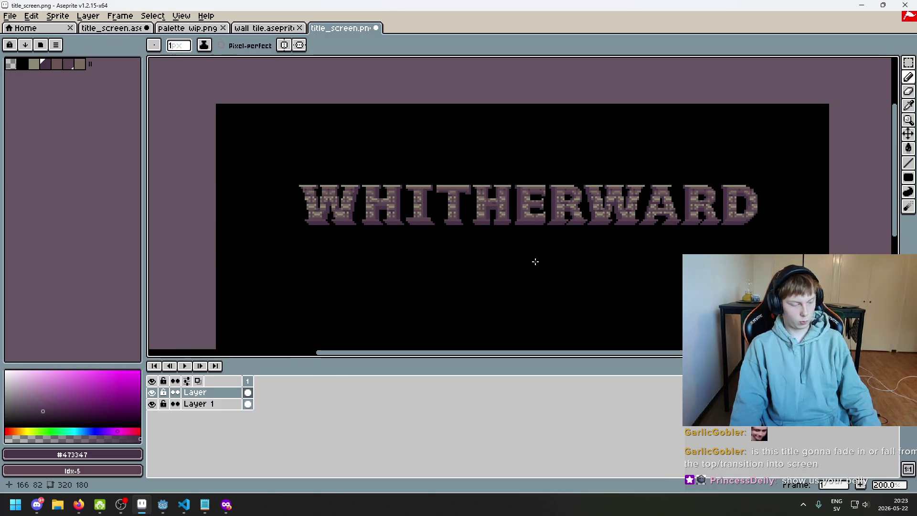
mouse_move(458, 218)
left_mouse_down()
mouse_move(481, 278)
mouse_move(487, 252)
mouse_move(568, 238)
mouse_move(500, 283)
mouse_move(476, 273)
left_mouse_up()
scroll(501, 256, "up", 2)
scroll(538, 264, "up", 2)
scroll(423, 263, "up", 4)
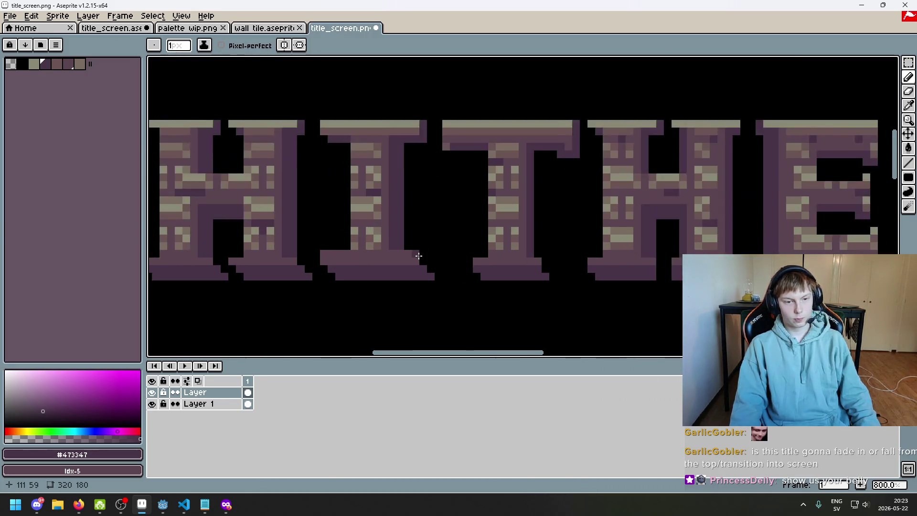
scroll(422, 263, "down", 5)
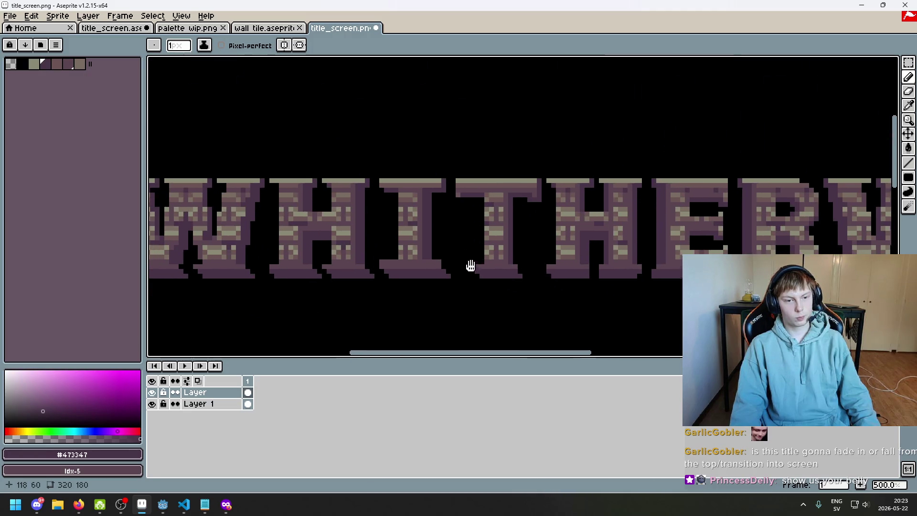
scroll(406, 221, "up", 3)
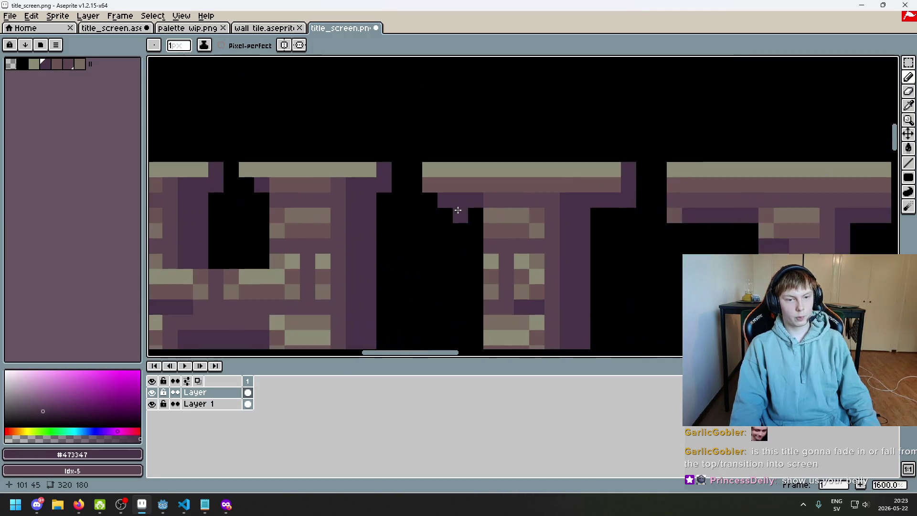
scroll(527, 227, "down", 1)
scroll(527, 227, "down", 4)
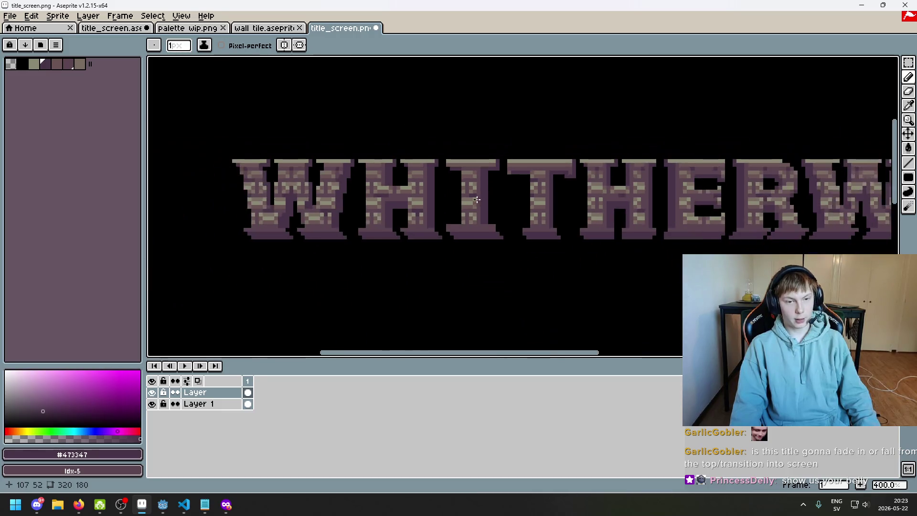
mouse_move(475, 204)
left_mouse_down()
mouse_move(416, 191)
mouse_move(385, 266)
mouse_move(548, 207)
left_mouse_up()
scroll(437, 249, "down", 1)
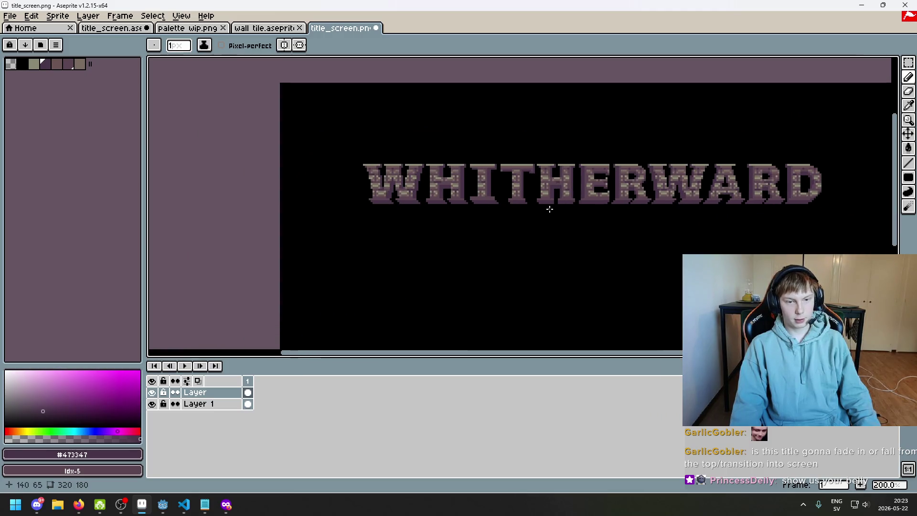
scroll(520, 237, "down", 1)
mouse_move(520, 237)
left_mouse_down()
mouse_move(457, 228)
mouse_move(502, 270)
left_mouse_up()
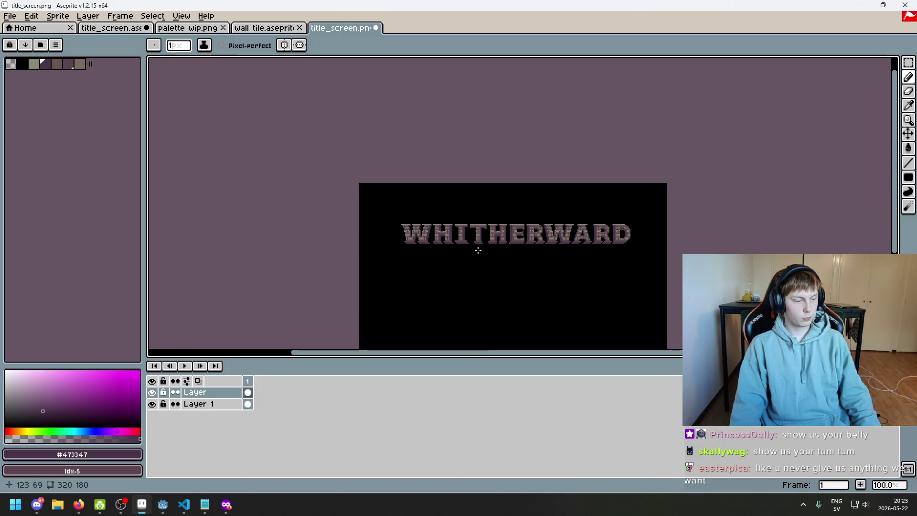
scroll(478, 250, "up", 1)
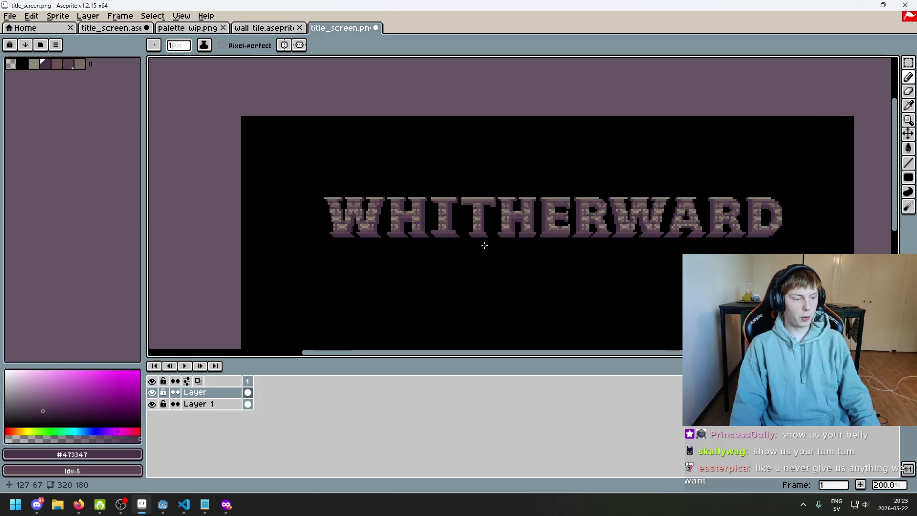
scroll(472, 241, "up", 5)
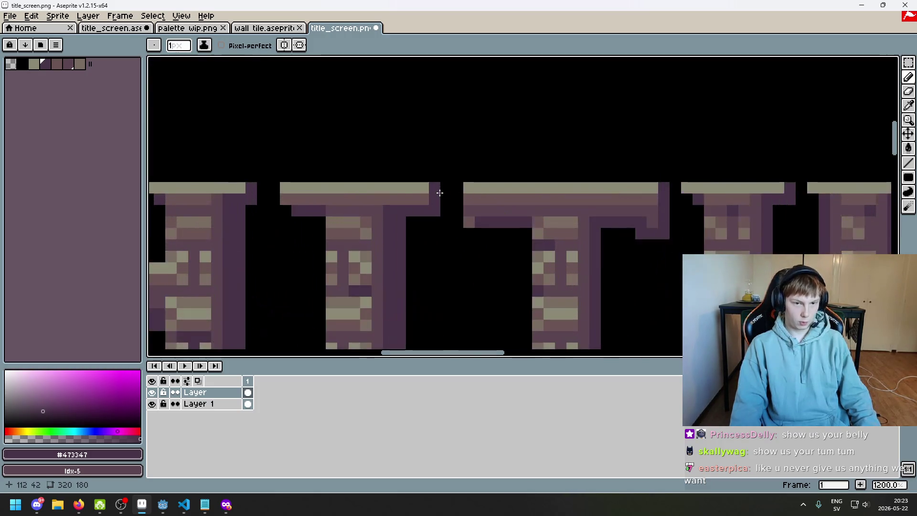
scroll(586, 168, "down", 6)
mouse_move(617, 194)
left_mouse_down()
mouse_move(508, 162)
mouse_move(502, 176)
left_mouse_up()
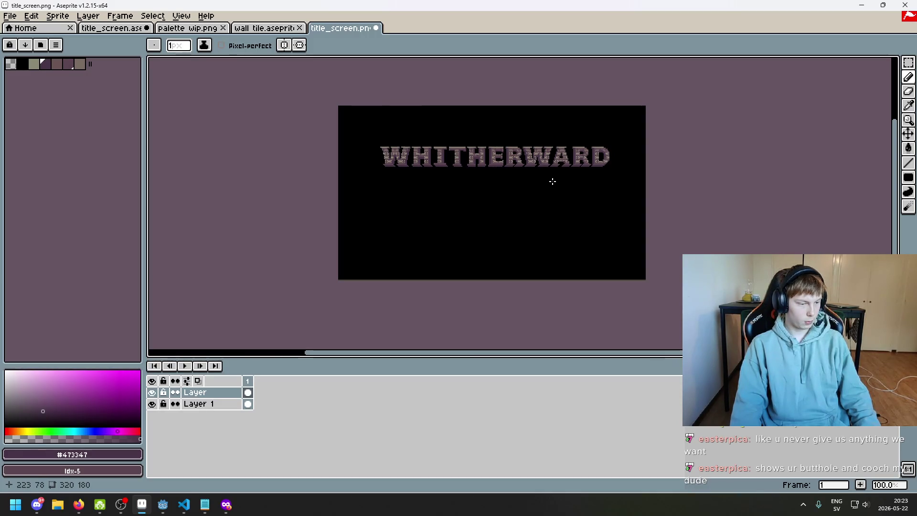
left_click_drag(552, 181, 559, 197)
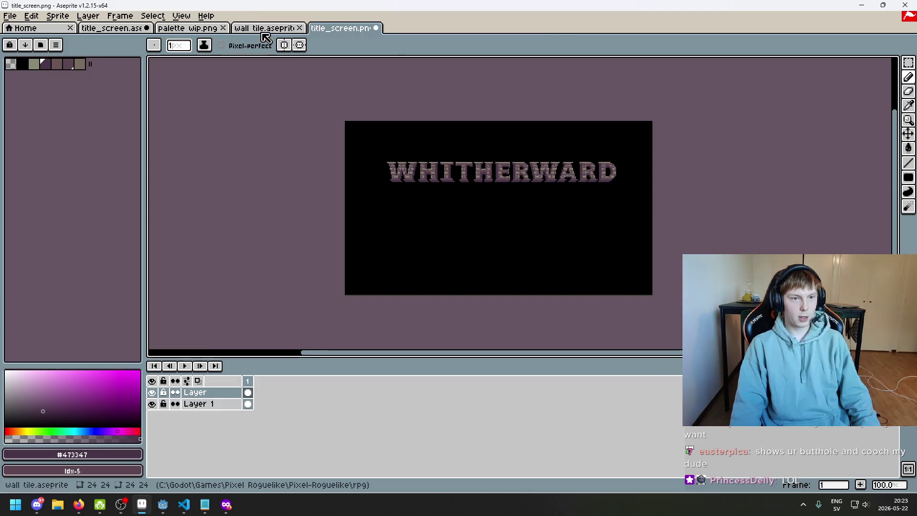
- Look through the wall tile and palette wip tabs, moving title_screen.aseprite after wall tile
left_click(262, 30)
scroll(287, 105, "down", 3)
left_click(186, 30)
left_click_drag(110, 28, 286, 39)
- Choose the Rectangular Marquee and bring the full WHITHERWARD title into view
scroll(348, 128, "down", 2)
scroll(385, 164, "up", 1)
scroll(410, 194, "up", 1)
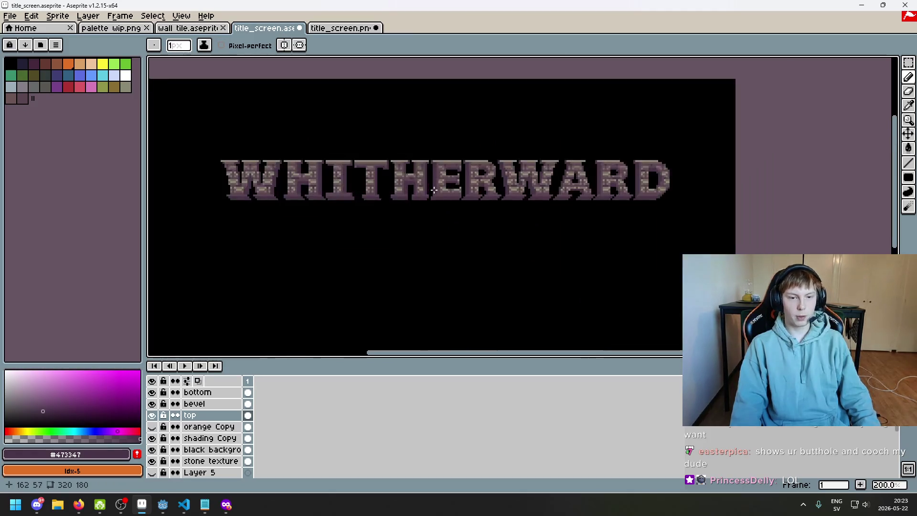
scroll(480, 225, "down", 2)
scroll(489, 219, "up", 1)
left_click(908, 63)
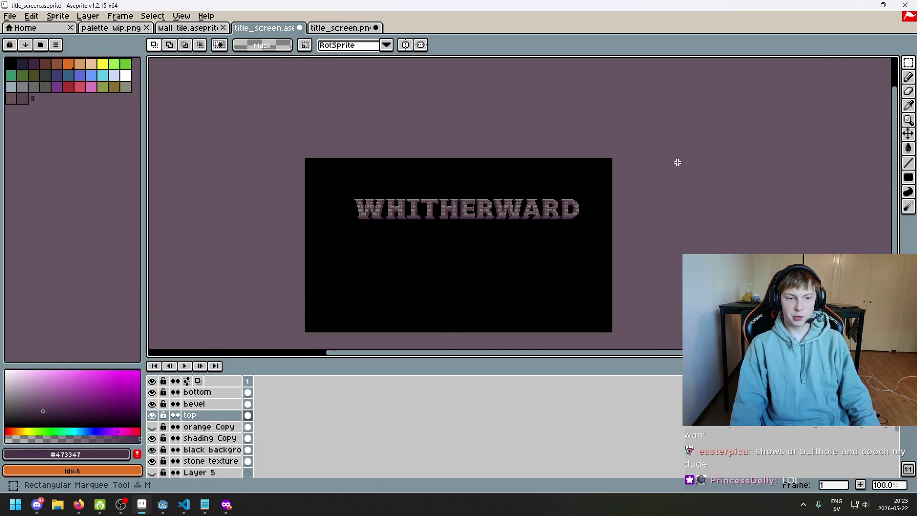
scroll(563, 162, "down", 1)
scroll(563, 162, "up", 2)
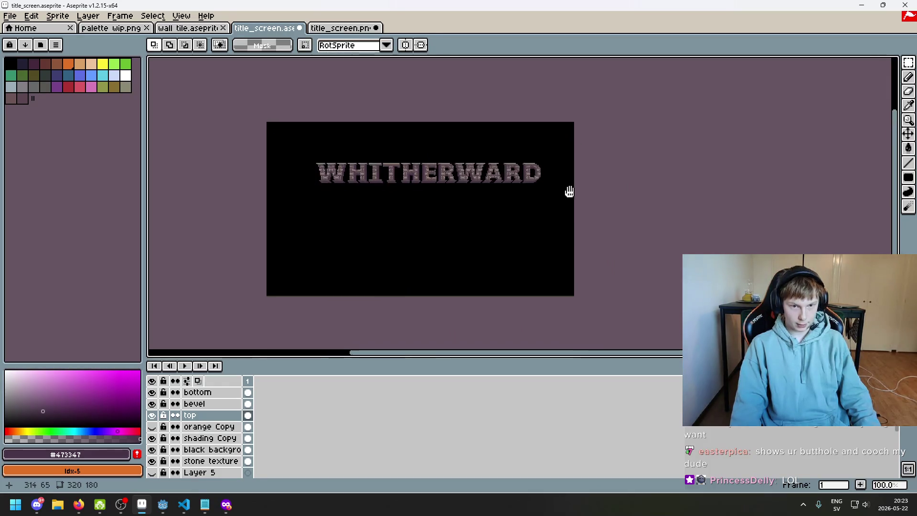
left_click_drag(572, 190, 796, 181)
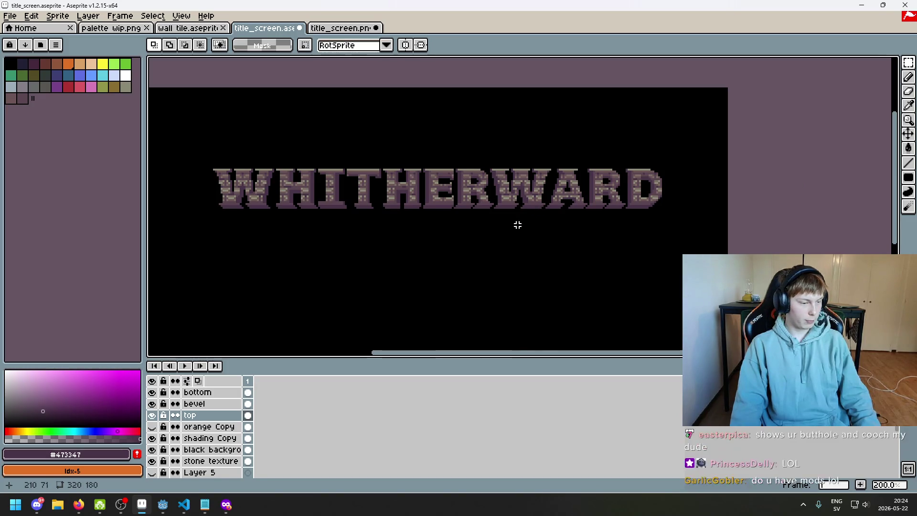
scroll(364, 158, "down", 1)
scroll(471, 159, "up", 1)
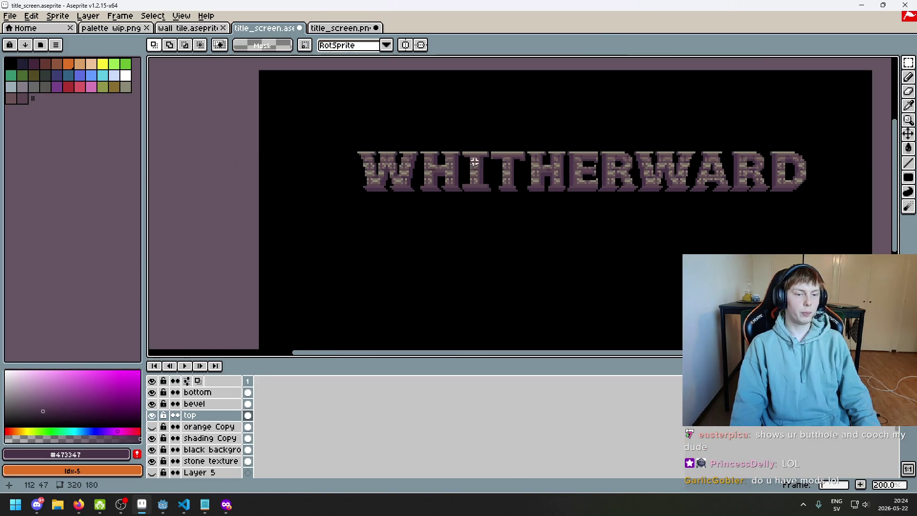
scroll(348, 153, "up", 3)
scroll(411, 205, "down", 4)
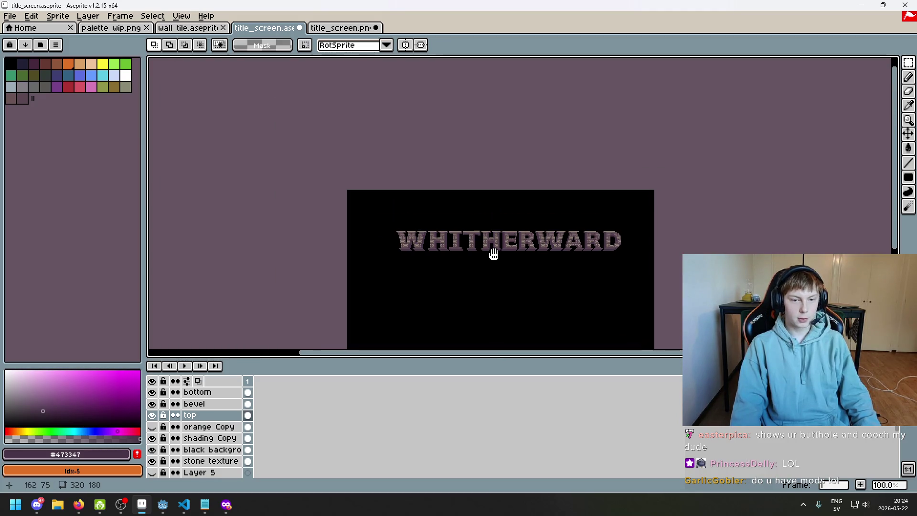
- Zoom in and centre the enlarged WHITHERWARD title on screen
mouse_move(494, 253)
left_mouse_down()
mouse_move(422, 219)
mouse_move(407, 244)
mouse_move(473, 287)
left_mouse_up()
scroll(362, 220, "down", 3)
scroll(362, 220, "up", 4)
scroll(470, 286, "up", 1)
mouse_move(367, 199)
left_mouse_down()
mouse_move(443, 251)
mouse_move(516, 235)
left_mouse_up()
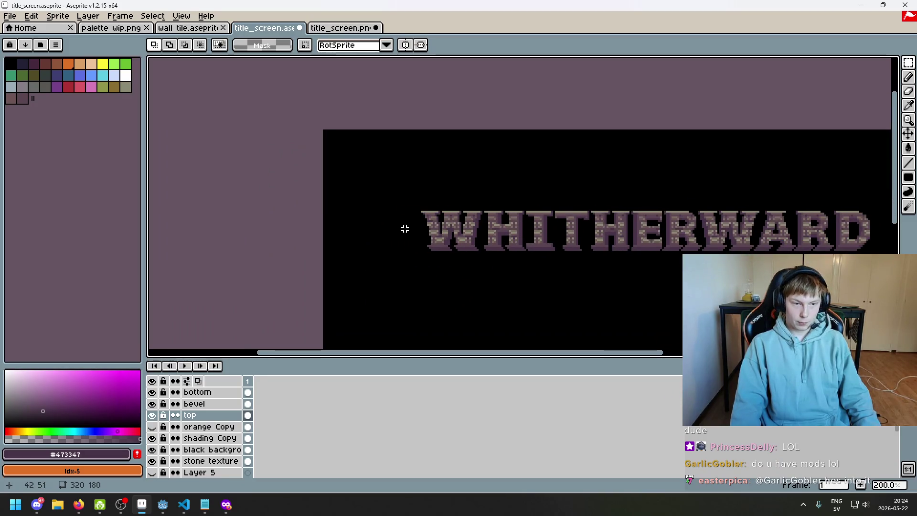
scroll(400, 227, "down", 3)
scroll(452, 232, "up", 3)
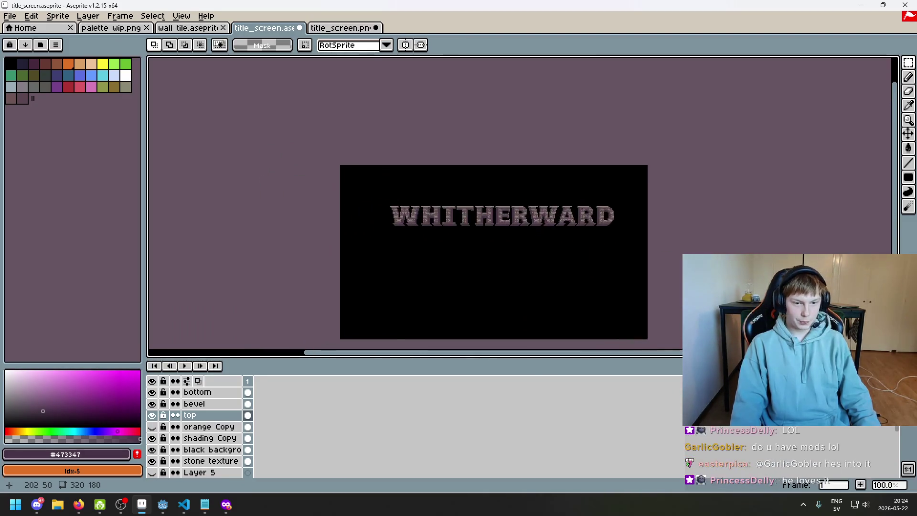
scroll(430, 215, "down", 1)
scroll(430, 214, "up", 3)
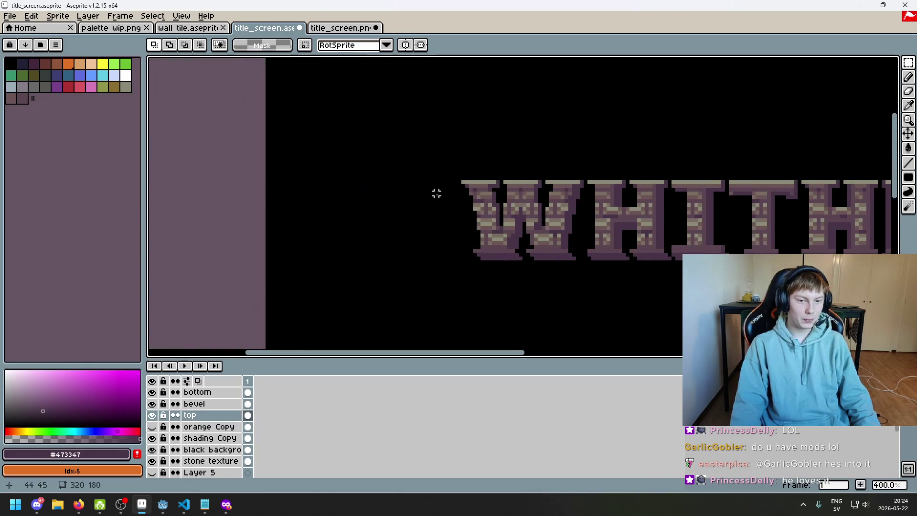
scroll(451, 190, "down", 5)
scroll(482, 189, "up", 3)
scroll(496, 177, "down", 1)
left_click_drag(512, 174, 456, 190)
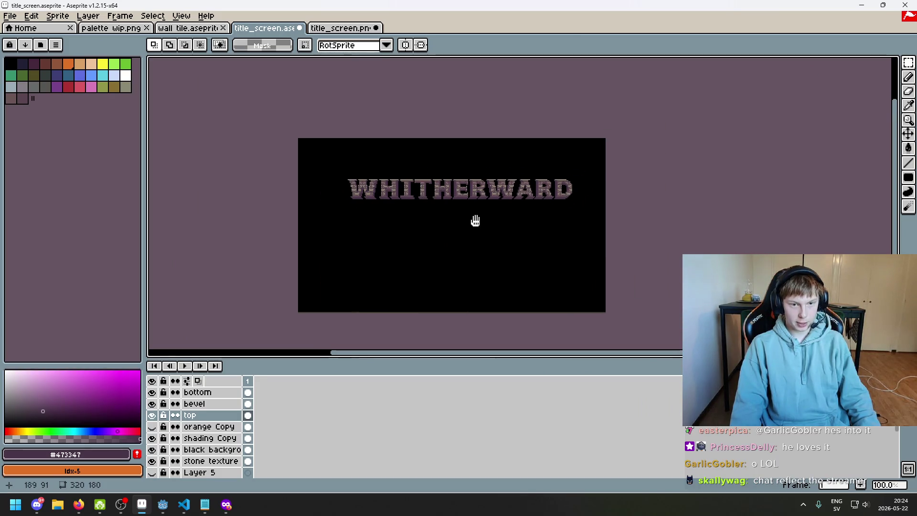
- Compare title_screen.aseprite against the exported title_screen.png tab
left_click(341, 28)
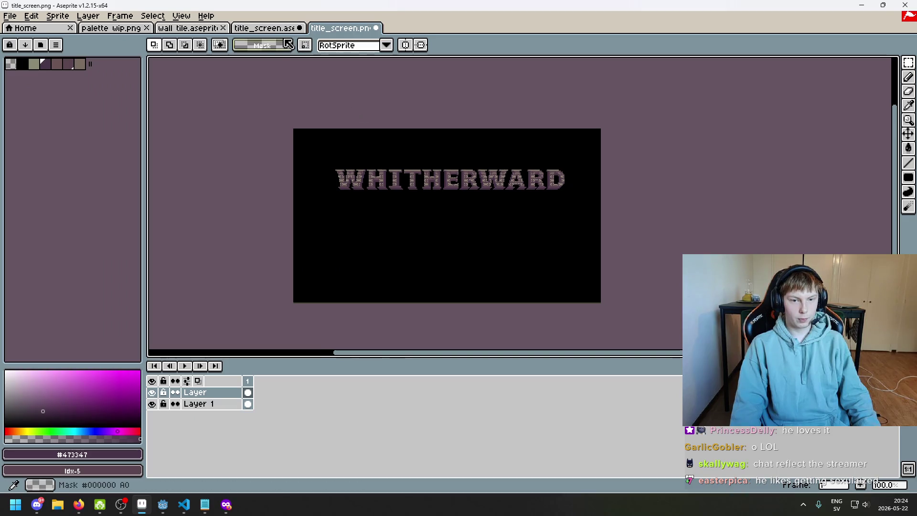
left_click(284, 29)
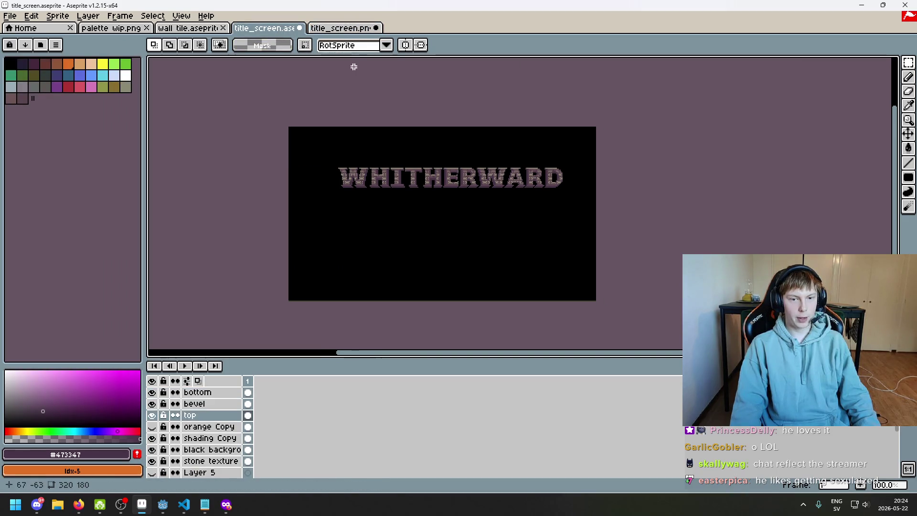
left_click_drag(387, 121, 360, 127)
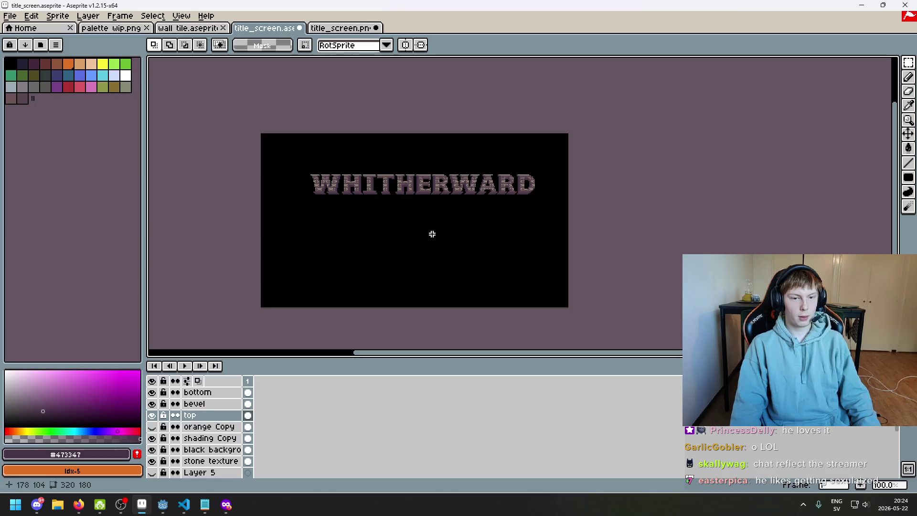
left_click(348, 28)
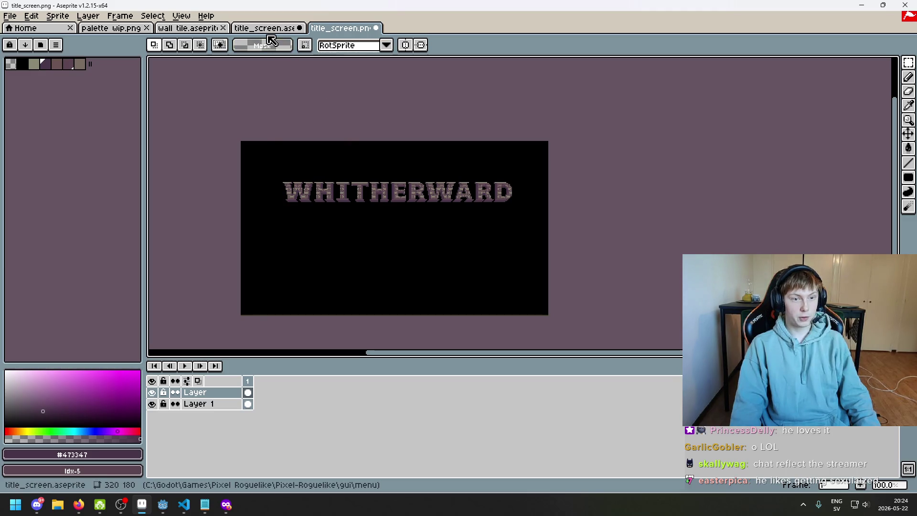
left_click(267, 30)
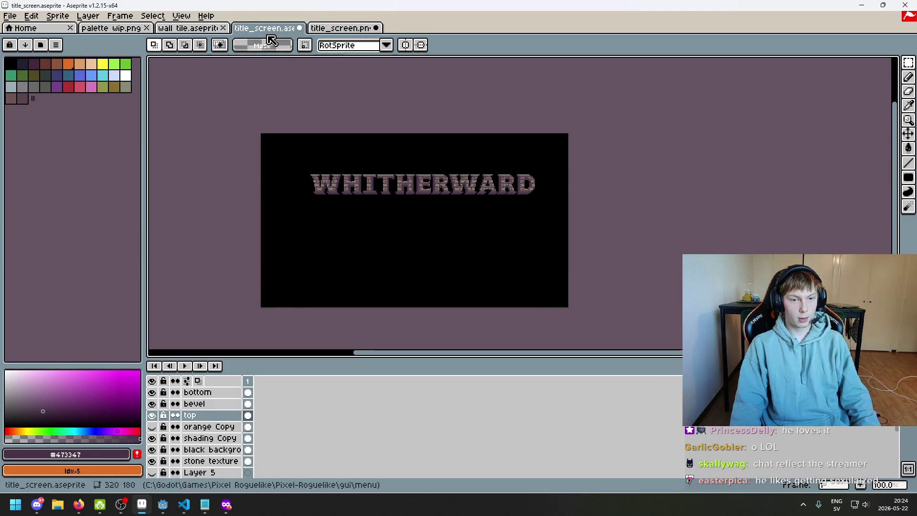
left_click_drag(311, 216, 305, 231)
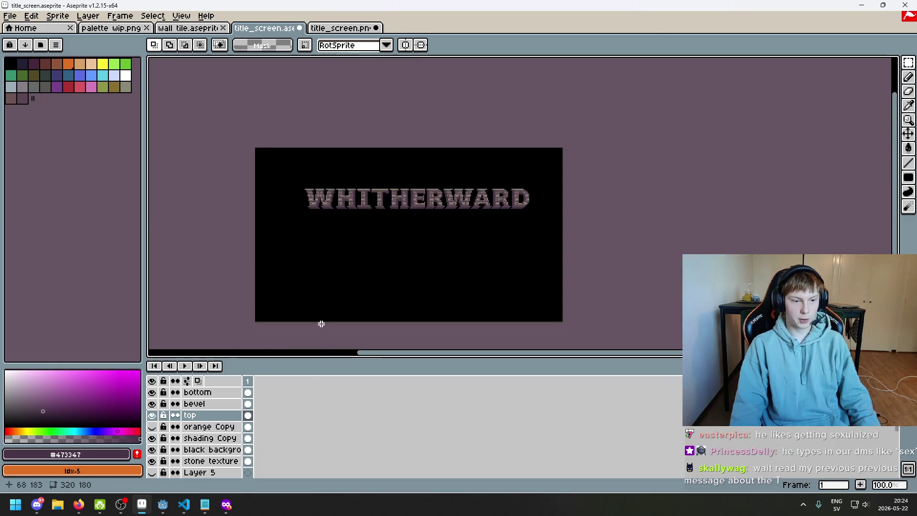
scroll(335, 272, "up", 1)
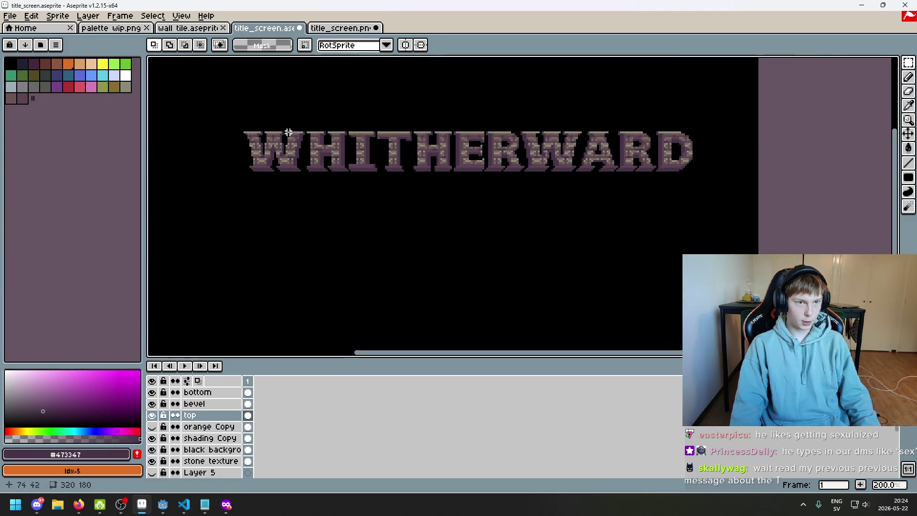
- Export the title as title_screen_squished.png, accepting the PNG layer warning
left_click(11, 16)
left_click(53, 94)
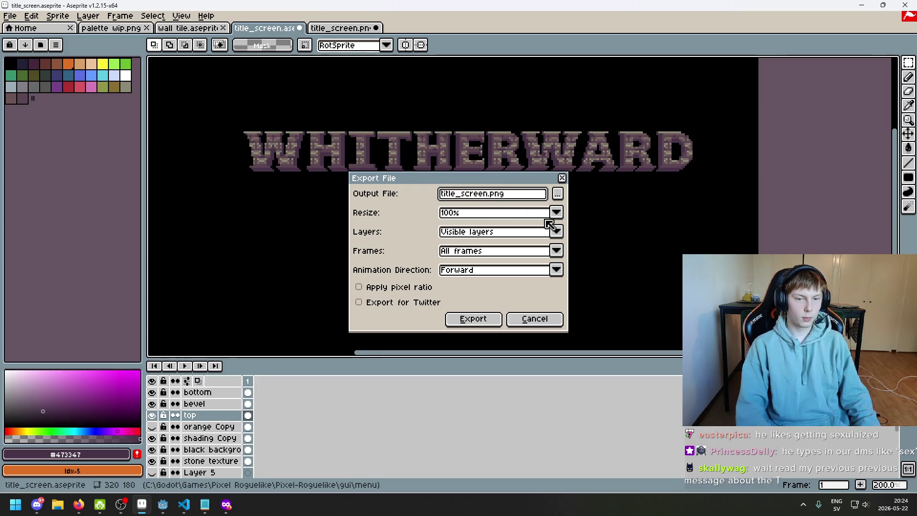
type("_squished")
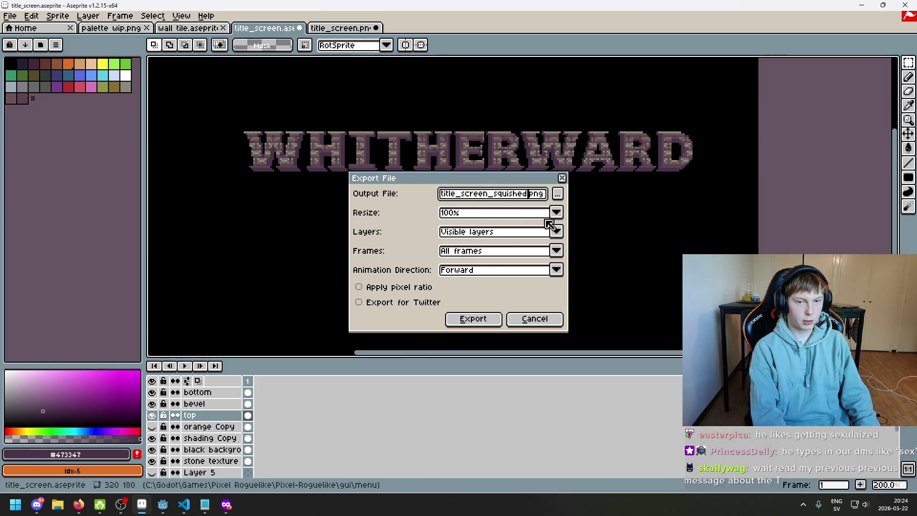
key("Return")
left_click(450, 299)
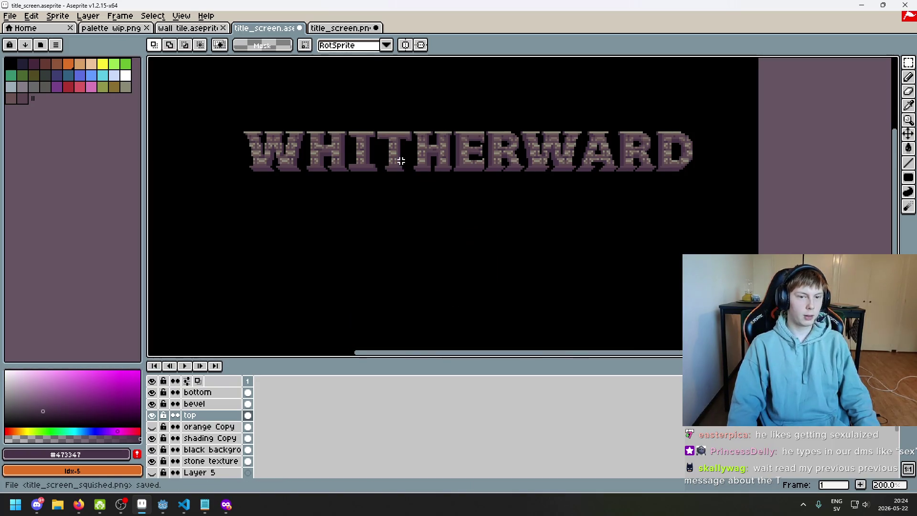
- Open title_screen_squished.png as its own document
left_click(9, 16)
left_click(34, 37)
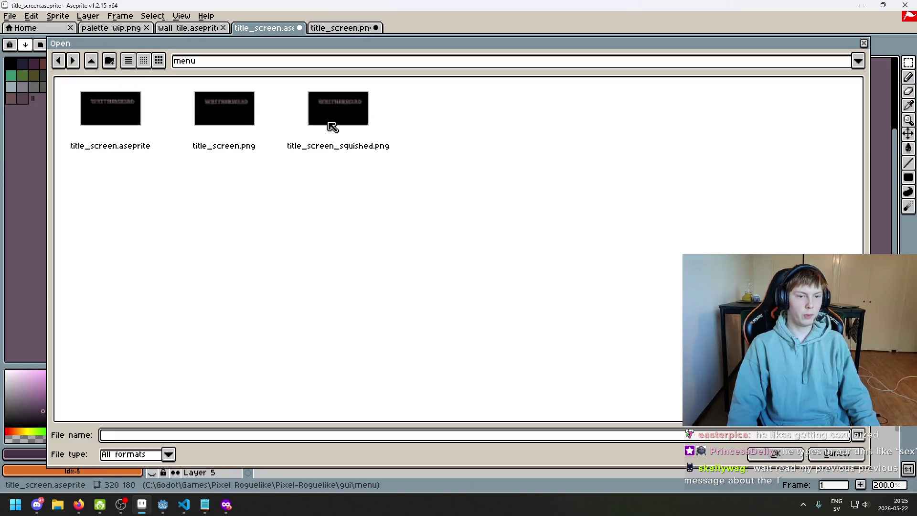
left_click(221, 120)
double_click(338, 119)
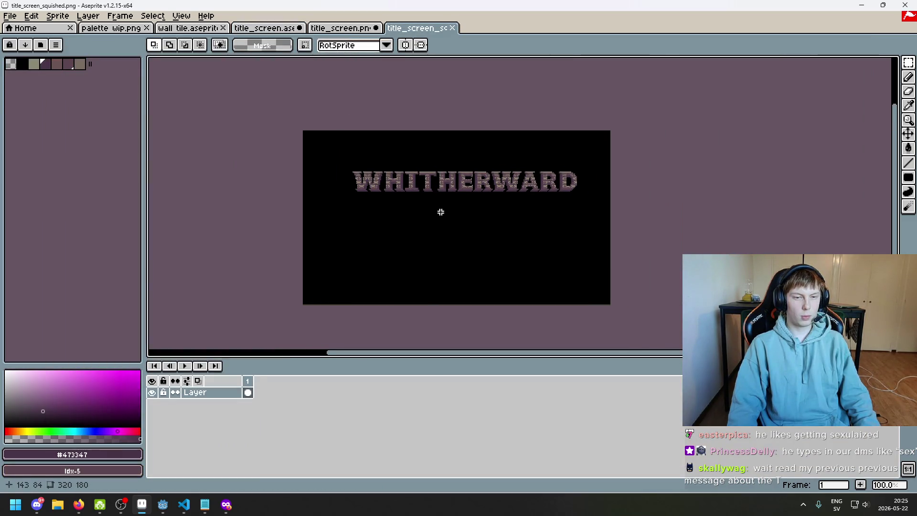
- Select the right part of the title from R onward and pick black as the drawing colour
left_click_drag(438, 207, 438, 219)
scroll(446, 199, "up", 1)
scroll(448, 212, "down", 1)
scroll(449, 212, "up", 1)
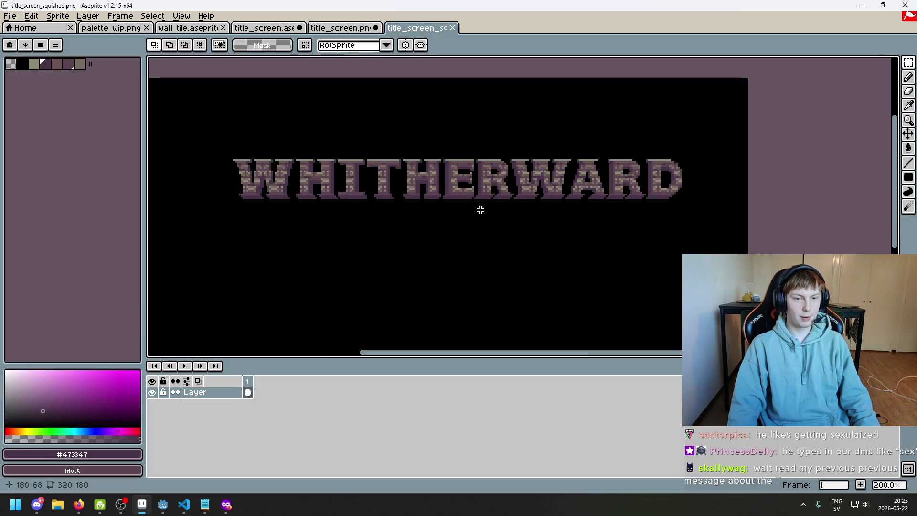
scroll(492, 208, "down", 1)
scroll(511, 254, "up", 1)
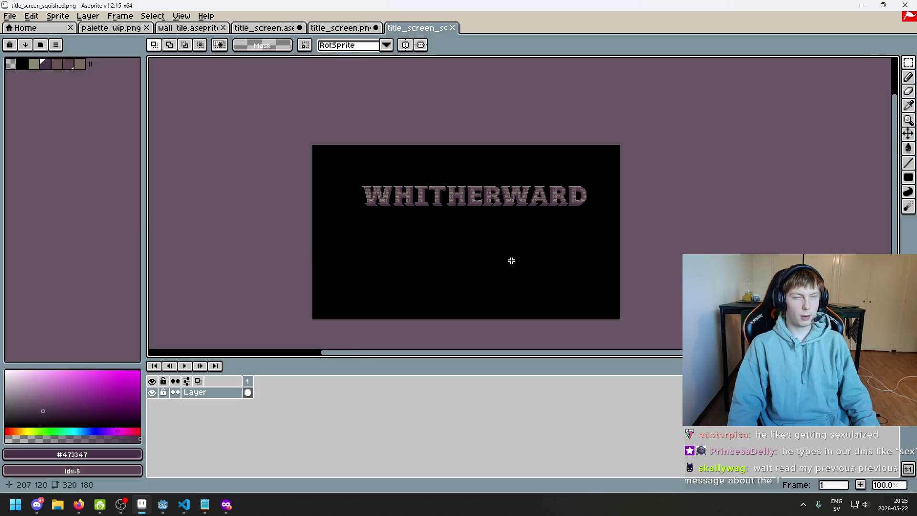
scroll(487, 184, "up", 1)
left_click_drag(466, 159, 860, 311)
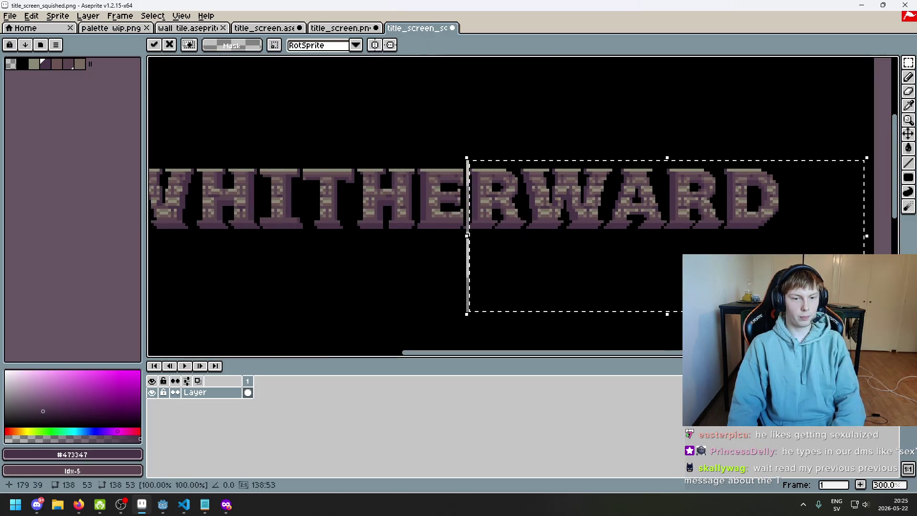
scroll(446, 285, "down", 2)
scroll(446, 285, "up", 1)
left_click(381, 299, "alt")
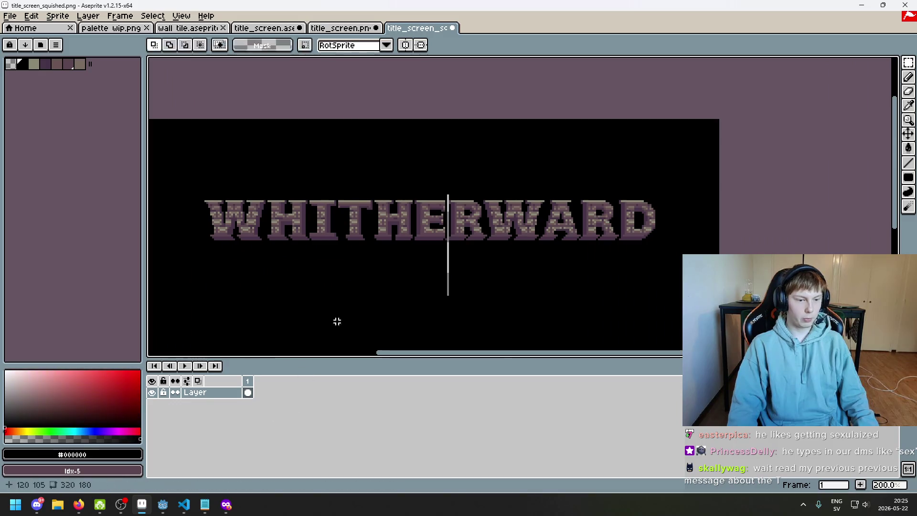
- Add a new layer and move it beneath the title layer
right_click(213, 395)
left_click(225, 395)
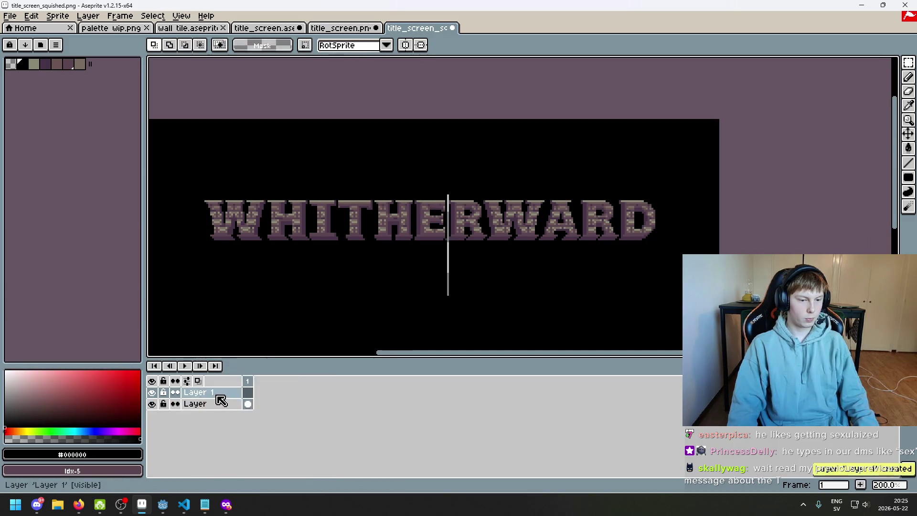
left_click_drag(219, 392, 218, 406)
key("g")
scroll(262, 310, "down", 2)
scroll(262, 311, "up", 1)
scroll(437, 271, "up", 2)
left_click_drag(426, 247, 526, 242)
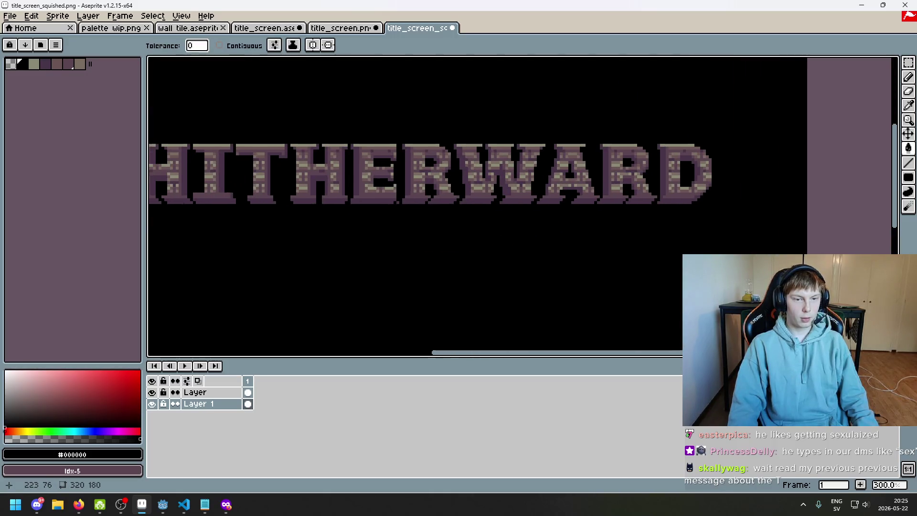
scroll(526, 243, "up", 4)
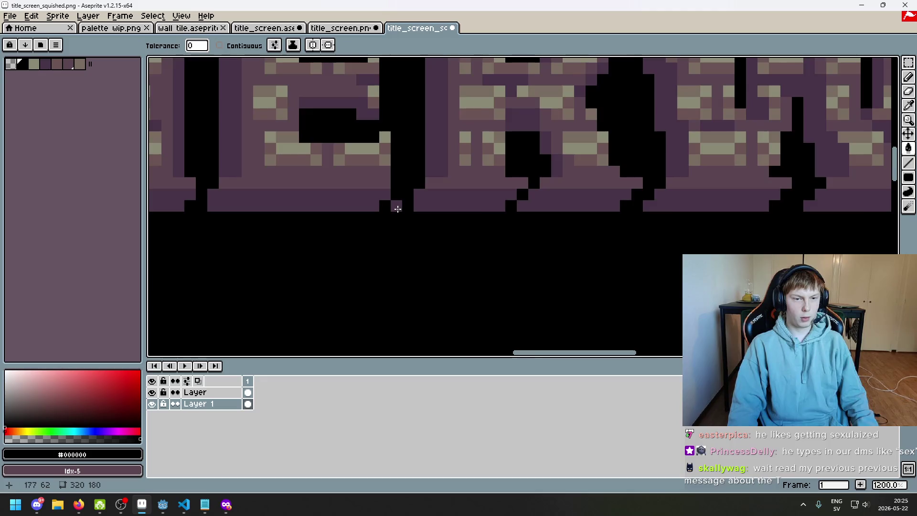
scroll(402, 205, "down", 3)
scroll(431, 229, "up", 5)
- On the title layer, fill a gap pixel with dark purple #473347 and erase a stray pixel back to black
key("b")
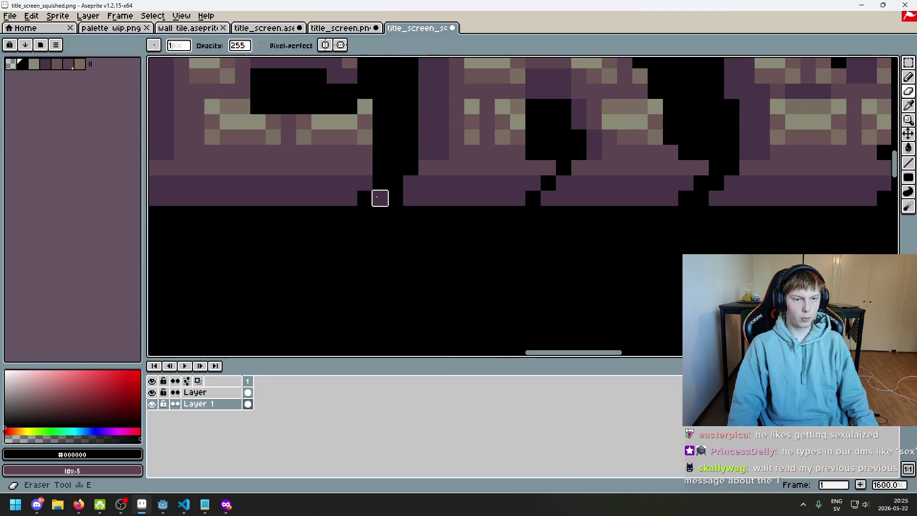
left_click(215, 392)
left_click(382, 196, "alt")
left_click(396, 198)
key("e")
left_click(380, 198)
scroll(381, 198, "down", 7)
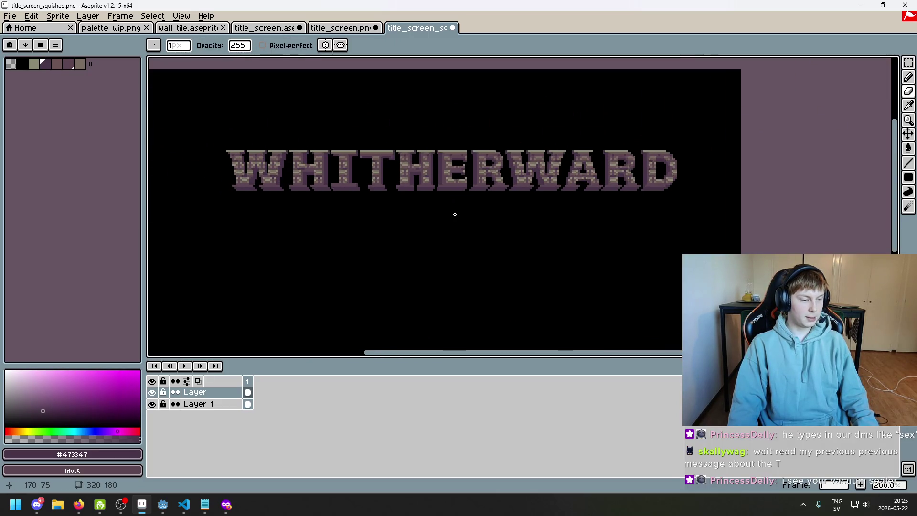
- Zoom in and out to inspect the WHITHERWARD lettering up close
scroll(452, 210, "down", 1)
scroll(451, 212, "up", 1)
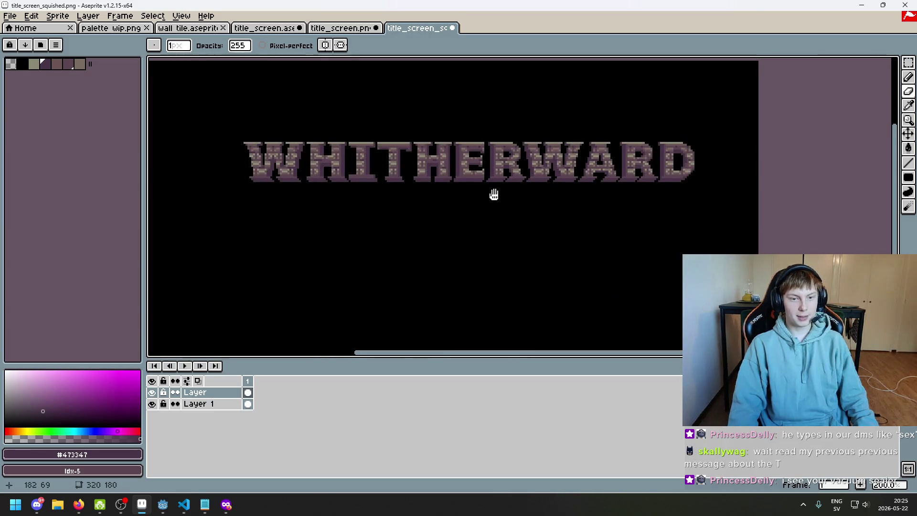
scroll(471, 215, "up", 2)
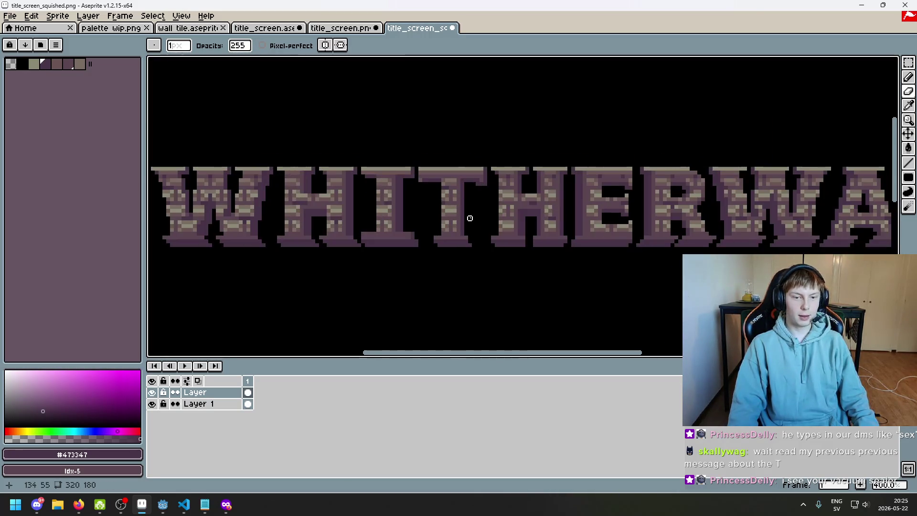
scroll(414, 178, "up", 2)
scroll(414, 178, "up", 1)
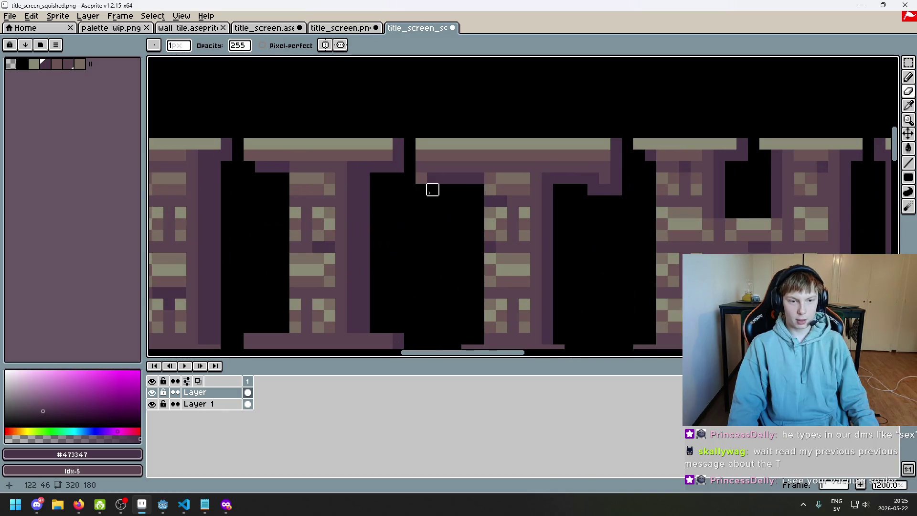
scroll(430, 188, "down", 4)
scroll(432, 193, "up", 3)
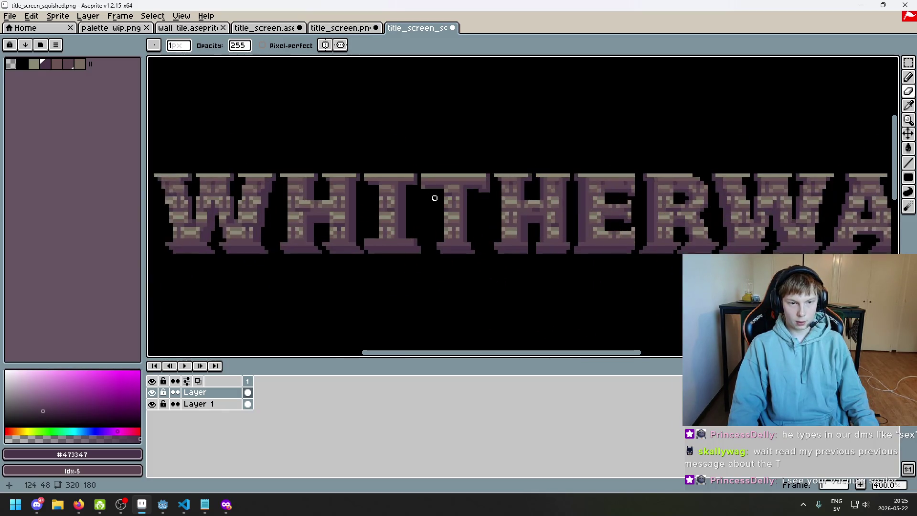
scroll(420, 184, "up", 2)
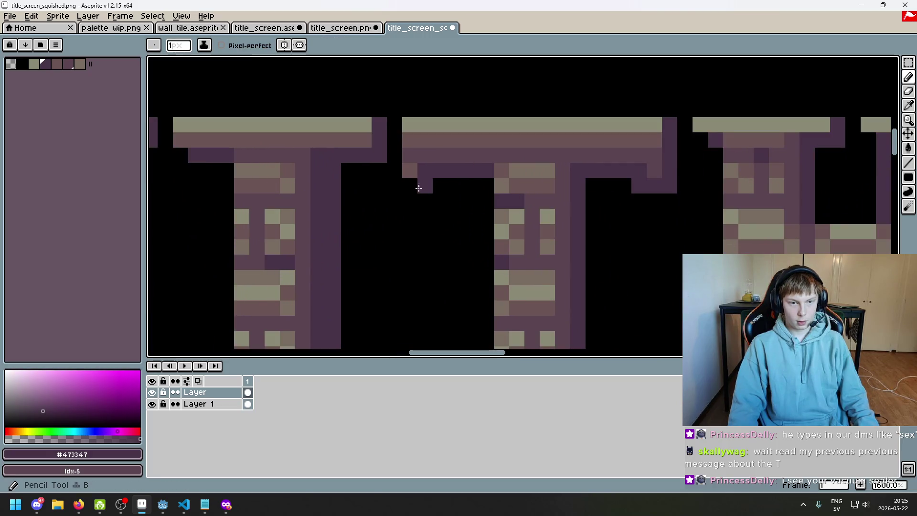
scroll(419, 186, "down", 3)
scroll(467, 236, "down", 1)
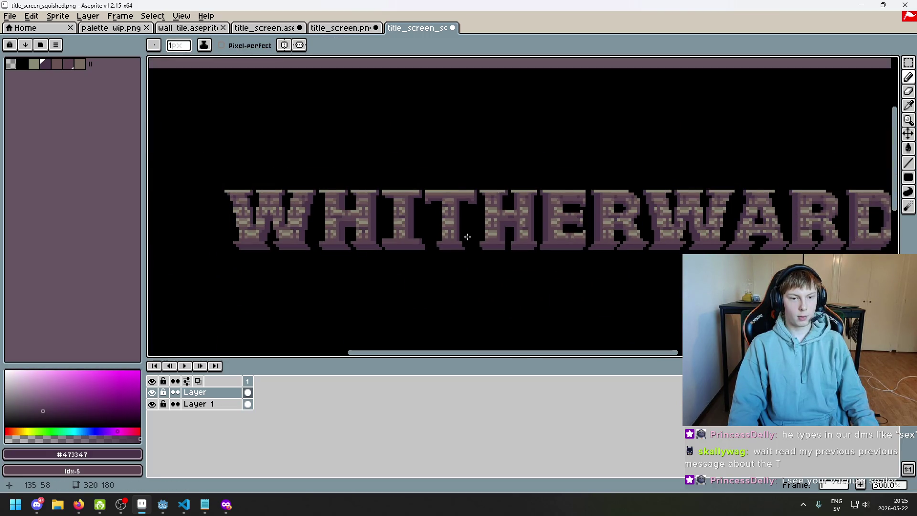
scroll(439, 206, "up", 4)
- Recentre the title, then go via title_screen.png to the layered title_screen.aseprite document
scroll(420, 190, "down", 4)
scroll(443, 247, "down", 1)
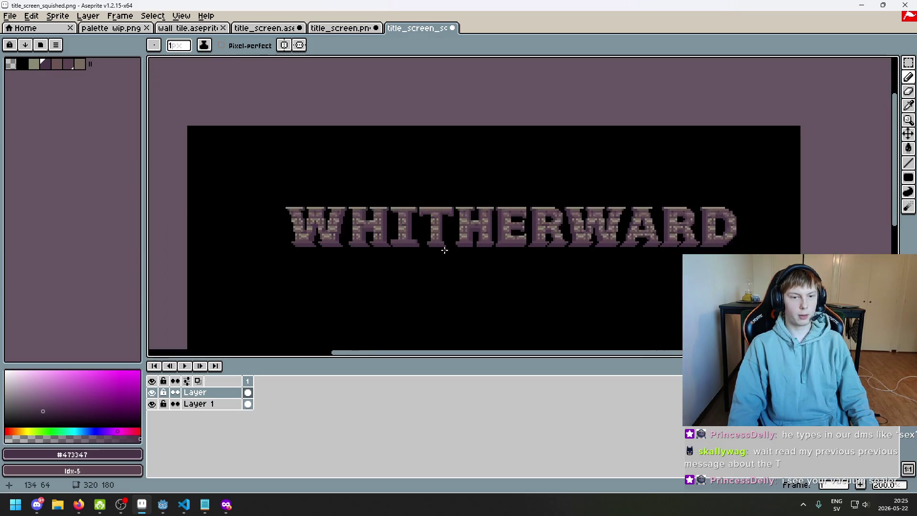
left_click_drag(458, 261, 478, 188)
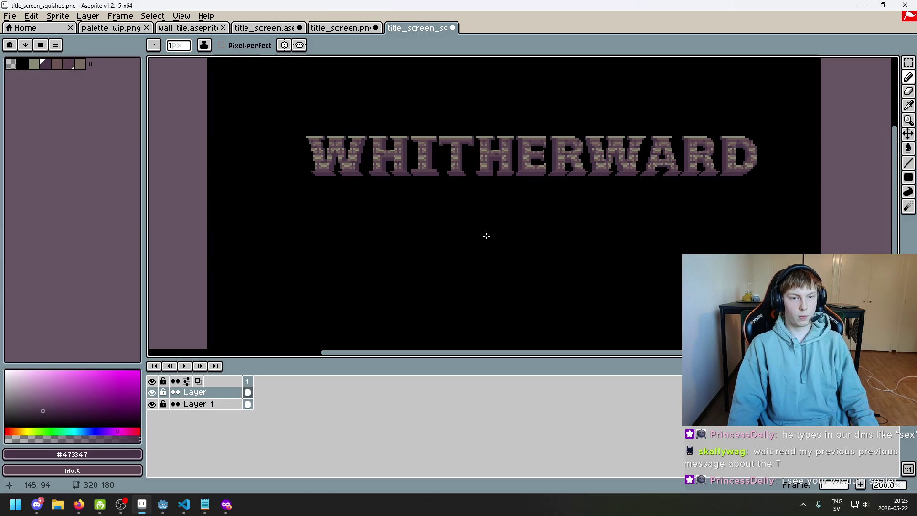
left_click(341, 28)
left_click(262, 29)
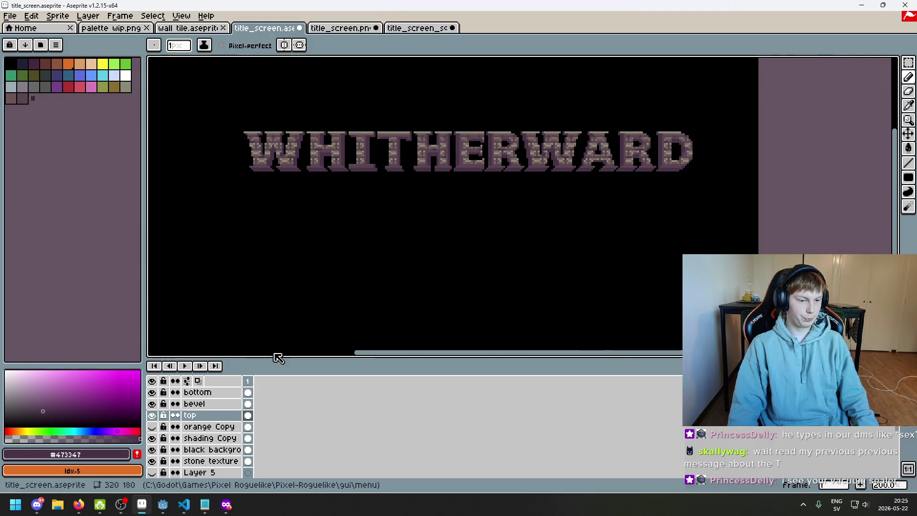
- Compare the lettering by toggling the orange Copy and shading Copy layers, leaving orange Copy hidden
scroll(407, 178, "up", 4)
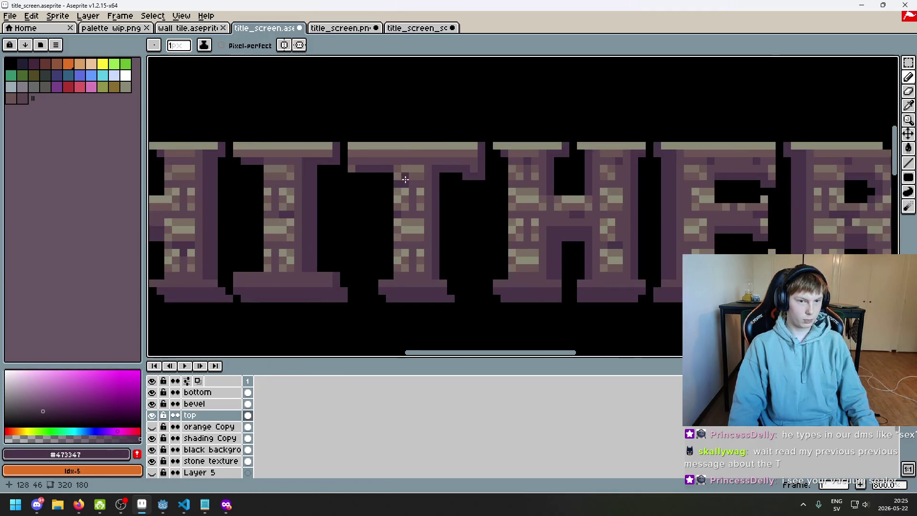
scroll(453, 182, "up", 2)
left_click(153, 426)
left_click(151, 426)
left_click(152, 427)
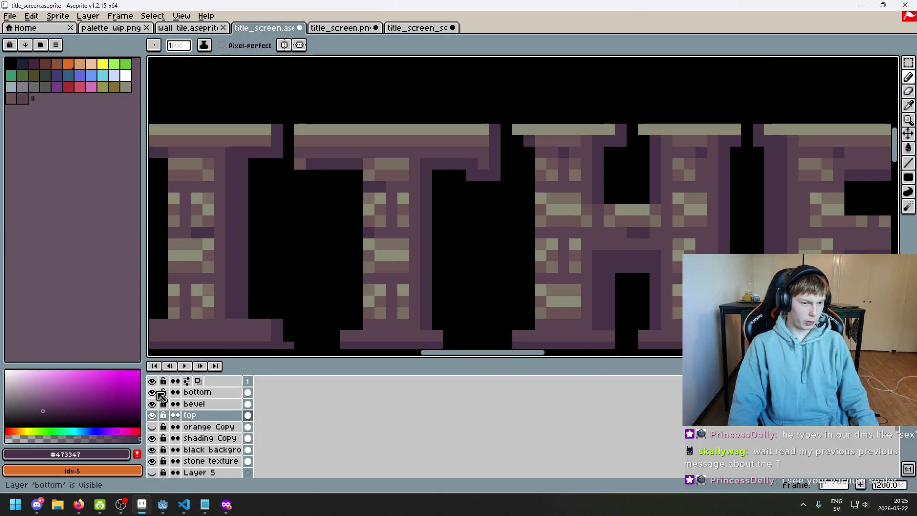
left_click(152, 438)
left_click(152, 438)
- Draw two purple pixels on the shading Copy layer and save title_screen.aseprite
left_click(201, 438)
left_click_drag(312, 175, 302, 176)
scroll(302, 176, "down", 5)
key("ctrl+s")
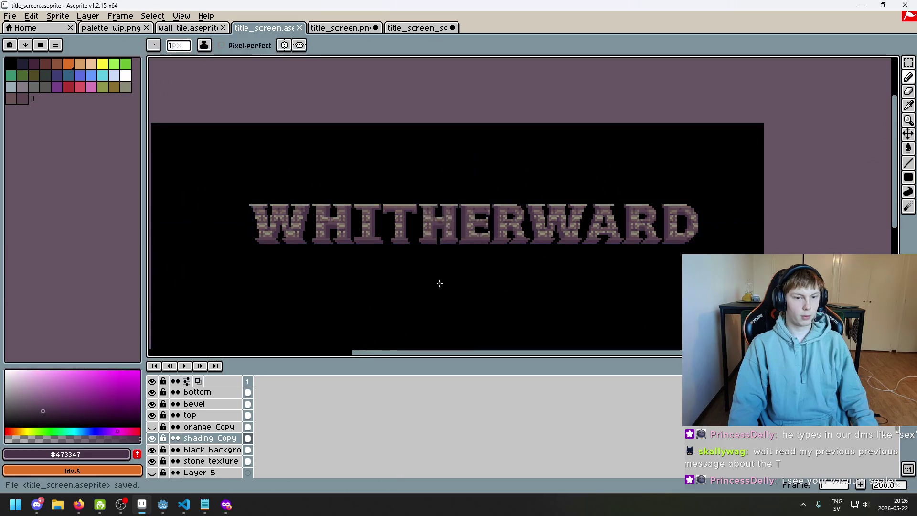
left_click(418, 28)
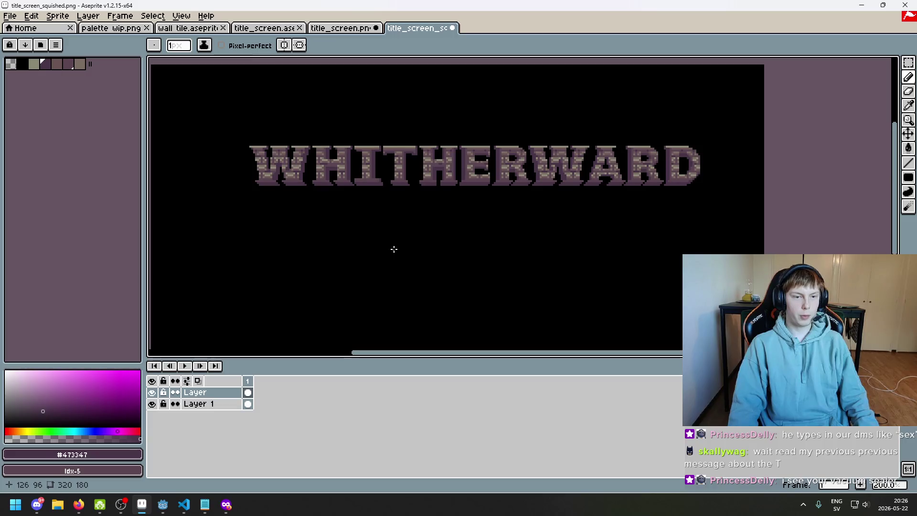
- Pan and zoom title_screen_squished.png to frame the whole WHITHERWARD title
left_click_drag(394, 249, 453, 248)
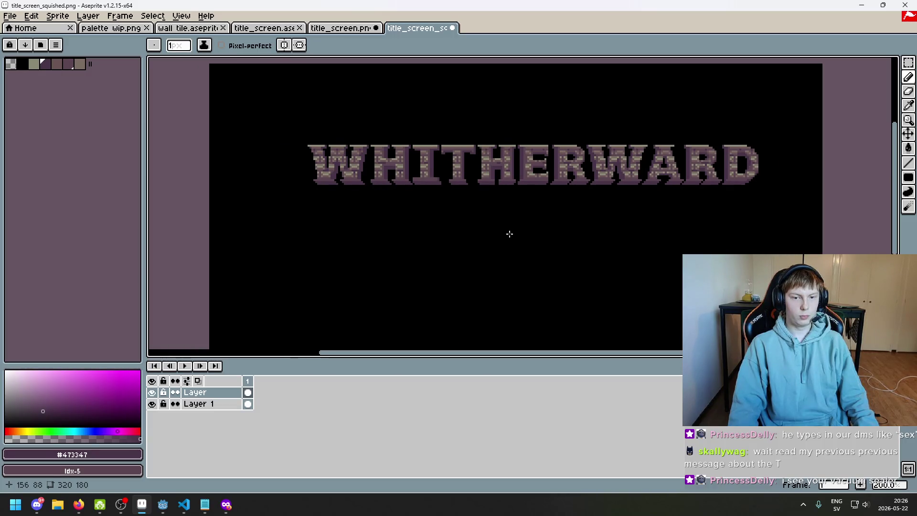
left_click_drag(509, 233, 433, 226)
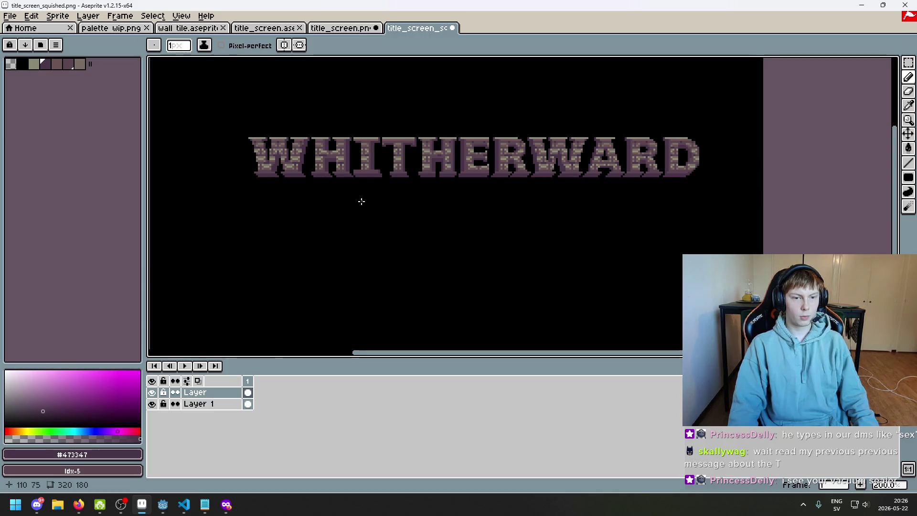
scroll(398, 213, "down", 1)
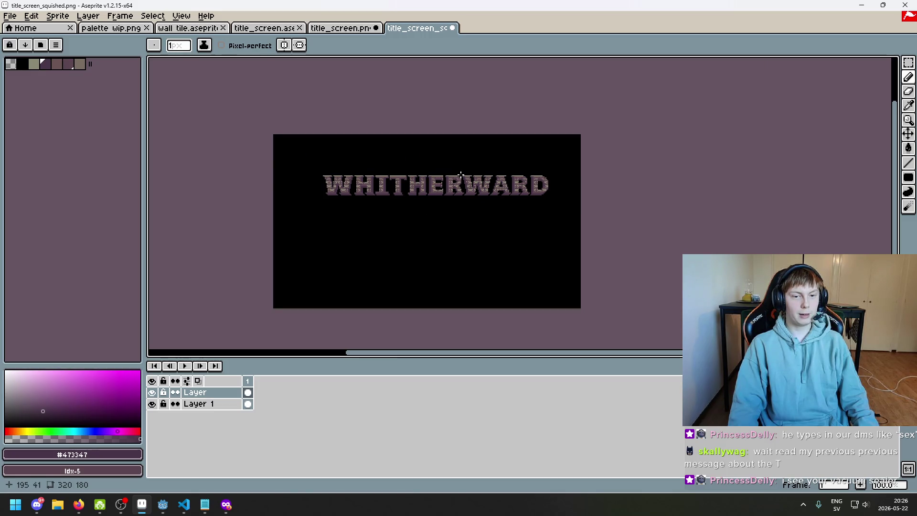
scroll(480, 208, "up", 1)
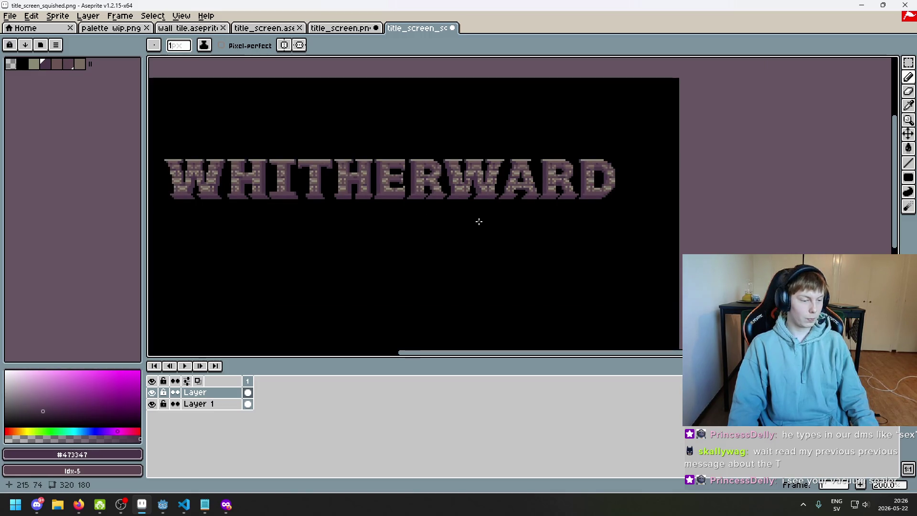
scroll(519, 189, "left", 3)
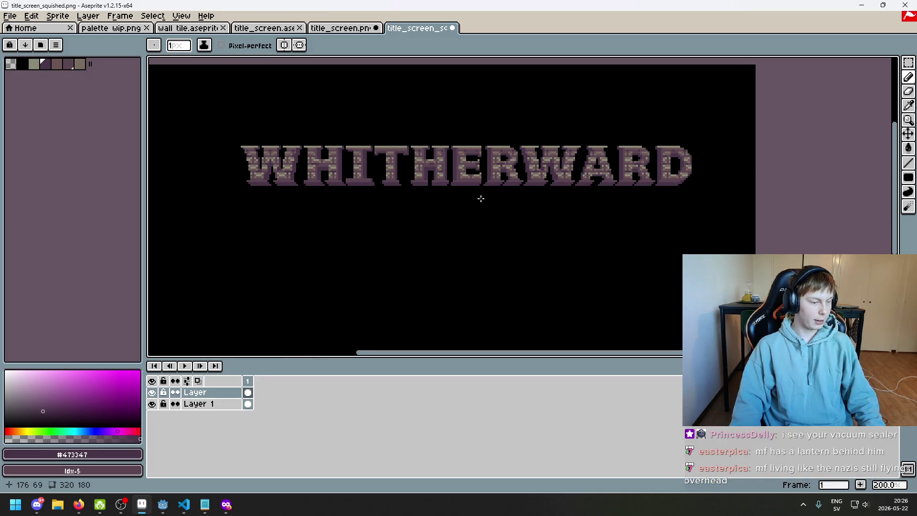
left_click_drag(466, 206, 459, 211)
scroll(473, 209, "down", 1)
scroll(473, 210, "up", 1)
scroll(474, 213, "down", 1)
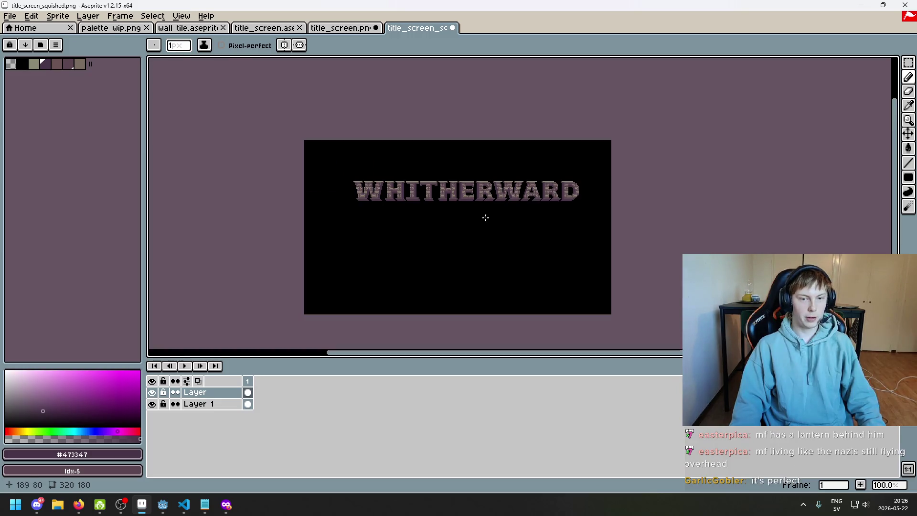
scroll(476, 216, "up", 1)
left_click_drag(481, 229, 515, 196)
- Preview the title full screen with F8, reopening it at a larger zoom
key("F8")
key("Escape")
scroll(462, 286, "up", 1)
scroll(462, 267, "up", 1)
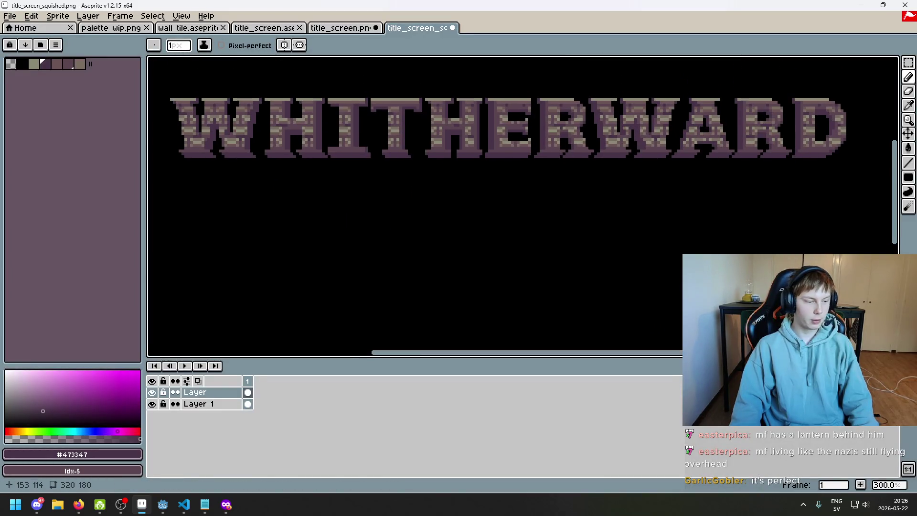
key("F8")
mouse_move(508, 128)
left_mouse_down()
mouse_move(484, 184)
mouse_move(474, 151)
left_mouse_up()
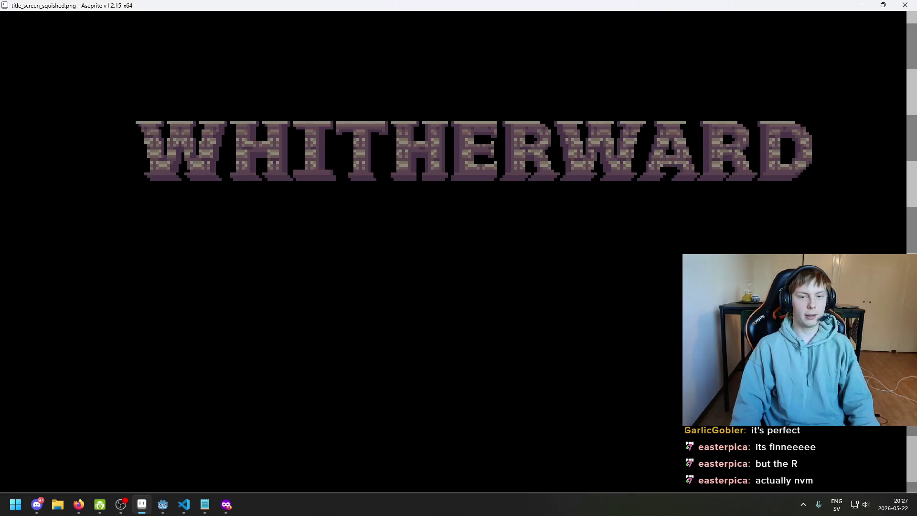
- Exit the full-screen preview and zoom in on the WHITHERWARD letters
key("Escape")
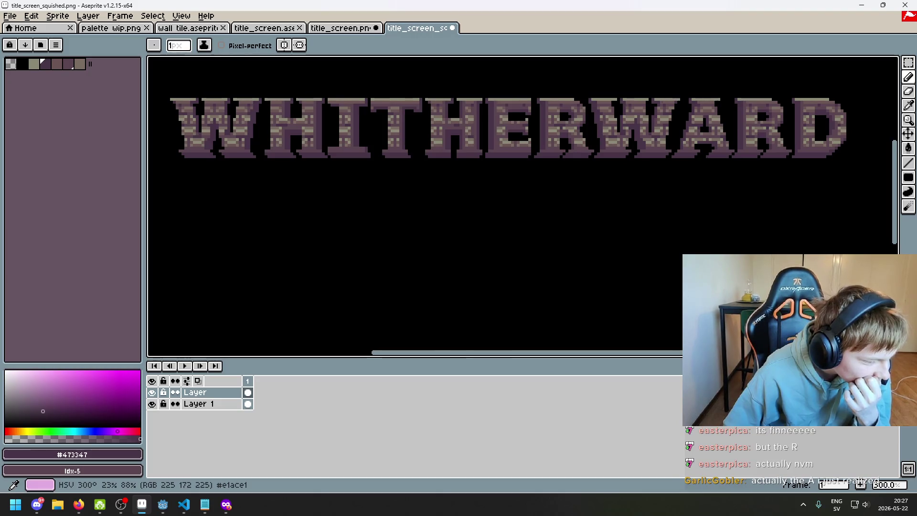
key("alt+Tab")
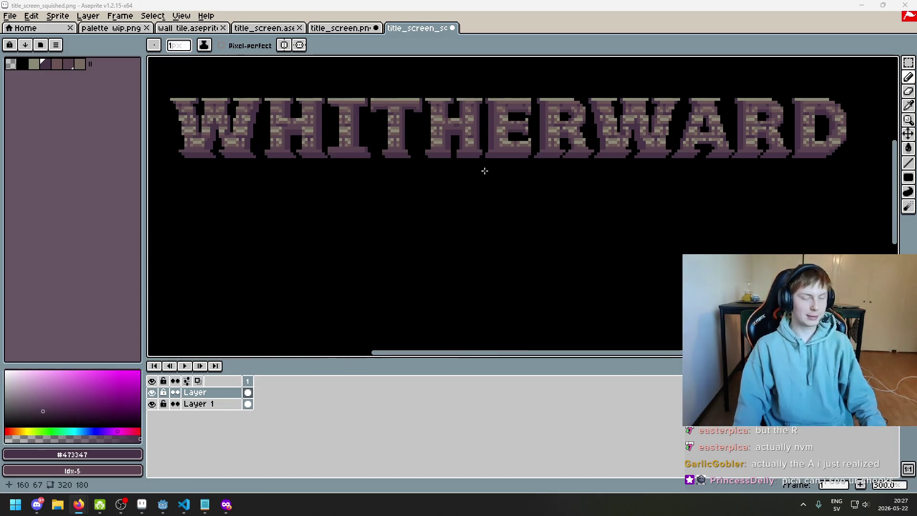
scroll(483, 172, "up", 1)
scroll(725, 137, "up", 1)
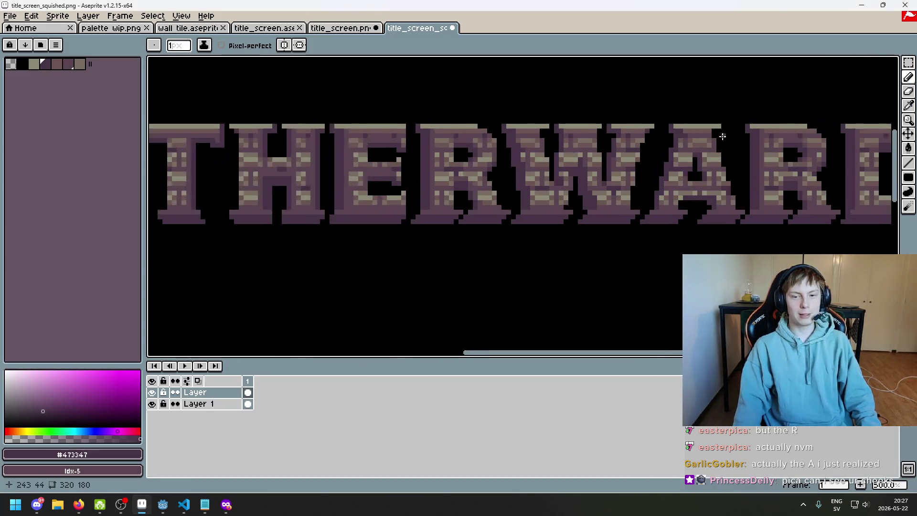
scroll(664, 141, "up", 1)
scroll(664, 141, "down", 3)
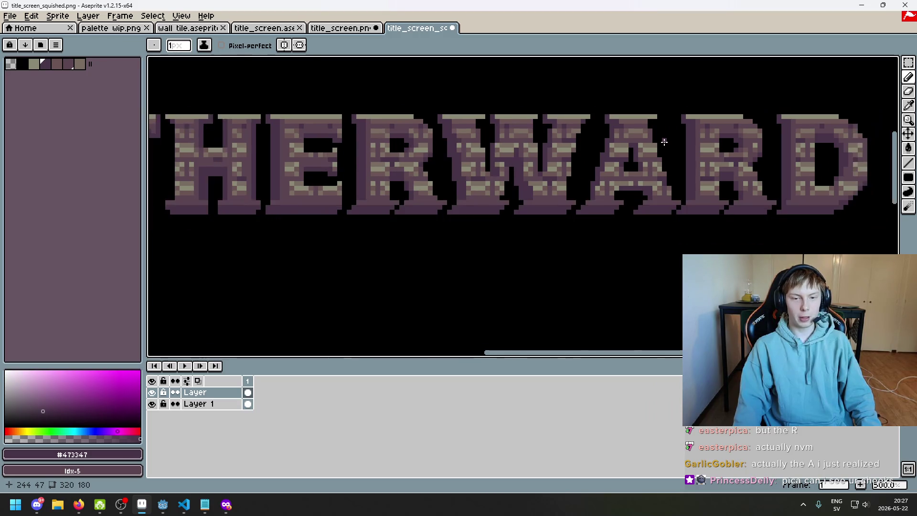
left_click_drag(635, 182, 645, 180)
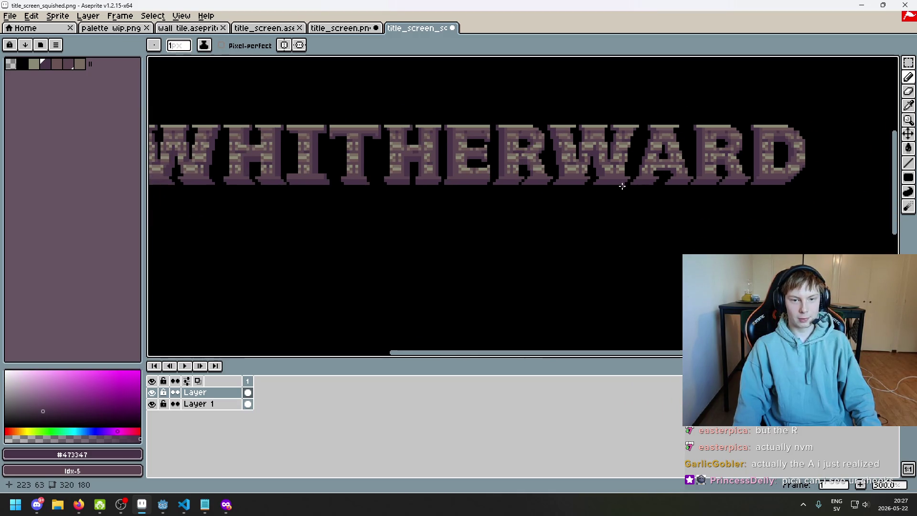
left_click_drag(592, 194, 634, 199)
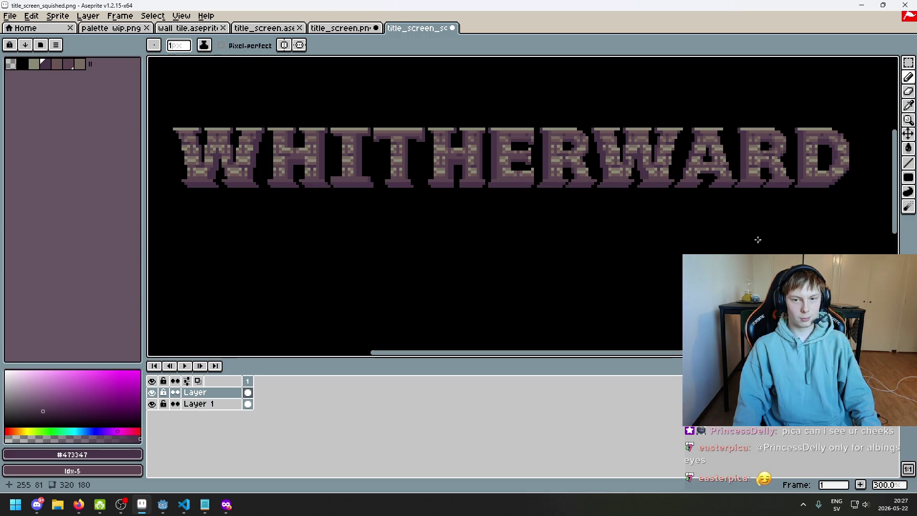
scroll(701, 163, "up", 7)
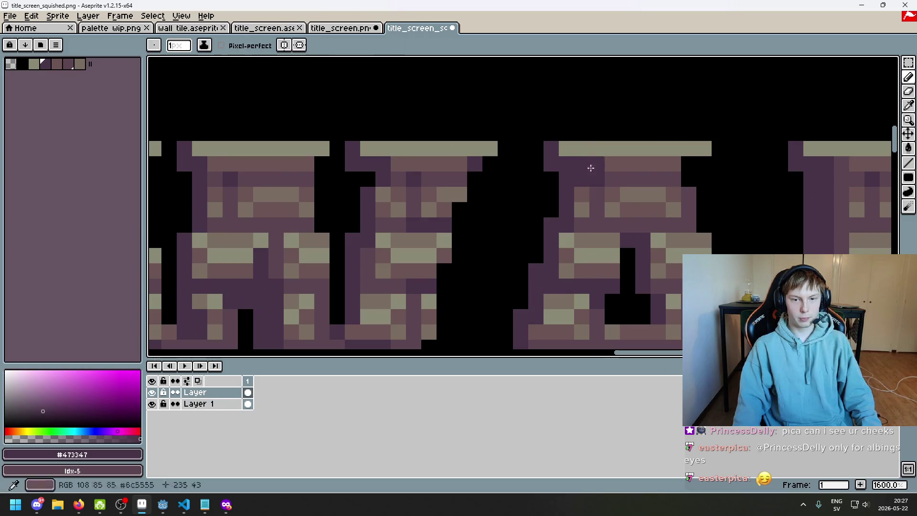
scroll(701, 162, "down", 6)
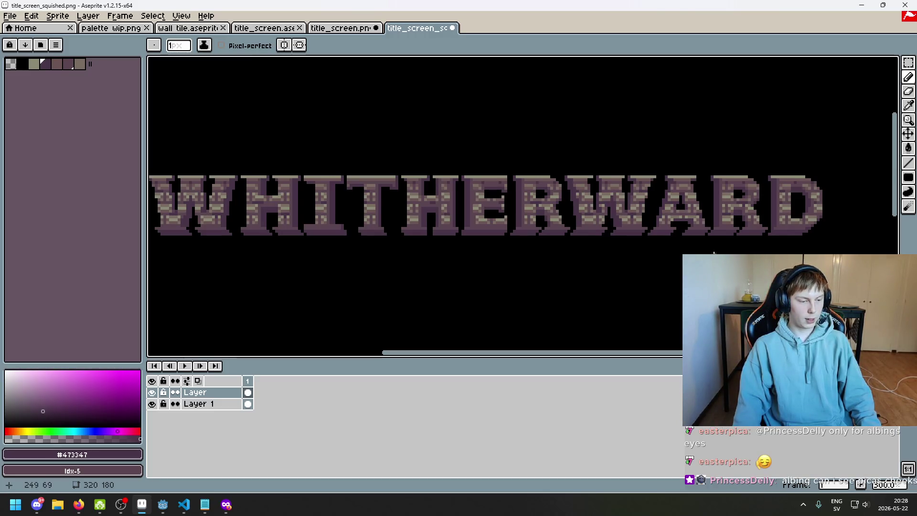
scroll(704, 234, "up", 1)
- Try the Eraser on the lettering toward the right end of the title
left_click_drag(704, 233, 703, 188)
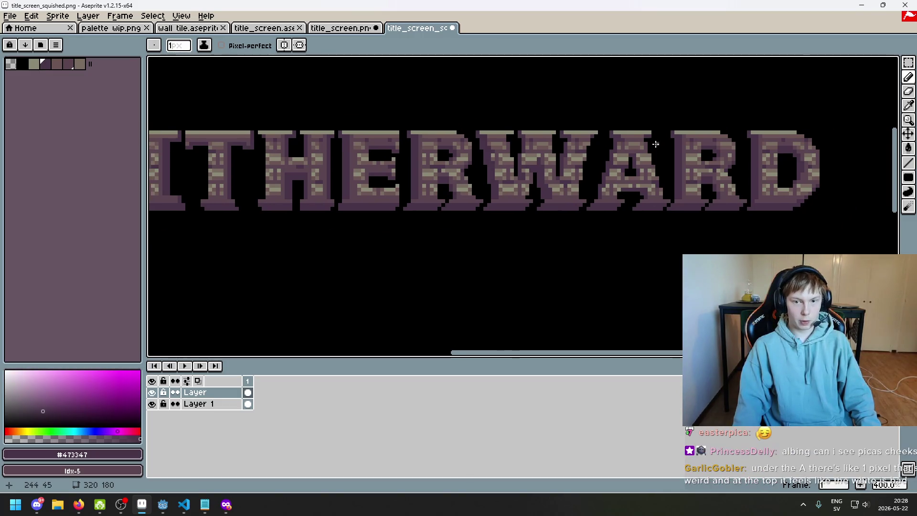
scroll(657, 148, "up", 2)
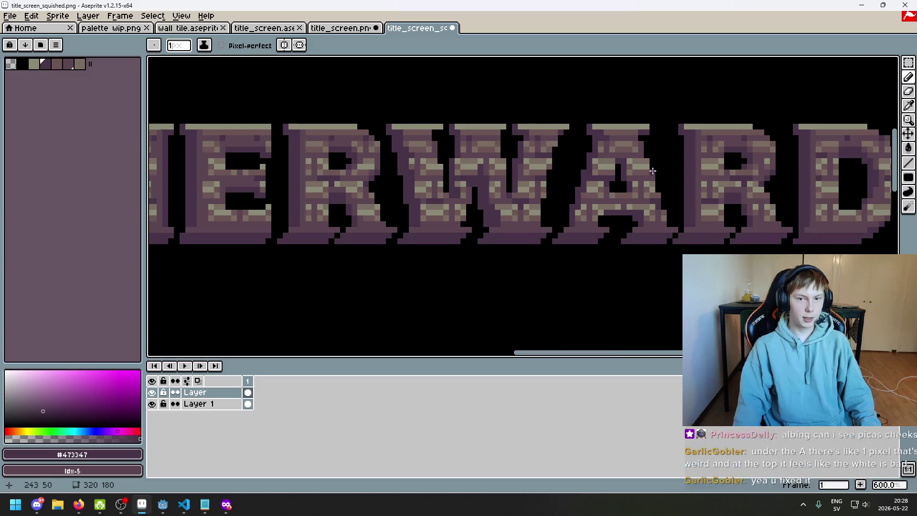
scroll(652, 150, "up", 3)
scroll(726, 157, "down", 4)
scroll(740, 174, "down", 2)
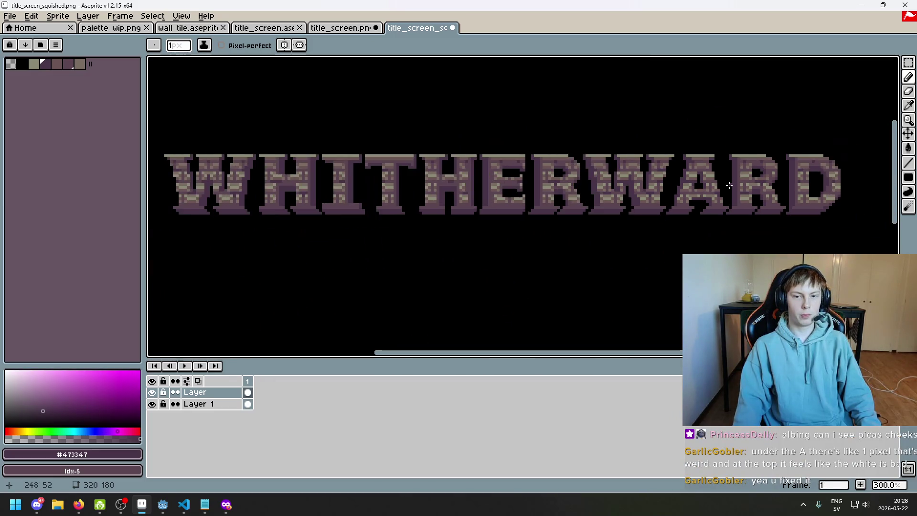
scroll(715, 150, "up", 4)
scroll(715, 150, "up", 1)
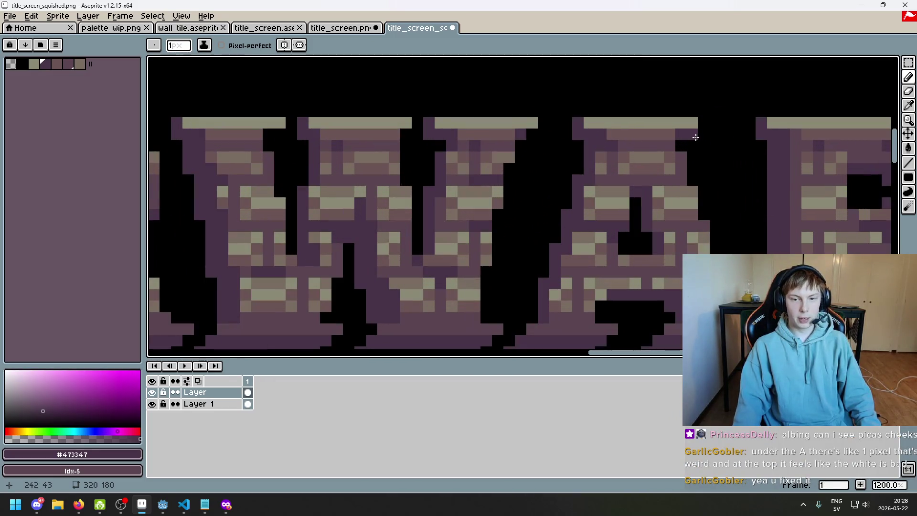
key("e")
scroll(729, 218, "down", 5)
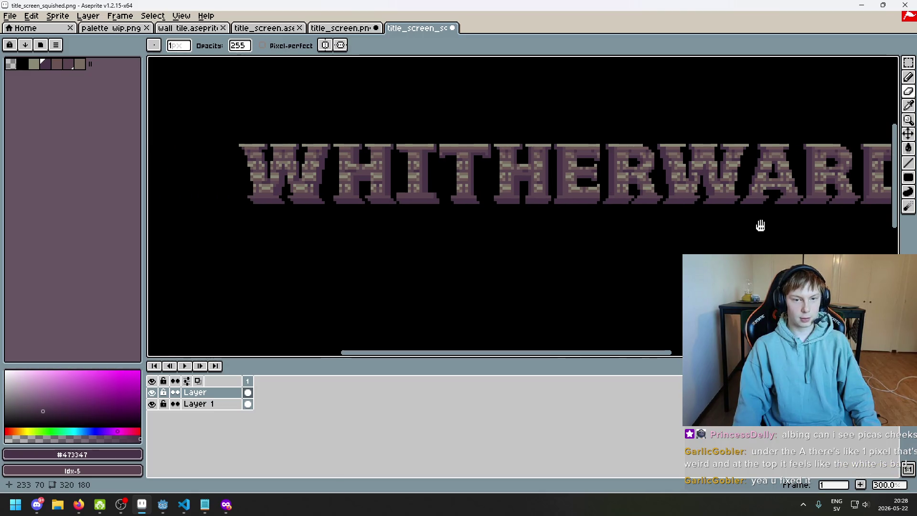
left_click_drag(760, 225, 655, 215)
scroll(702, 141, "up", 4)
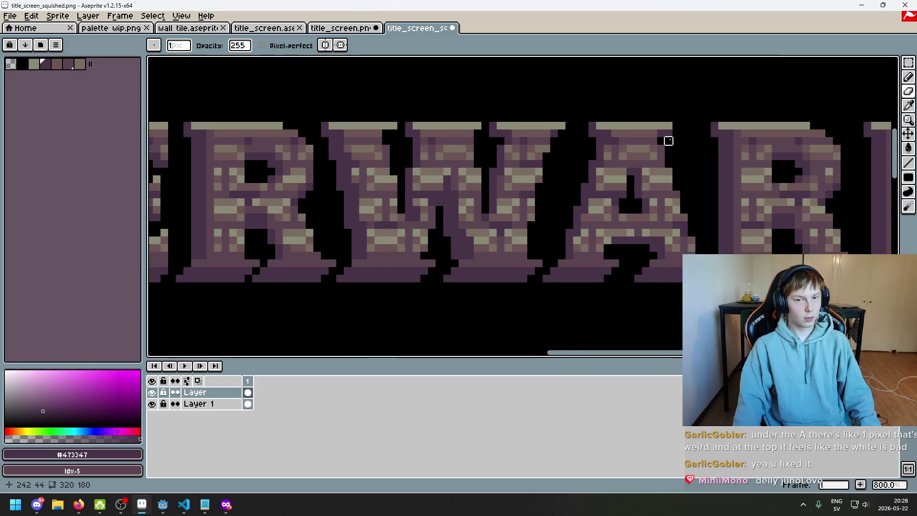
scroll(698, 209, "down", 2)
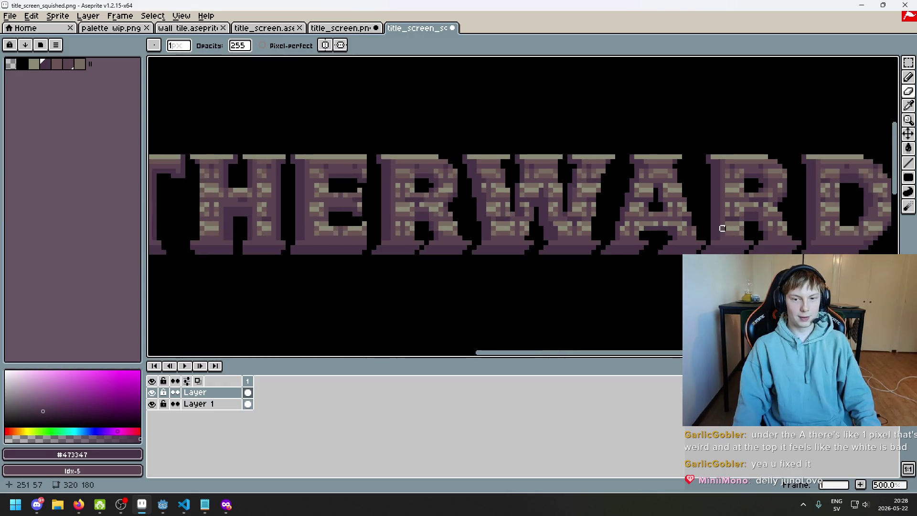
- Undo the two trial erasures with Ctrl+Z
key("ctrl+z")
scroll(723, 230, "down", 2)
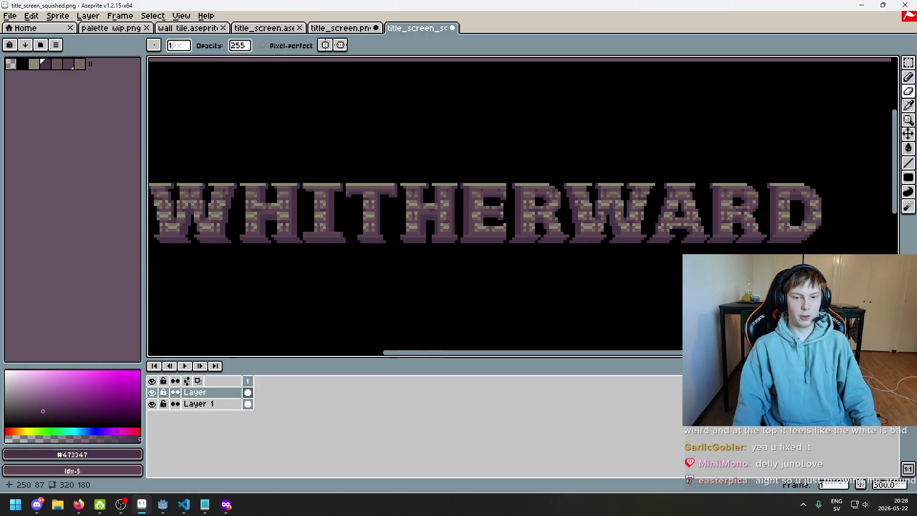
scroll(701, 188, "up", 1)
scroll(684, 189, "down", 5)
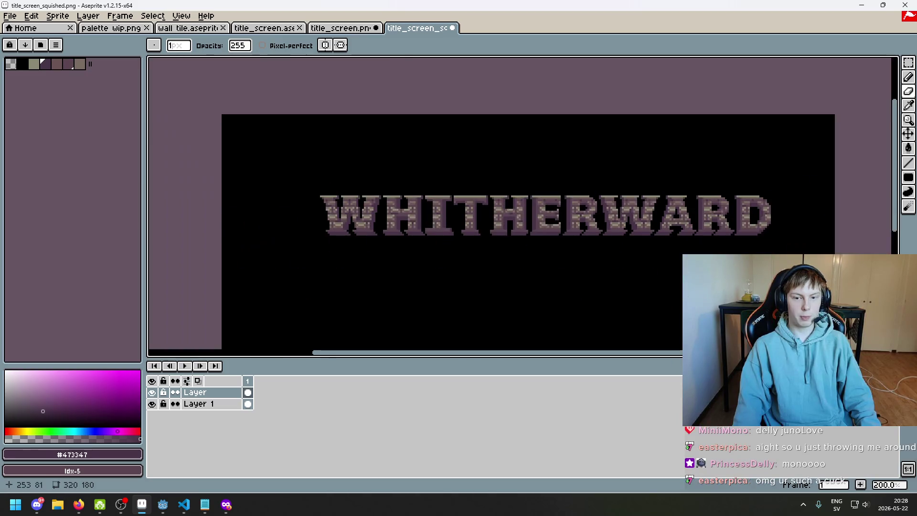
scroll(779, 141, "up", 1)
key("ctrl+z")
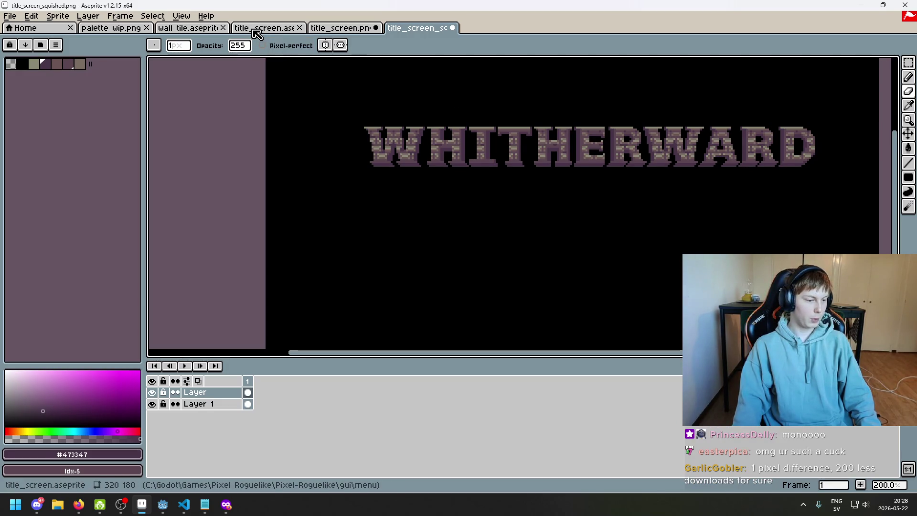
- Show title_screen.aseprite and switch to the Pencil tool
left_click(256, 30)
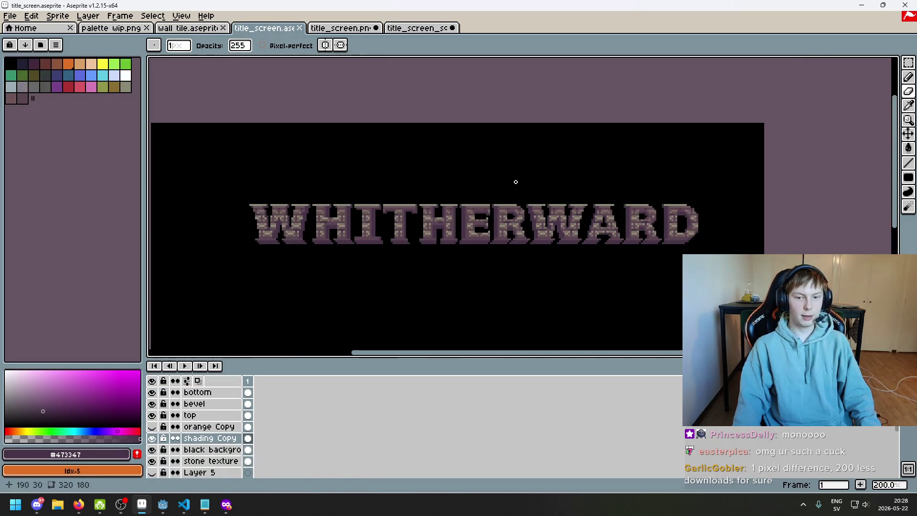
scroll(559, 267, "up", 1)
scroll(631, 170, "up", 4)
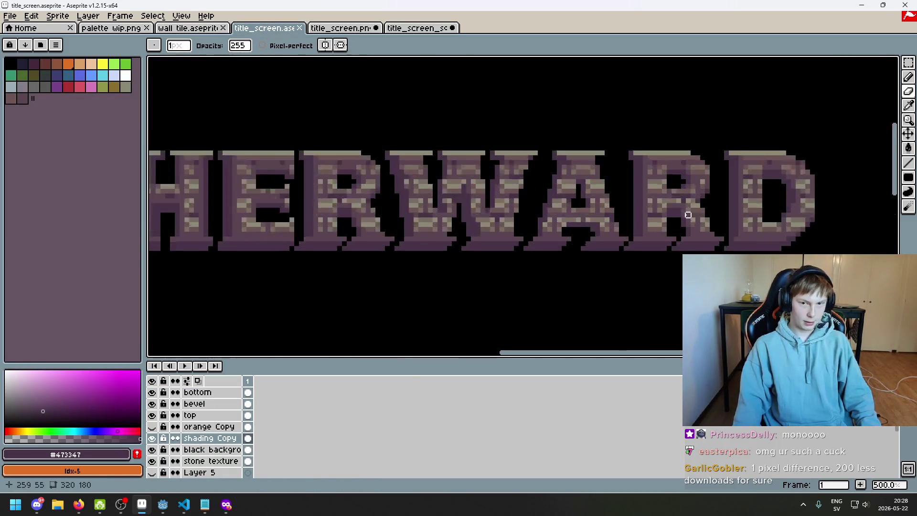
key("i")
key("b")
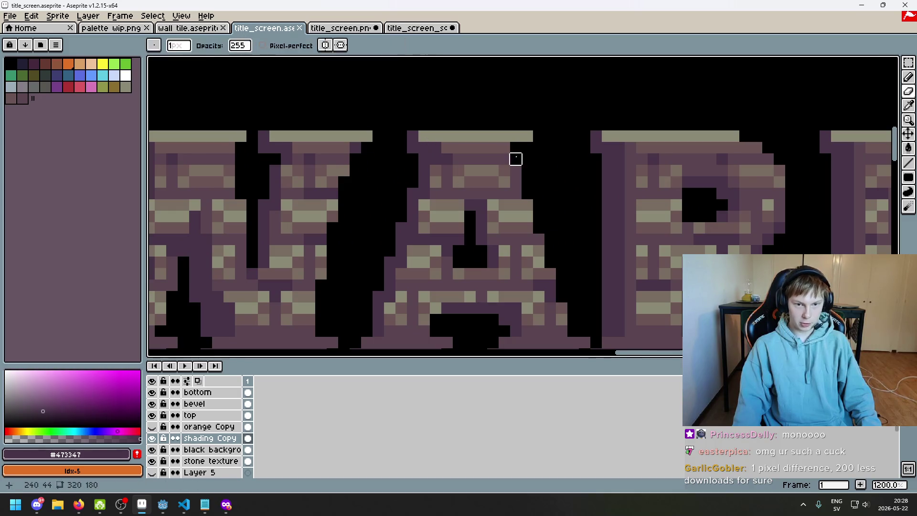
- Compare title_screen.png and title_screen_squished.png, then return to title_screen.aseprite
left_click(344, 28)
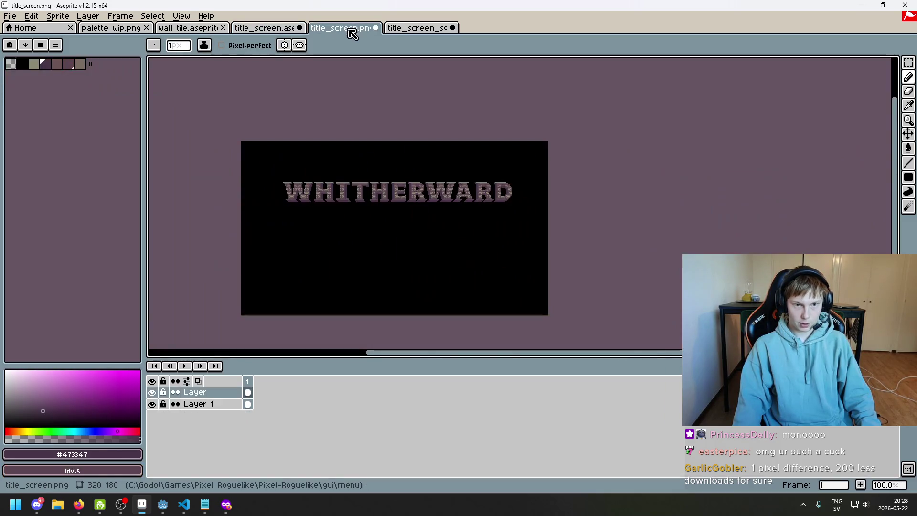
left_click(411, 29)
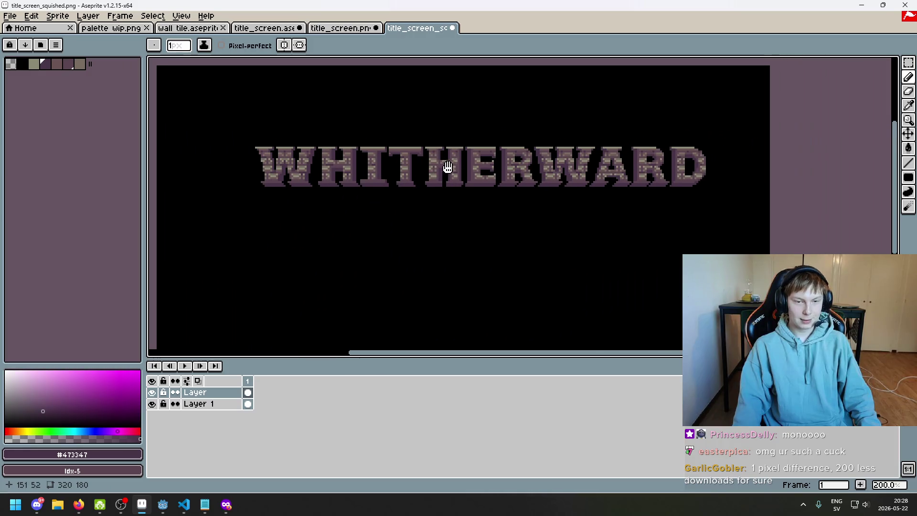
left_click(349, 28)
left_click(265, 28)
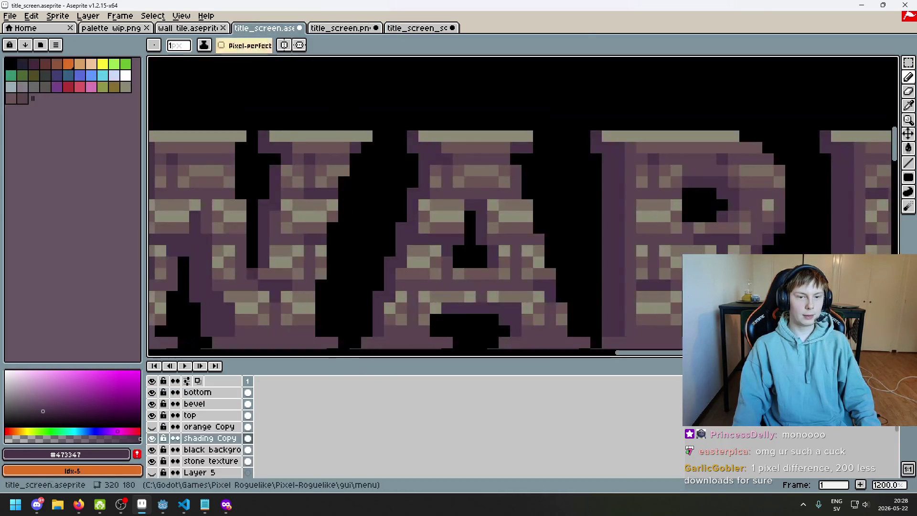
scroll(504, 206, "down", 5)
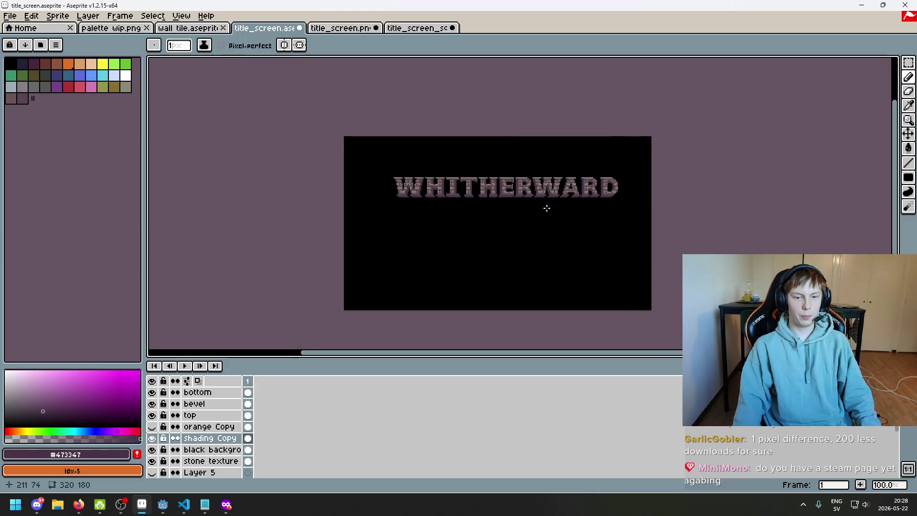
scroll(569, 221, "up", 1)
scroll(549, 213, "down", 1)
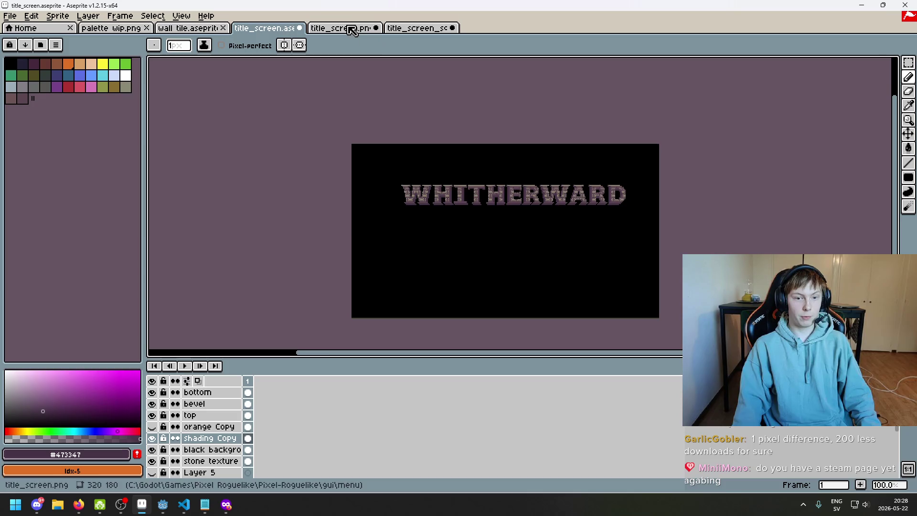
scroll(514, 173, "up", 2)
scroll(374, 157, "down", 3)
scroll(296, 239, "right", 3)
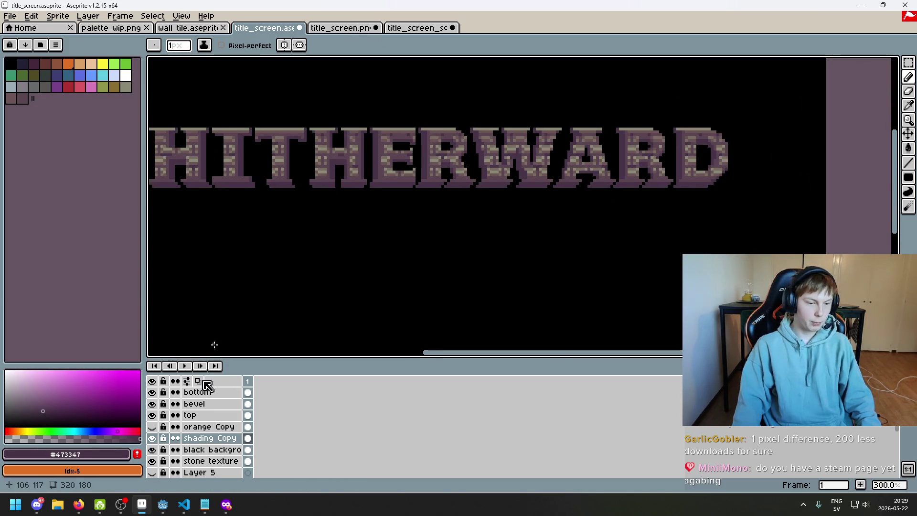
- Hide the shading Copy, top and bevel lettering layers and select the black background layer
left_click(153, 416)
left_click(152, 415)
left_click(152, 404)
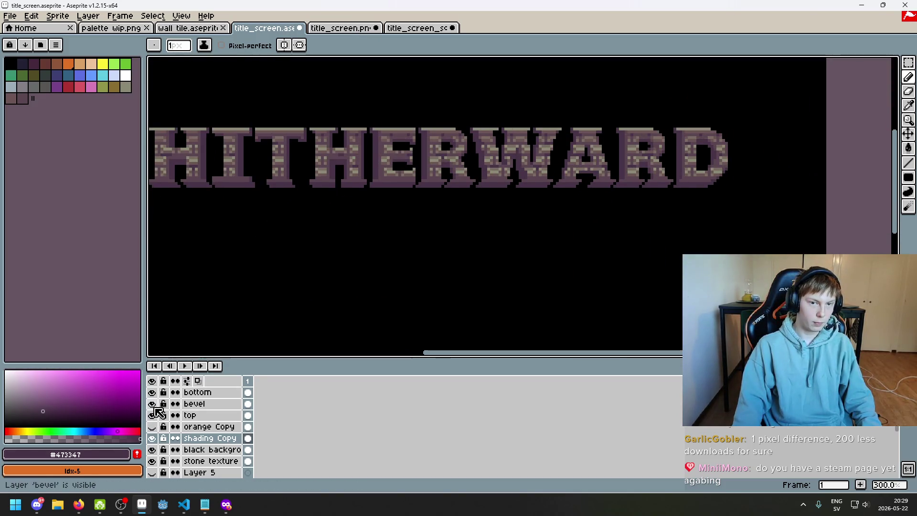
left_click(153, 404)
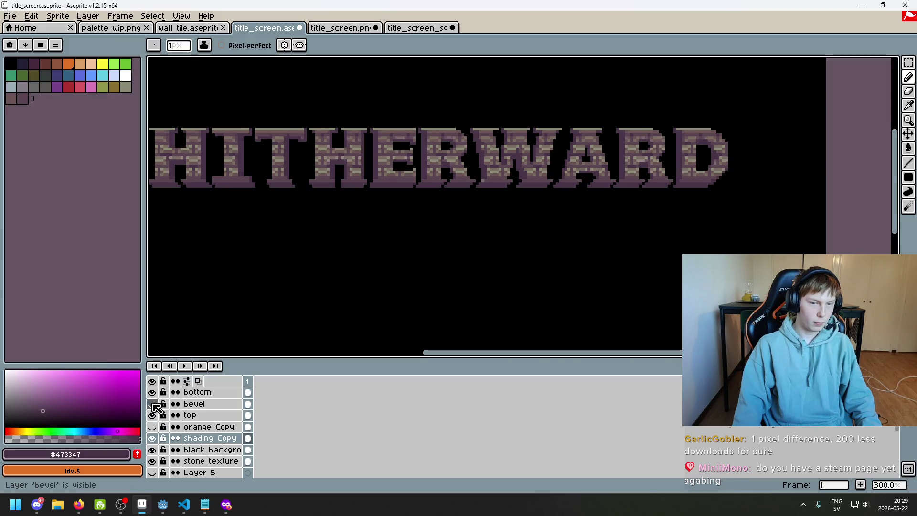
left_click(152, 450)
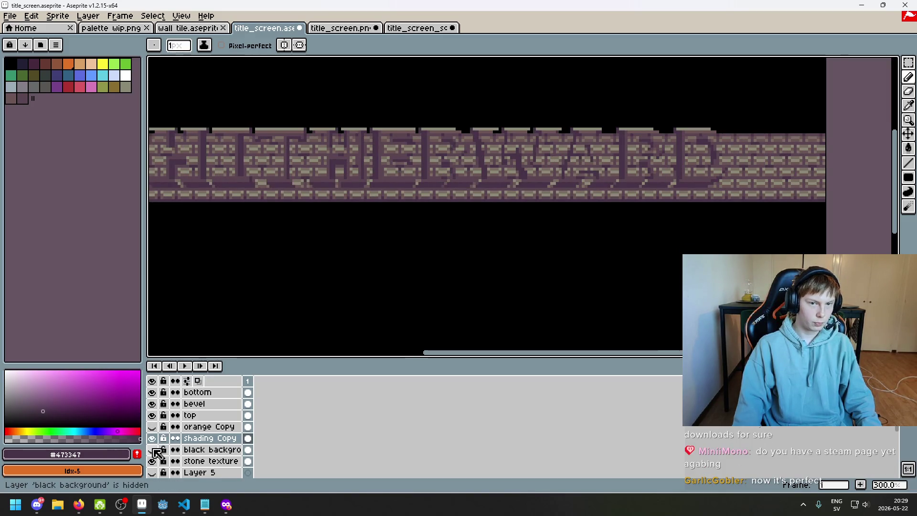
left_click(153, 439)
left_click(152, 416)
left_click(153, 404)
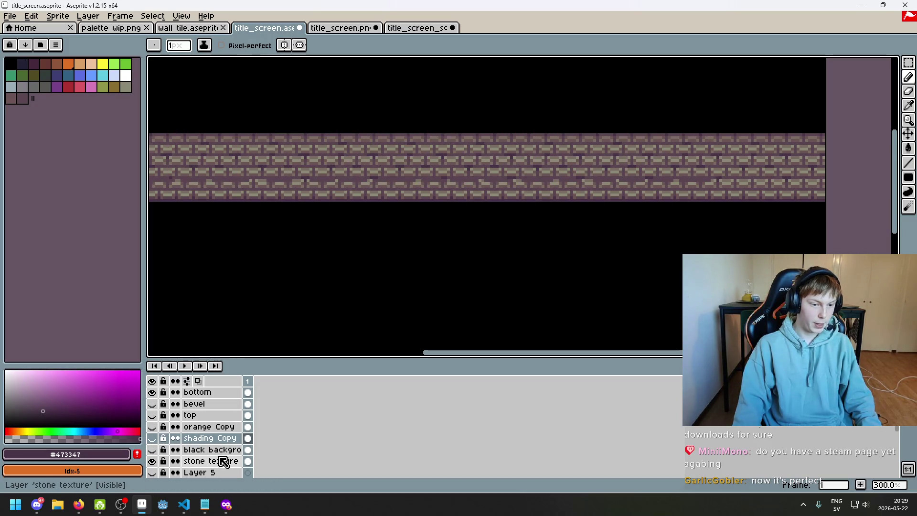
left_click(186, 451)
left_click(153, 450)
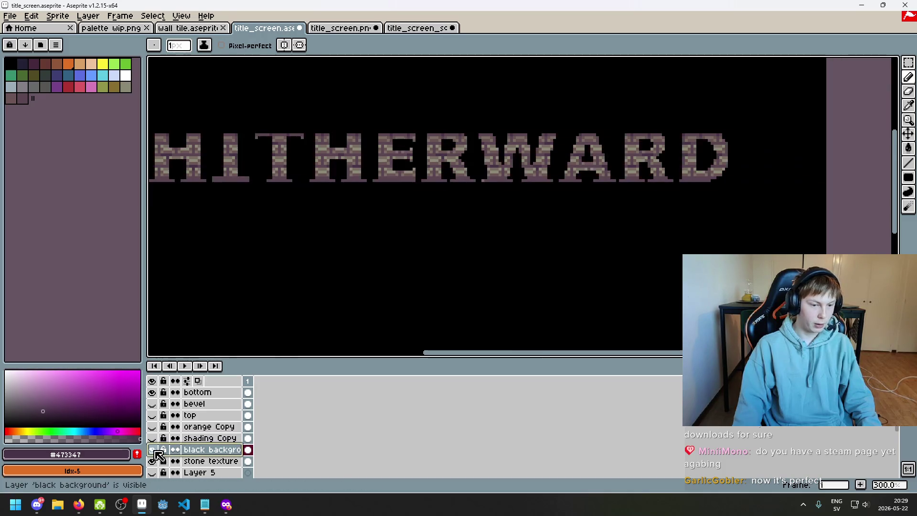
left_click(153, 450)
left_click(153, 450)
- Clear the black background layer, refill it solid black, then show the orange Copy layer
key("1")
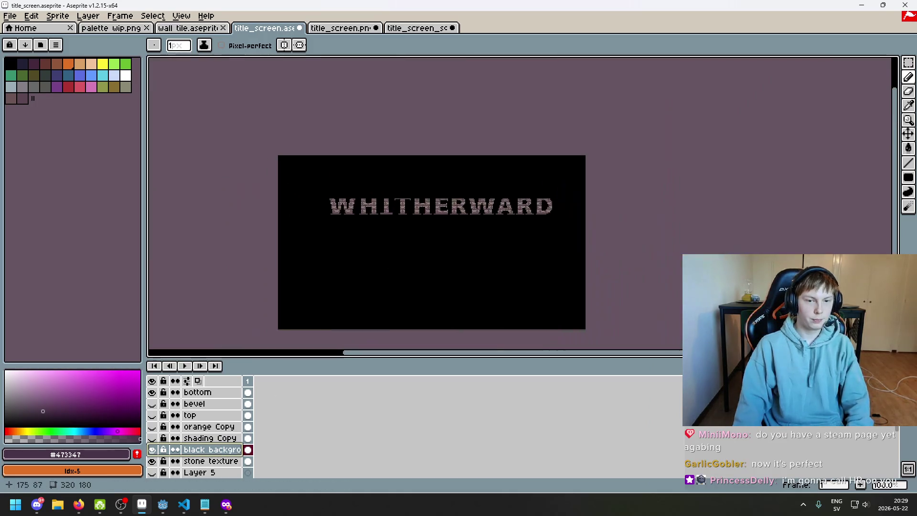
left_click(908, 62)
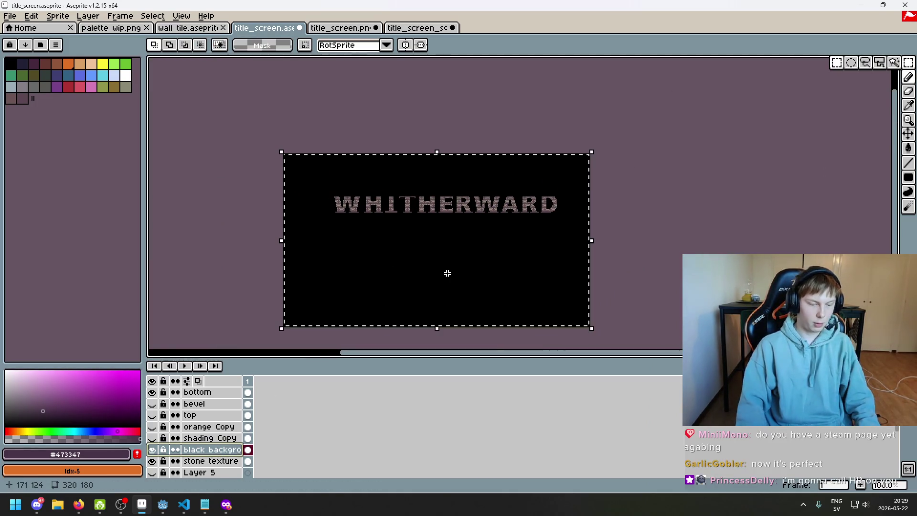
key("Delete")
key("i")
left_click(420, 263)
key("g")
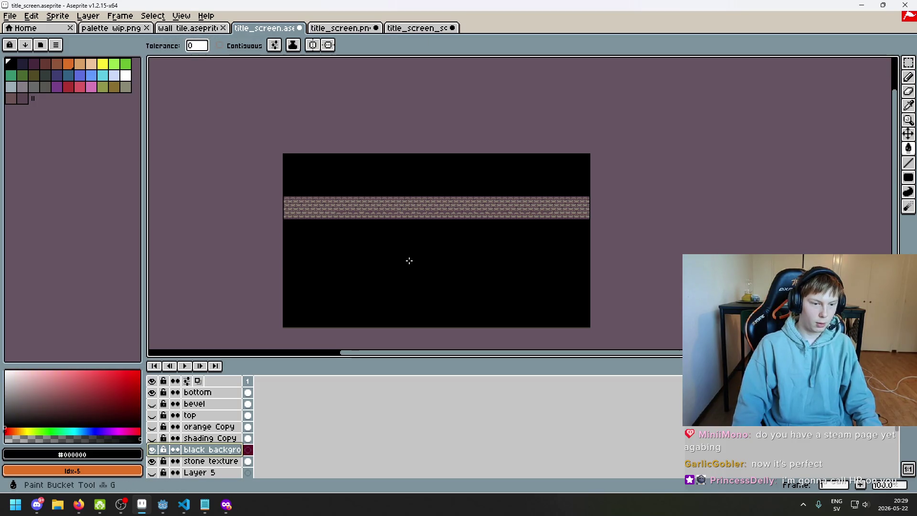
left_click(410, 260)
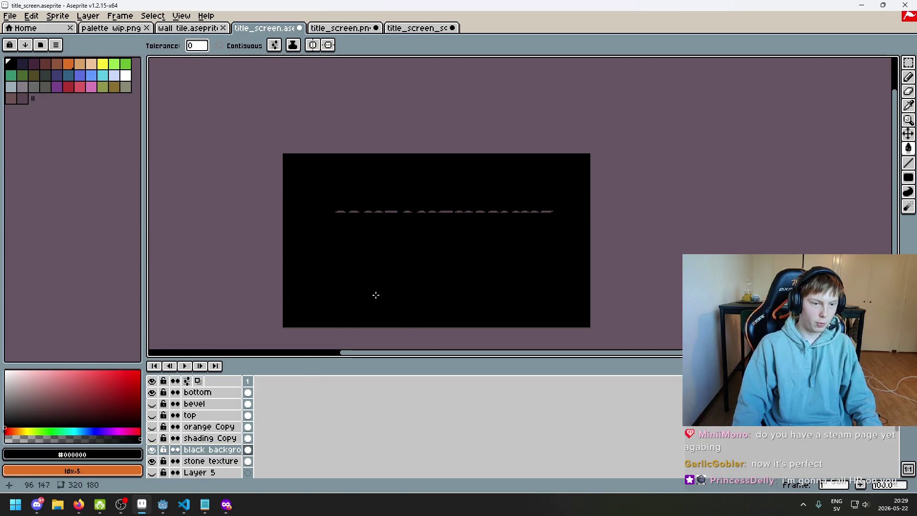
left_click(208, 431)
left_click(153, 427)
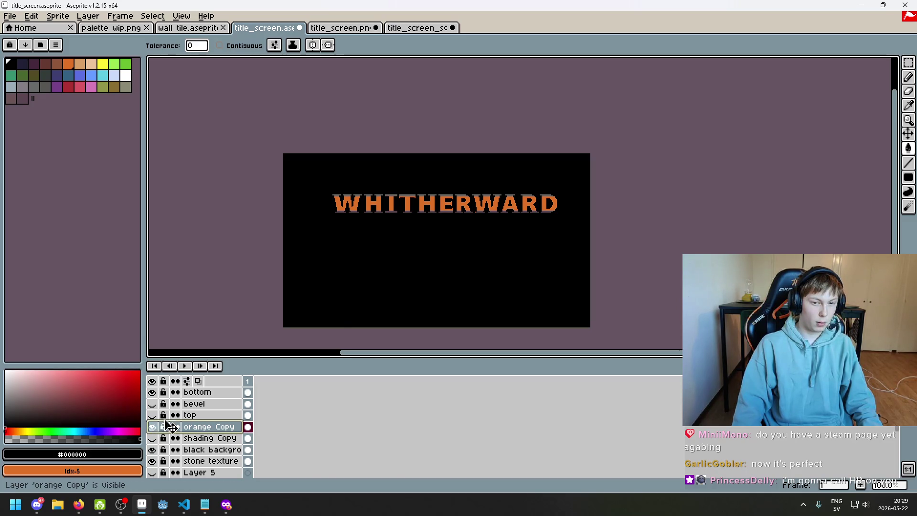
- Switch to the rectangular marquee tool and zoom in on the title
scroll(495, 210, "up", 3)
left_click(910, 64)
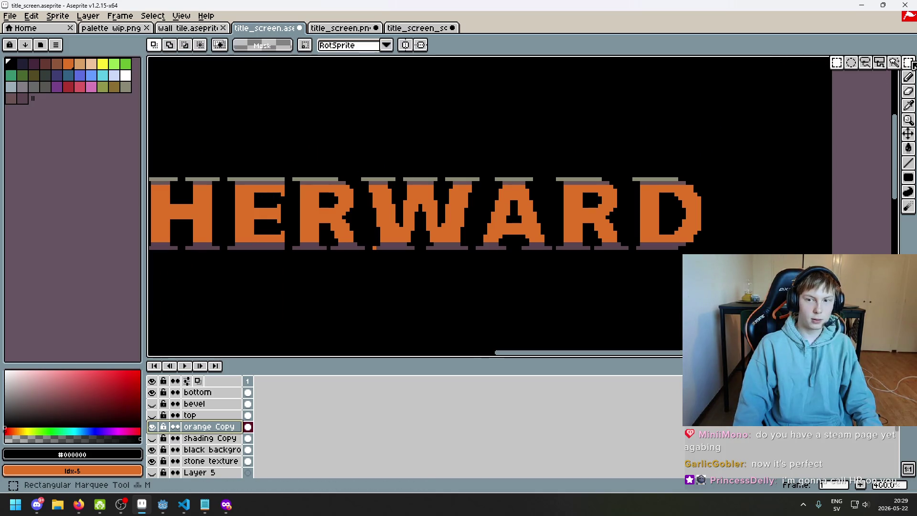
scroll(382, 218, "up", 3)
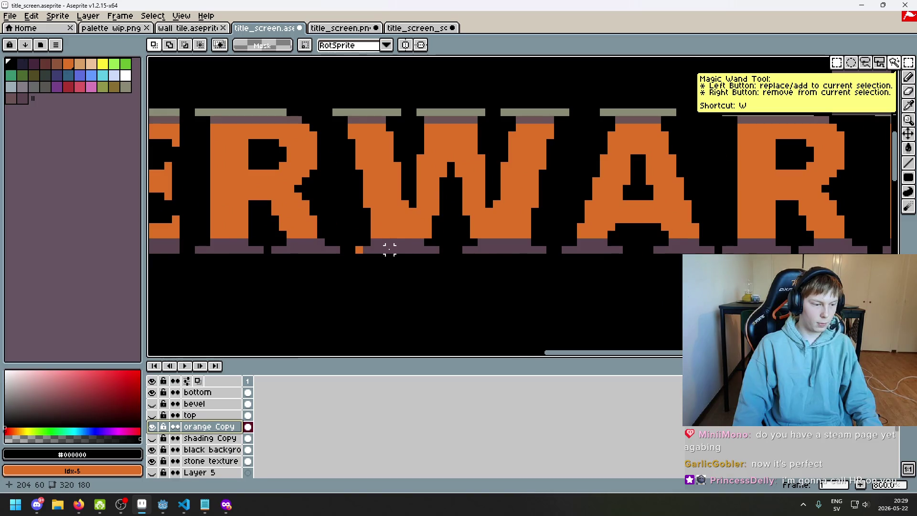
scroll(390, 249, "down", 5)
scroll(387, 243, "up", 1)
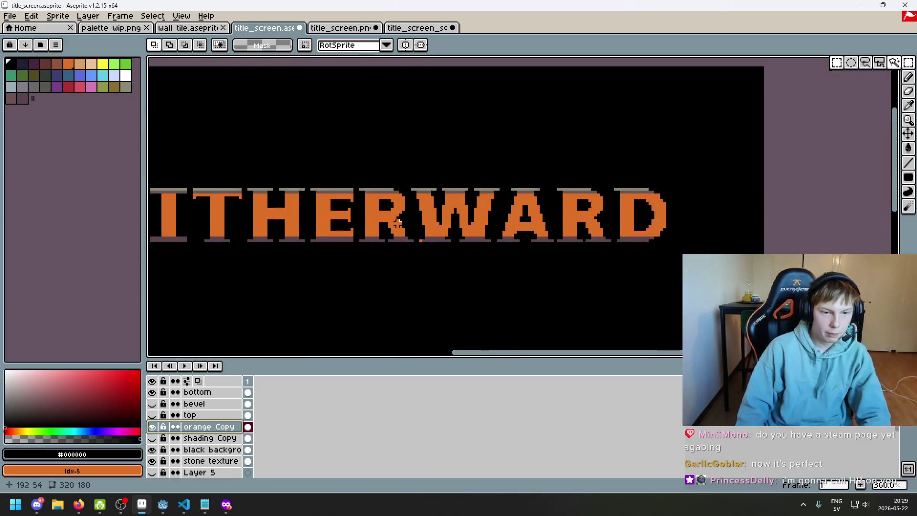
scroll(387, 242, "down", 3)
scroll(386, 229, "up", 2)
- Toggle the bevel and orange letter layers' visibility to compare their alignment
left_click(152, 404)
left_click(153, 404)
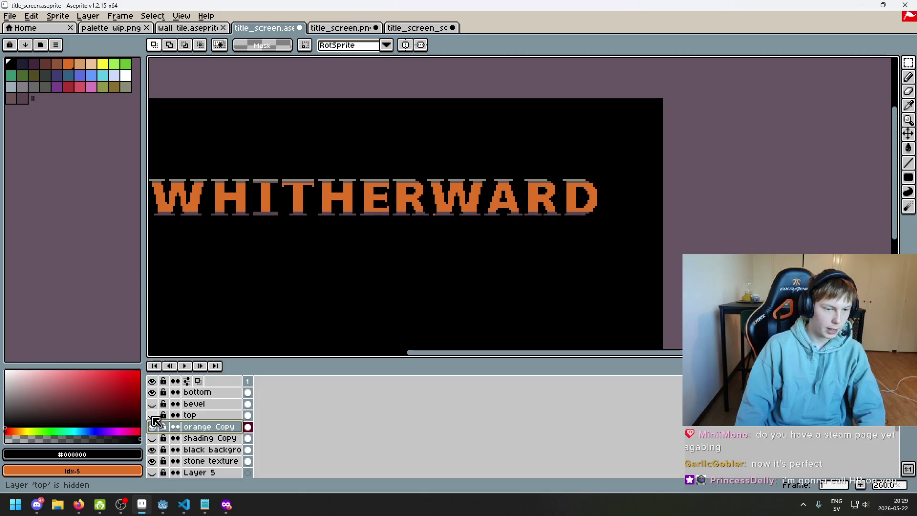
scroll(410, 246, "up", 5)
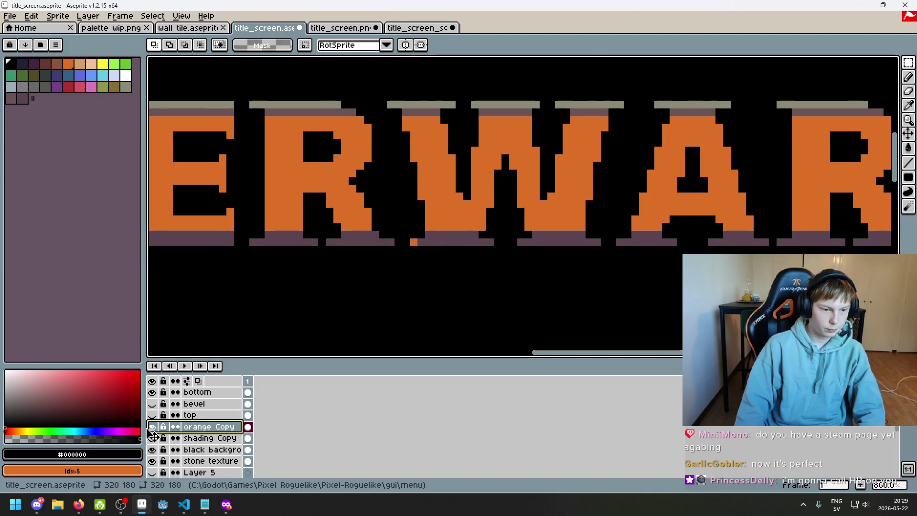
left_click(151, 426)
left_click(152, 426)
scroll(381, 253, "down", 5)
scroll(375, 245, "up", 1)
scroll(367, 230, "up", 1)
scroll(363, 219, "down", 2)
scroll(353, 206, "up", 1)
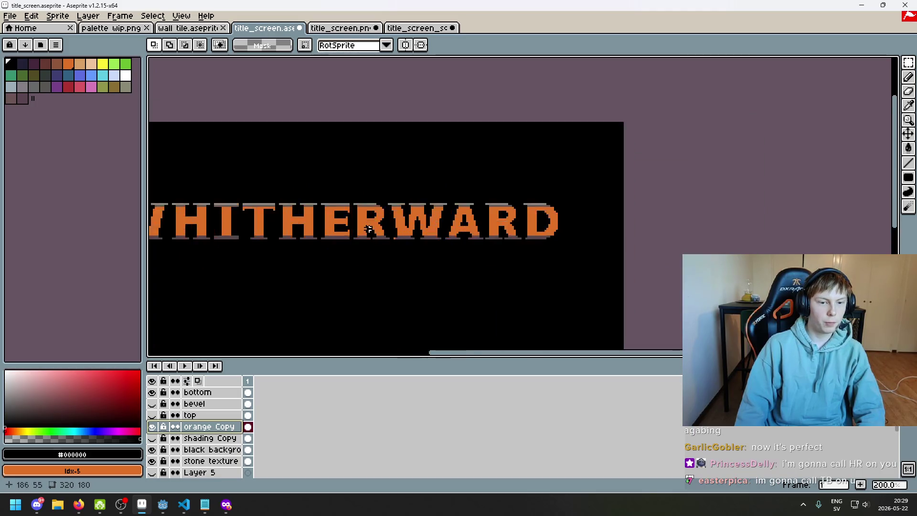
scroll(338, 178, "up", 2)
- Trial-select the lower right part of the title, then clear the selection
mouse_move(339, 179)
left_mouse_down()
mouse_move(614, 303)
mouse_move(880, 327)
left_mouse_up()
scroll(399, 307, "down", 2)
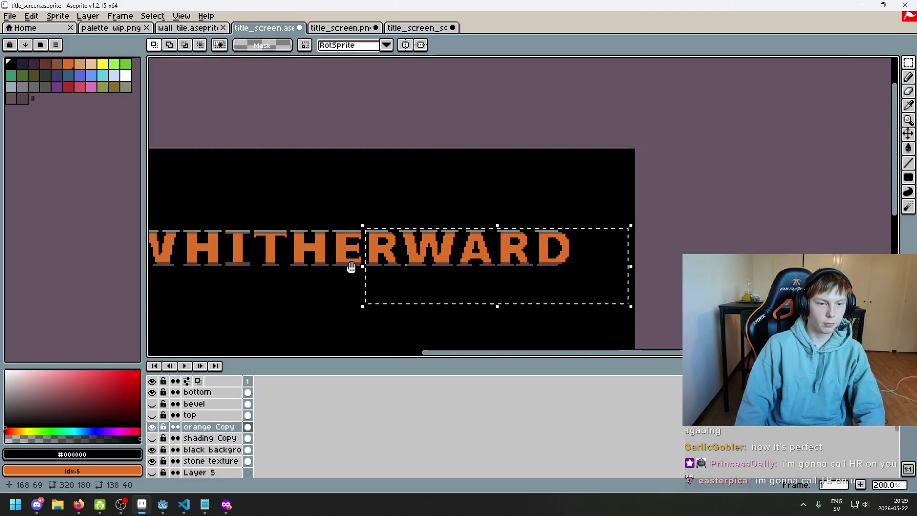
left_click_drag(360, 255, 385, 257)
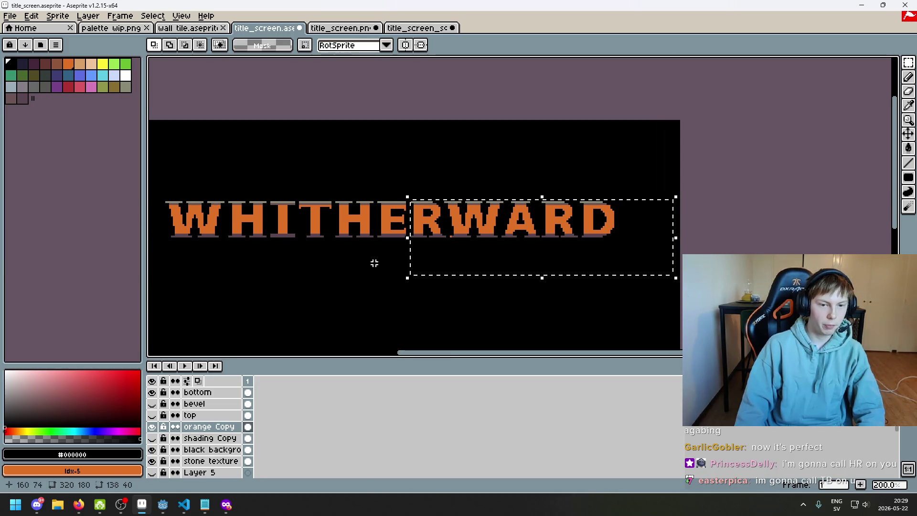
left_click(372, 262)
scroll(410, 261, "down", 1)
scroll(416, 256, "up", 1)
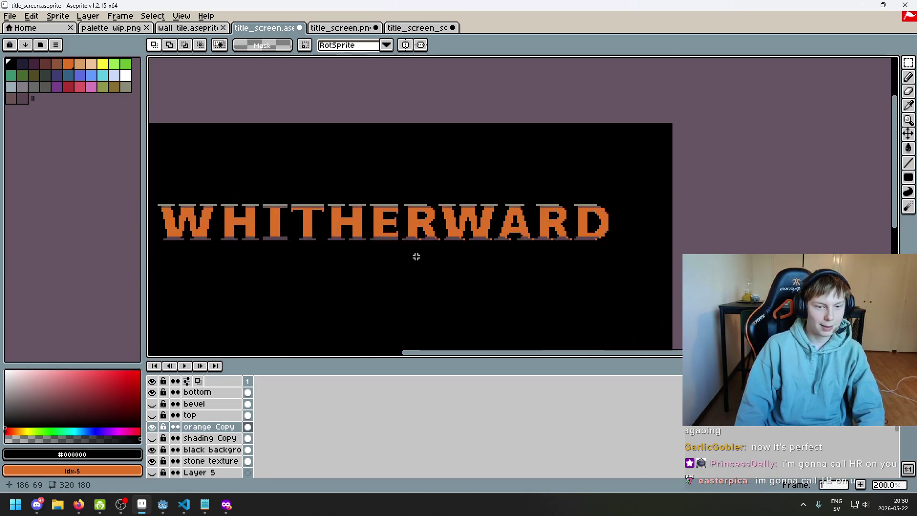
scroll(427, 222, "up", 2)
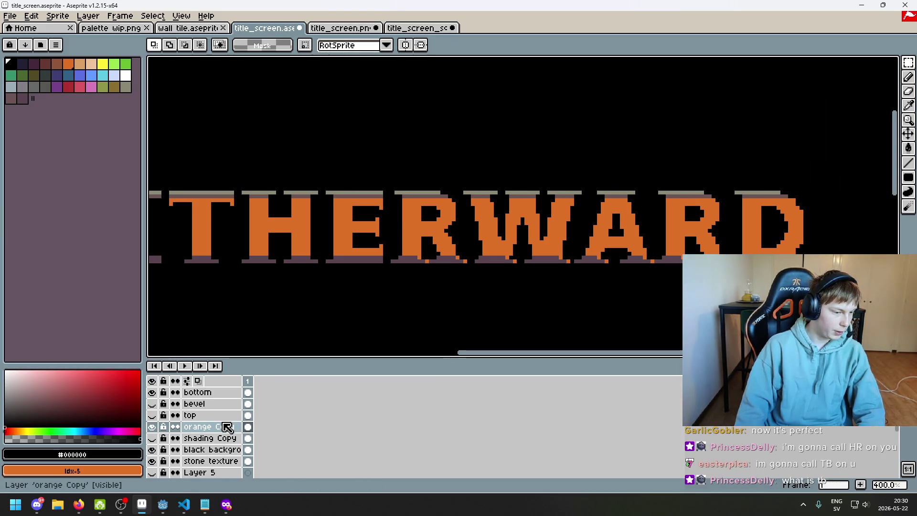
scroll(311, 299, "down", 1)
mouse_move(311, 299)
left_mouse_down()
mouse_move(505, 285)
mouse_move(375, 276)
mouse_move(308, 287)
left_mouse_up()
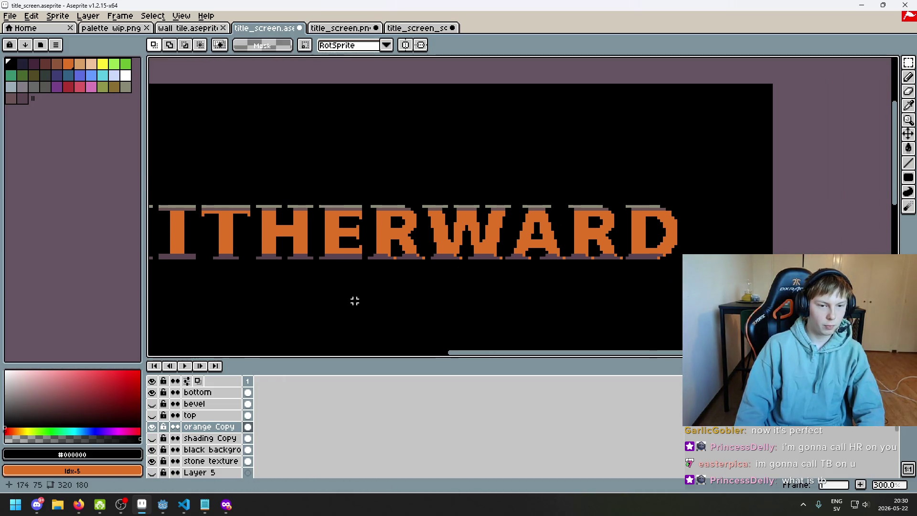
- On the bevel layer, marquee-select the RWARD portion and nudge it into alignment
left_click(152, 403)
left_click(152, 404)
left_click(153, 404)
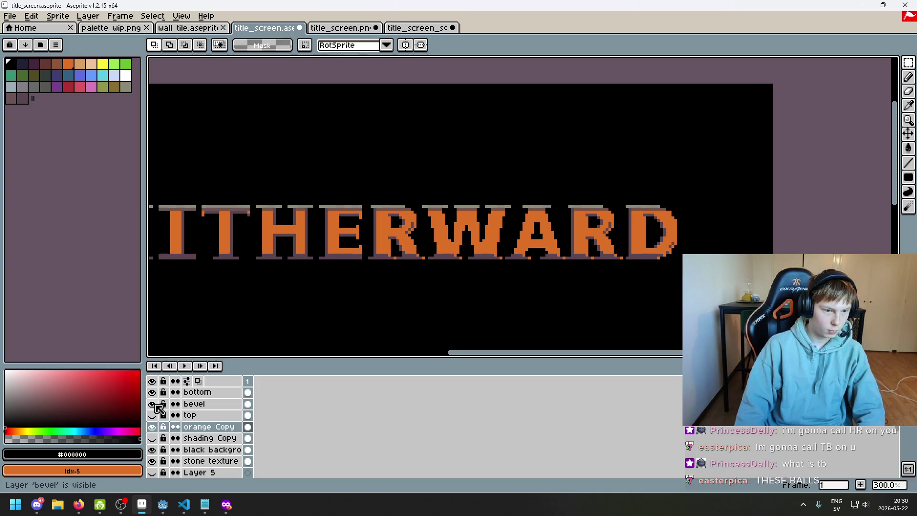
left_click(201, 405)
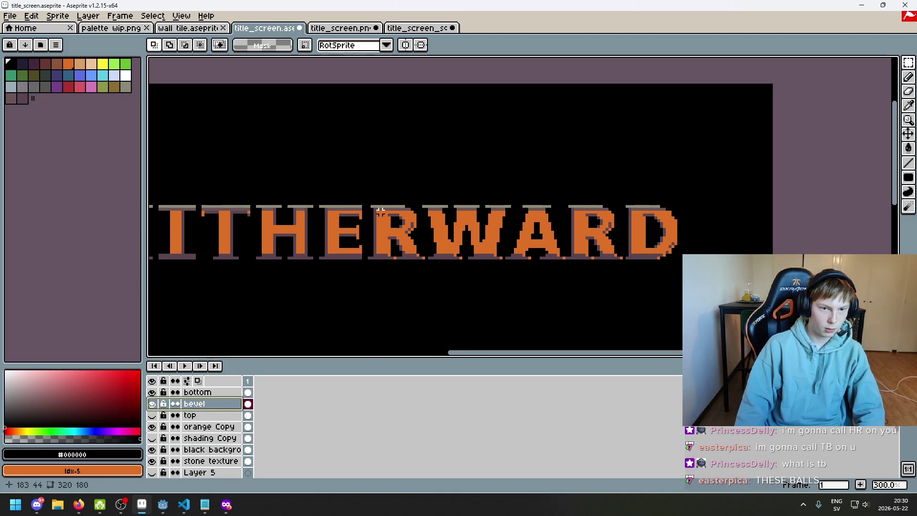
mouse_move(369, 201)
left_mouse_down()
mouse_move(459, 286)
mouse_move(775, 311)
left_mouse_up()
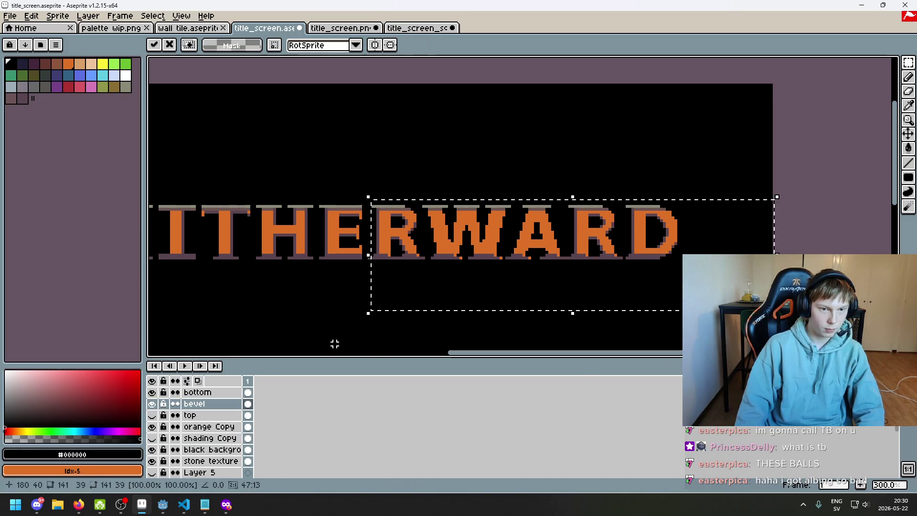
left_click(309, 329)
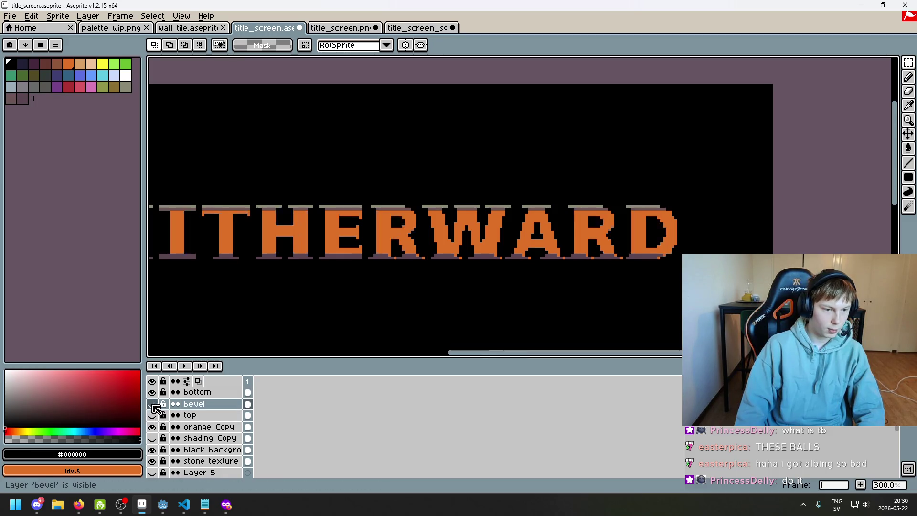
mouse_move(372, 201)
left_mouse_down()
mouse_move(393, 221)
mouse_move(775, 302)
left_mouse_up()
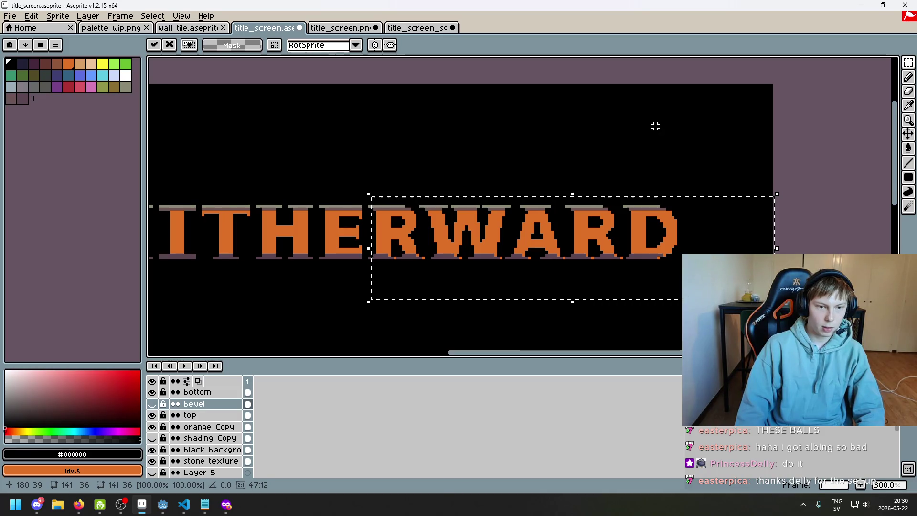
left_click(655, 126)
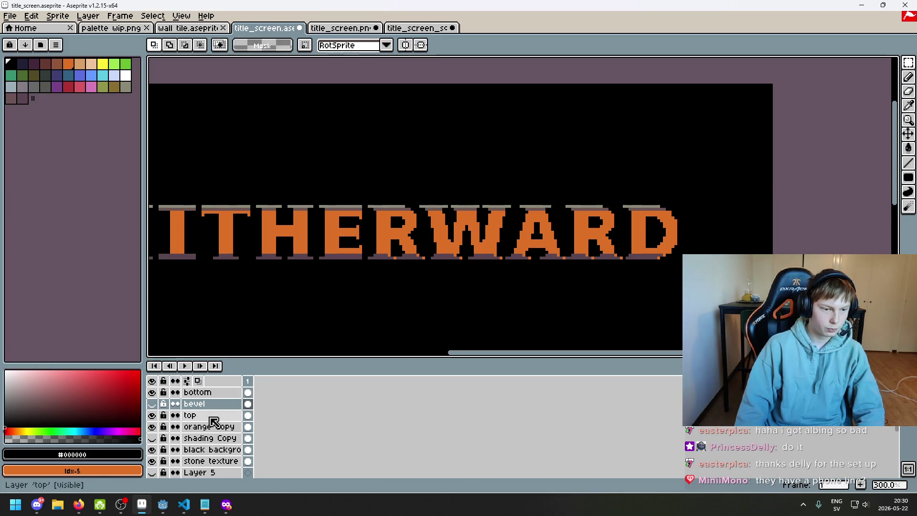
- Repeat the RWARD realignment on the top and bottom layers, shifting the pixels under the W
left_click(221, 420)
mouse_move(375, 198)
left_mouse_down()
mouse_move(493, 281)
mouse_move(753, 352)
left_mouse_up()
left_click(528, 143)
left_click(219, 394)
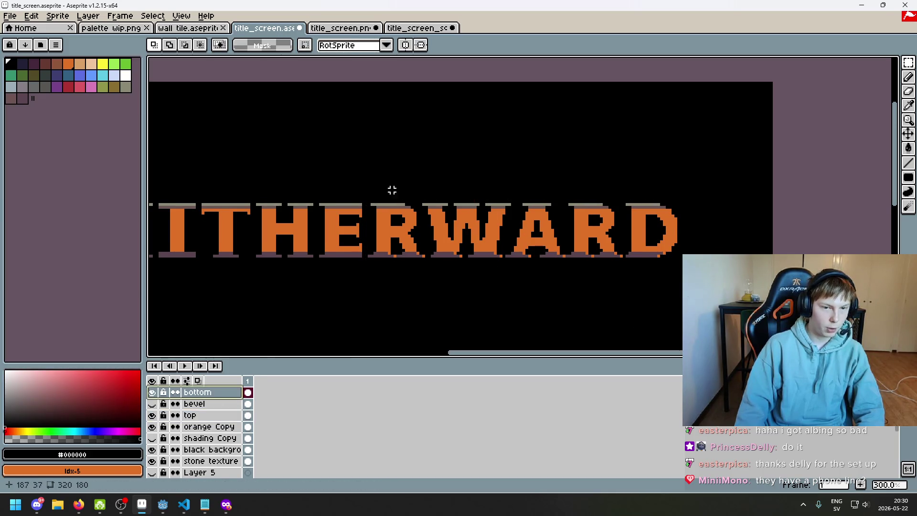
left_click_drag(367, 279, 832, 162)
left_click(610, 72)
scroll(457, 261, "up", 4)
left_click_drag(355, 207, 475, 265)
left_click_drag(425, 244, 423, 243)
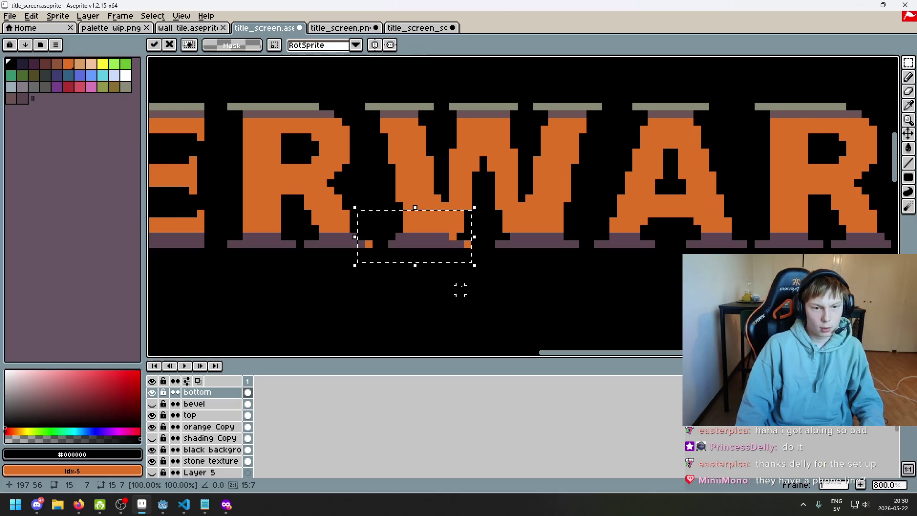
- Commit the moved pixels and paint a stray orange pixel with the purple shadow colour
left_click(459, 289)
scroll(471, 233, "up", 2)
key("v")
key("b")
left_click(389, 237, "alt")
left_click(357, 244)
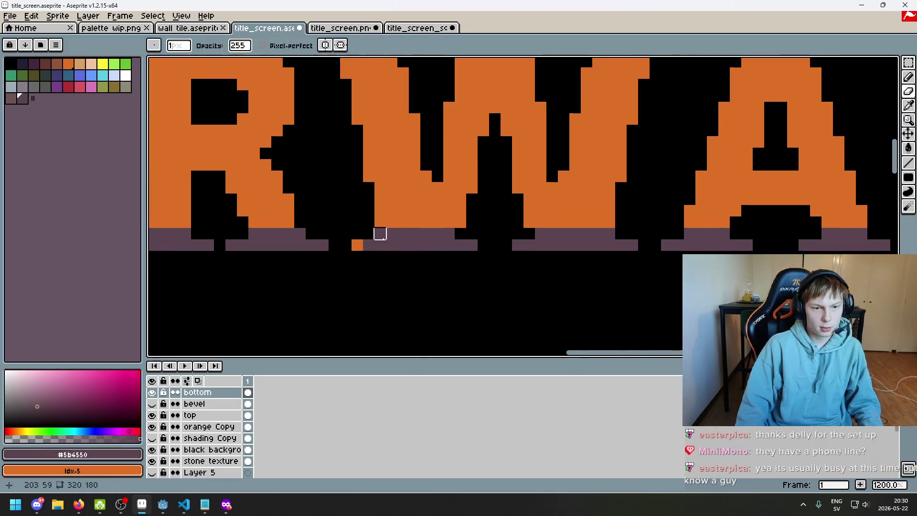
scroll(382, 258, "down", 7)
left_click_drag(389, 262, 510, 249)
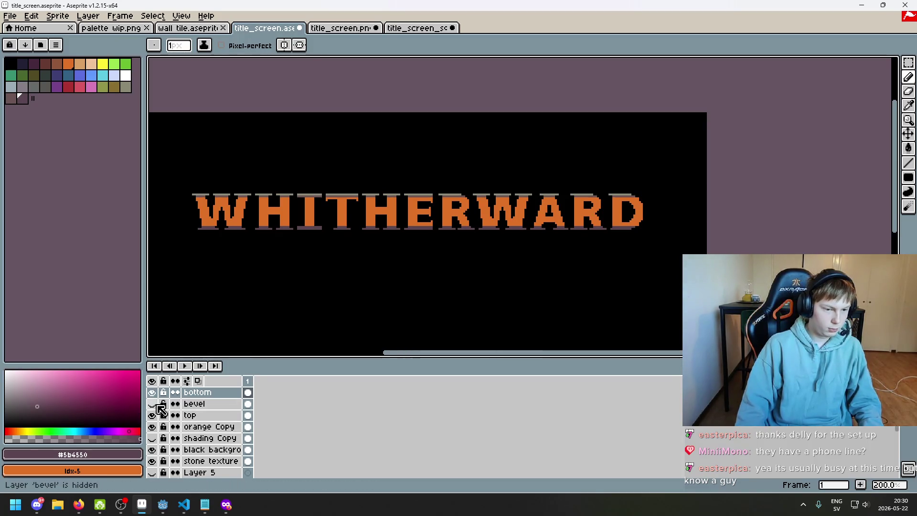
- Toggle the orange Copy and bottom layers to compare, leaving bottom and top layers visible
left_click(191, 426)
left_click(152, 426)
left_click(152, 426)
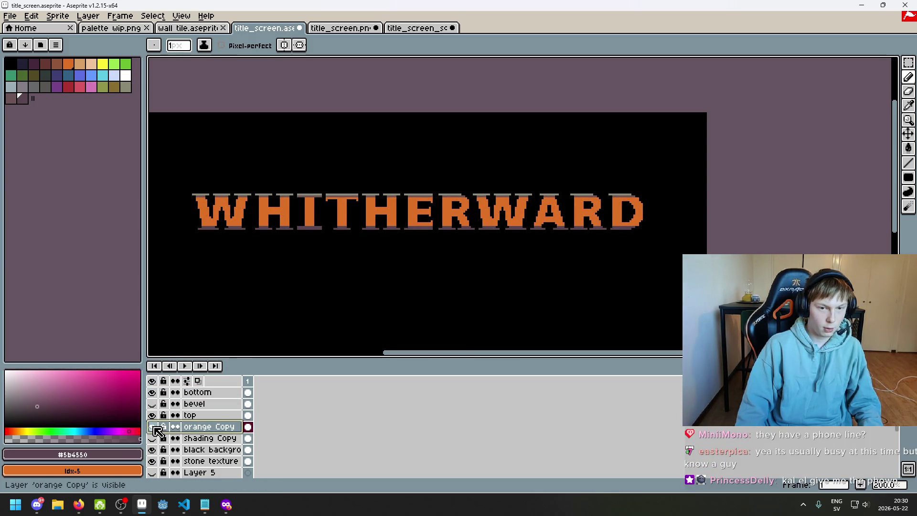
left_click(153, 427)
left_click(153, 426)
left_click(153, 427)
left_click(152, 426)
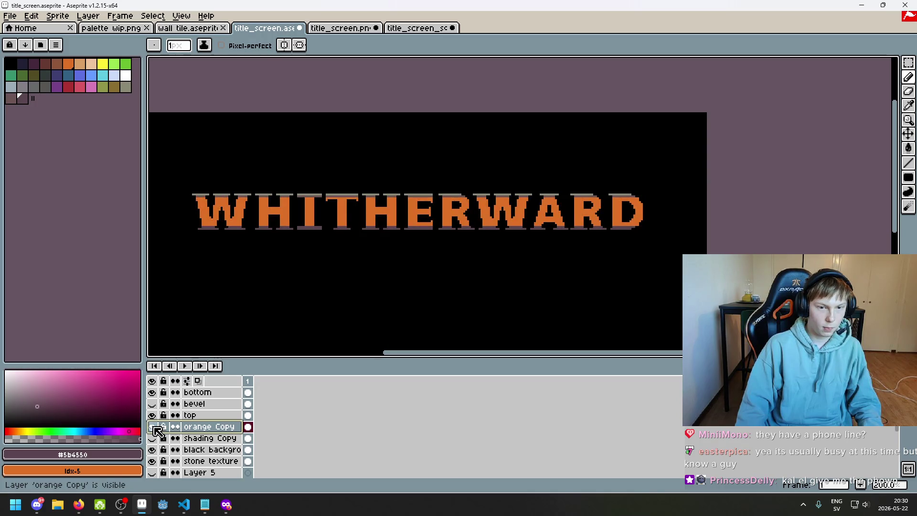
left_click(153, 393)
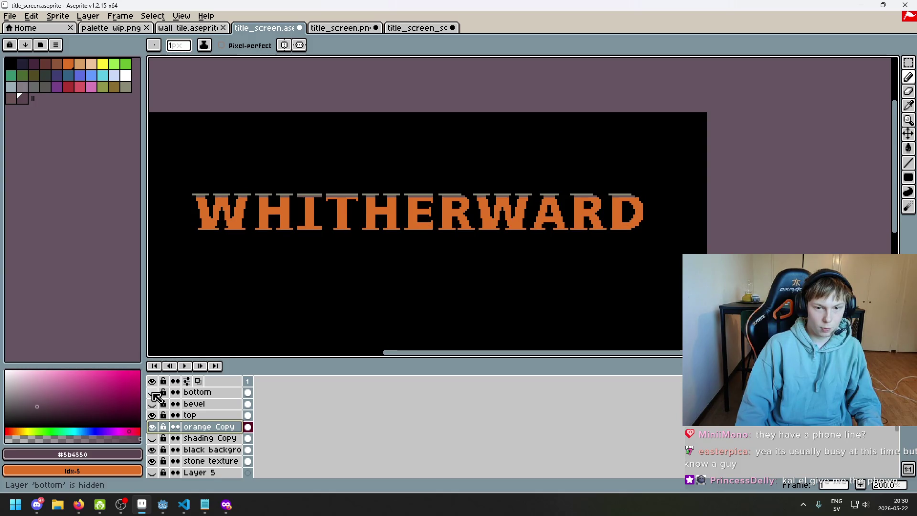
left_click(153, 393)
left_click(153, 415)
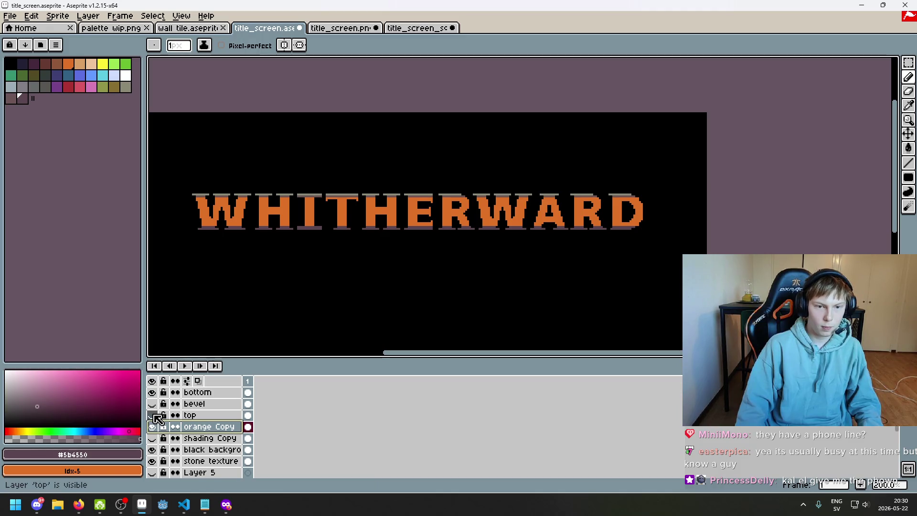
- Magic-wand the black background, invert the selection to the letters, then deselect
left_click(908, 62)
left_click(894, 62)
left_click(501, 269)
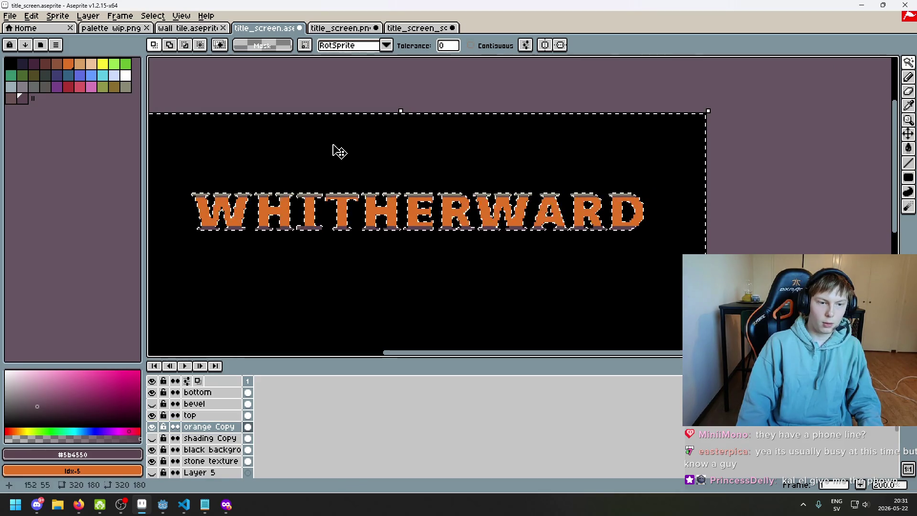
left_click(152, 16)
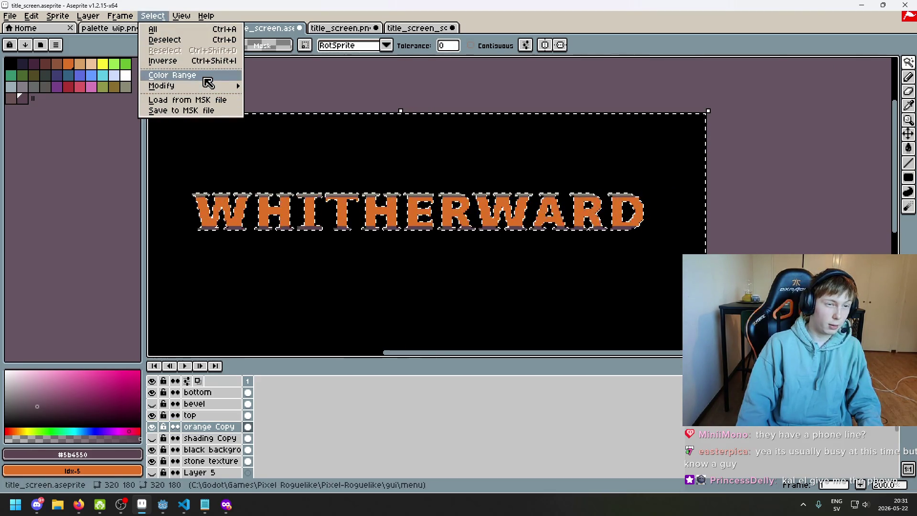
left_click(163, 61)
left_click(210, 448)
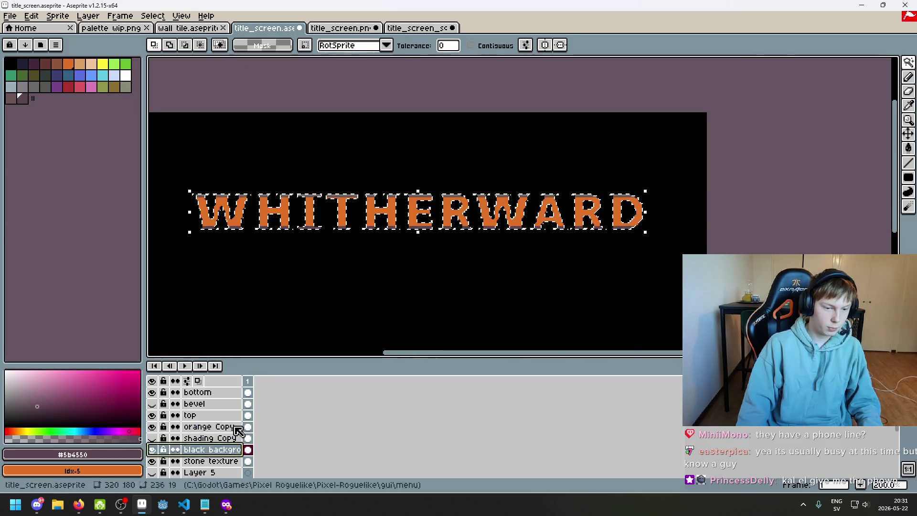
key("ctrl+d")
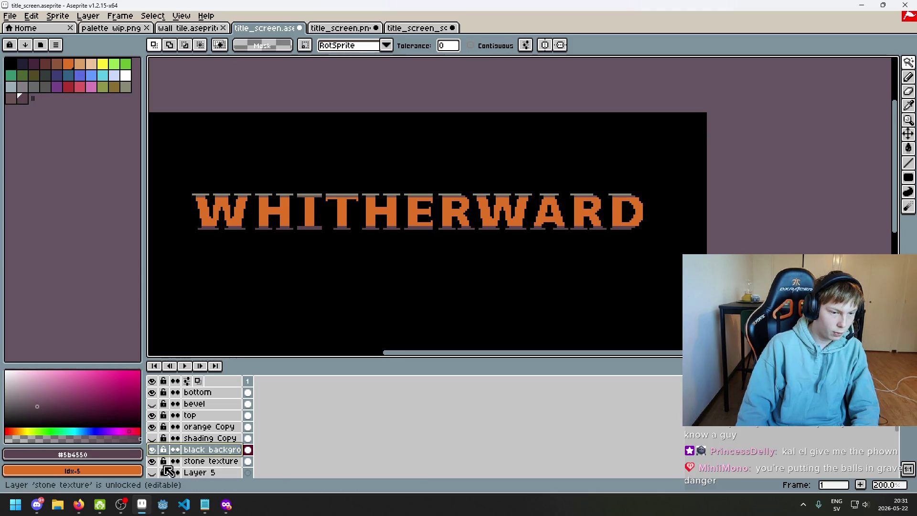
- Hide the orange Copy layer and show and activate the brick-textured shading Copy layer
left_click(152, 426)
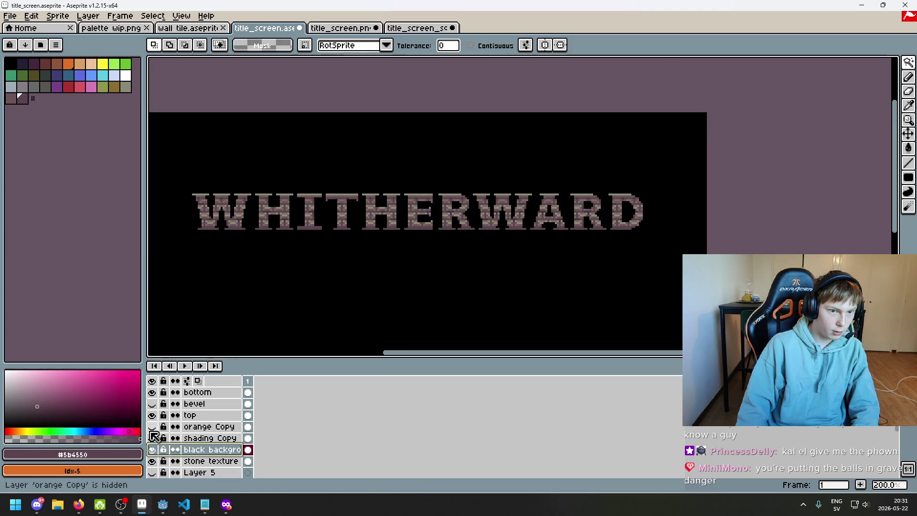
left_click(152, 438)
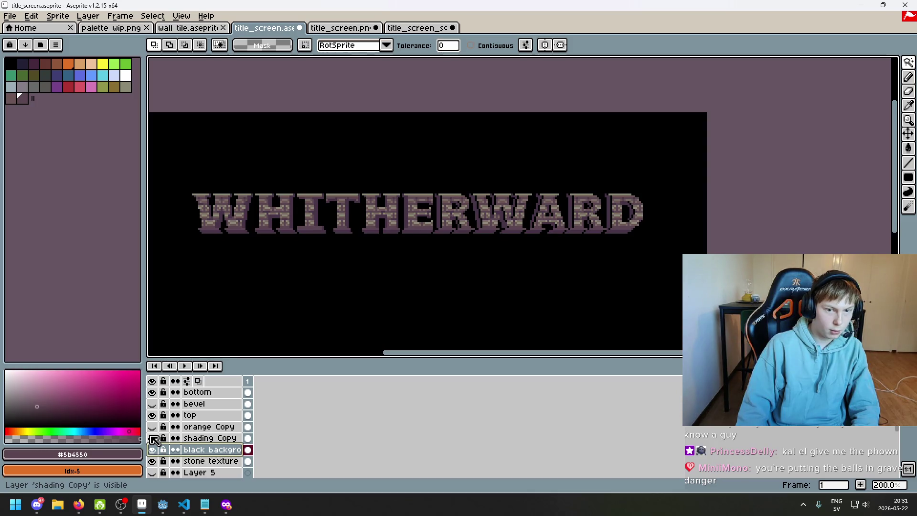
left_click(210, 426)
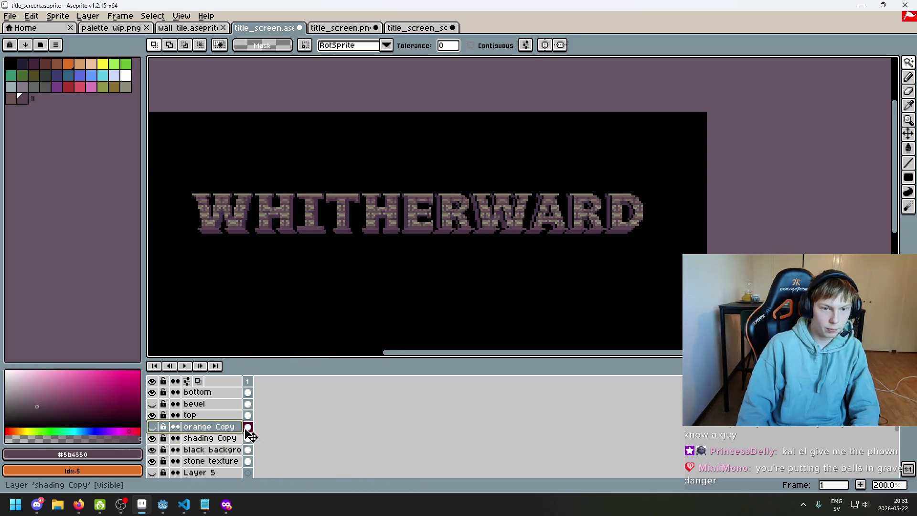
left_click(210, 438)
scroll(461, 211, "up", 2)
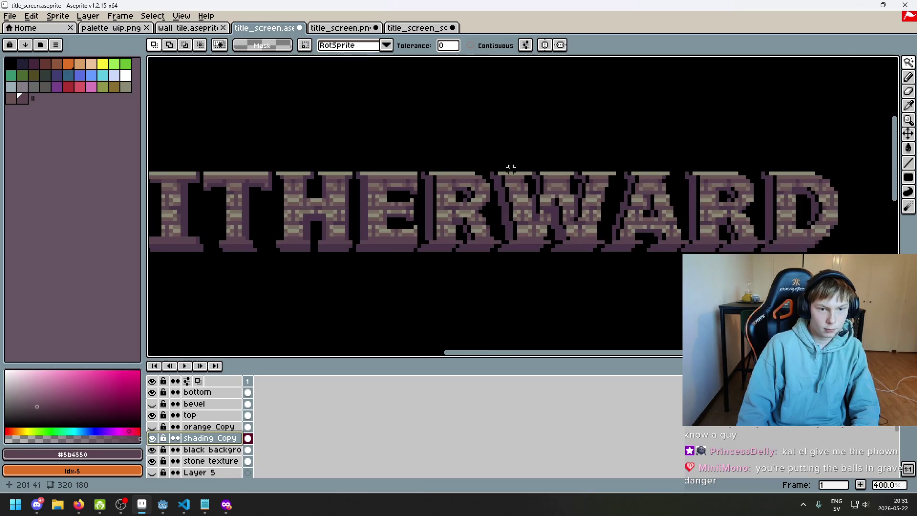
key("m")
mouse_move(422, 173)
left_mouse_down()
mouse_move(706, 327)
mouse_move(614, 259)
left_mouse_up()
key("ctrl+t")
key("ctrl+d")
- Pick dark purple #473347, switch to the eraser, and preview the whole title full screen
scroll(354, 219, "up", 2)
key("b")
left_click(300, 250, "alt")
key("e")
scroll(323, 268, "down", 4)
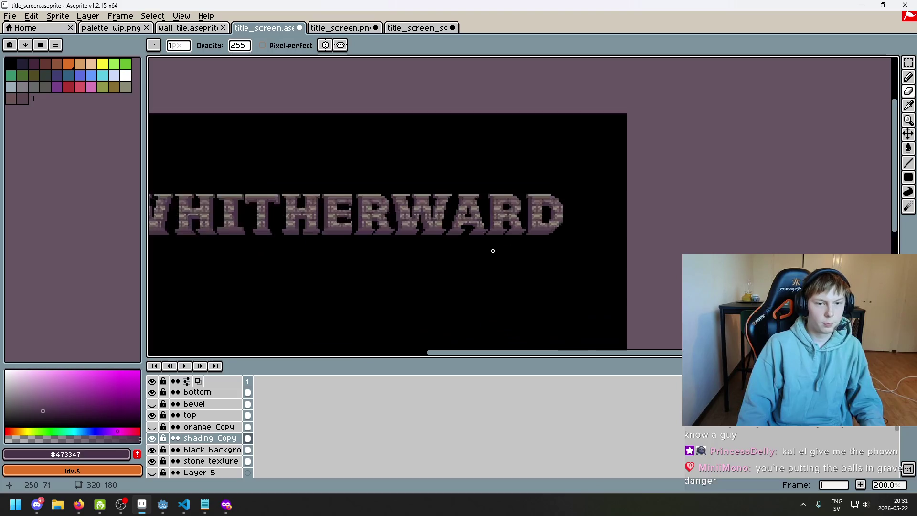
left_click_drag(458, 268, 571, 258)
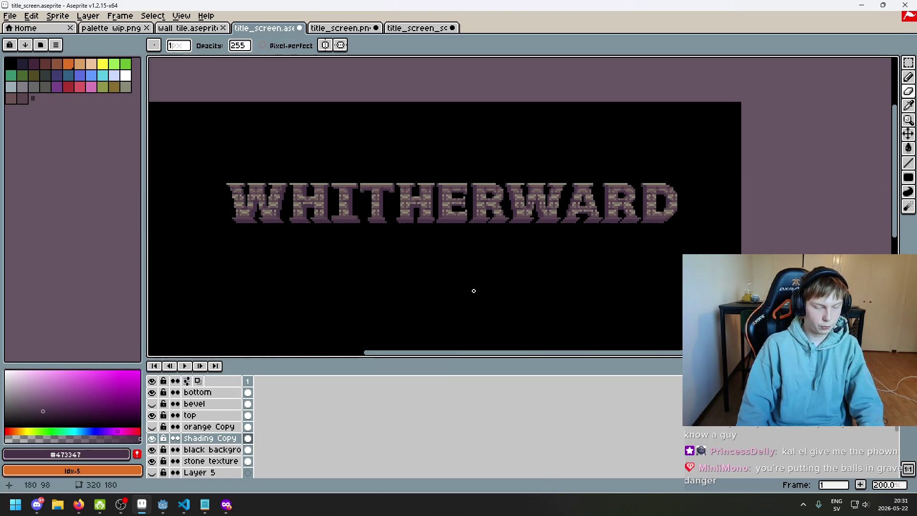
key("F8")
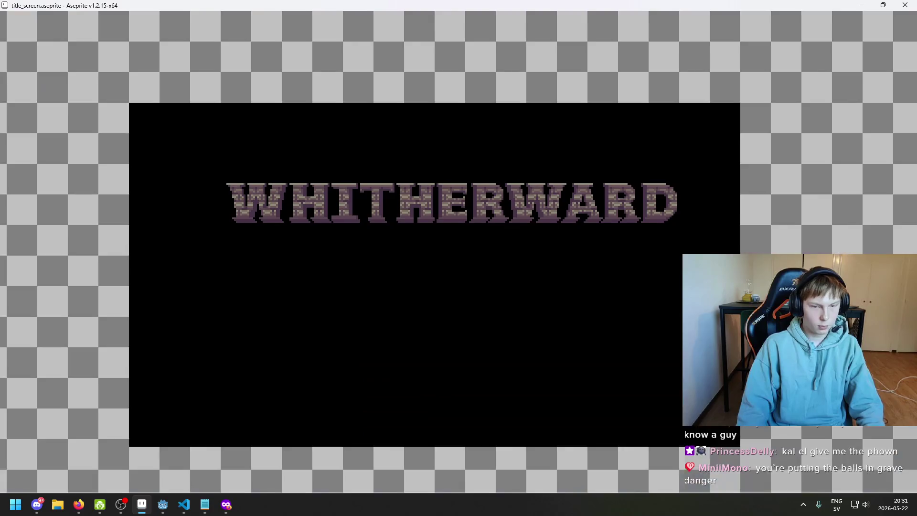
- View the brick-textured purple WHITHERWARD title in F8 full-screen preview, then exit
key("Escape")
scroll(473, 289, "up", 4)
key("F8")
key("Escape")
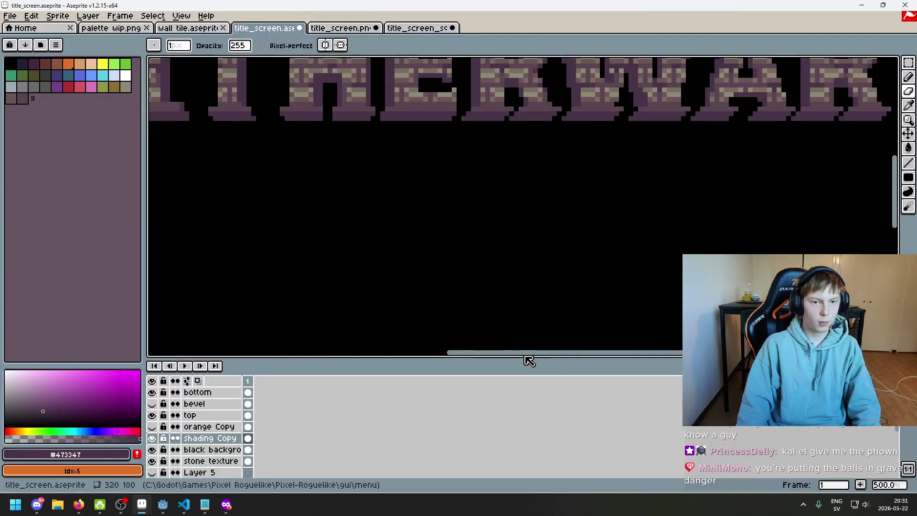
scroll(483, 272, "down", 3)
key("F8")
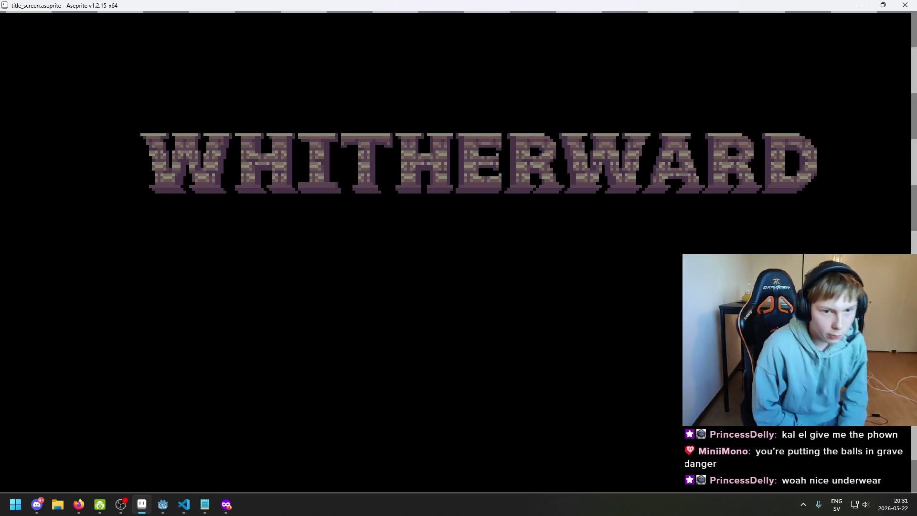
key("Escape")
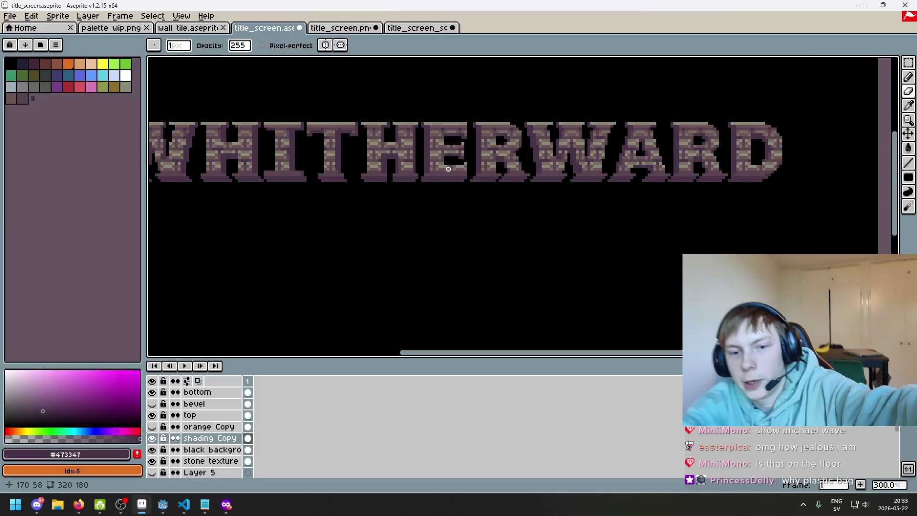
- Bring the DroidCam Client window up from the taskbar
left_click(99, 504)
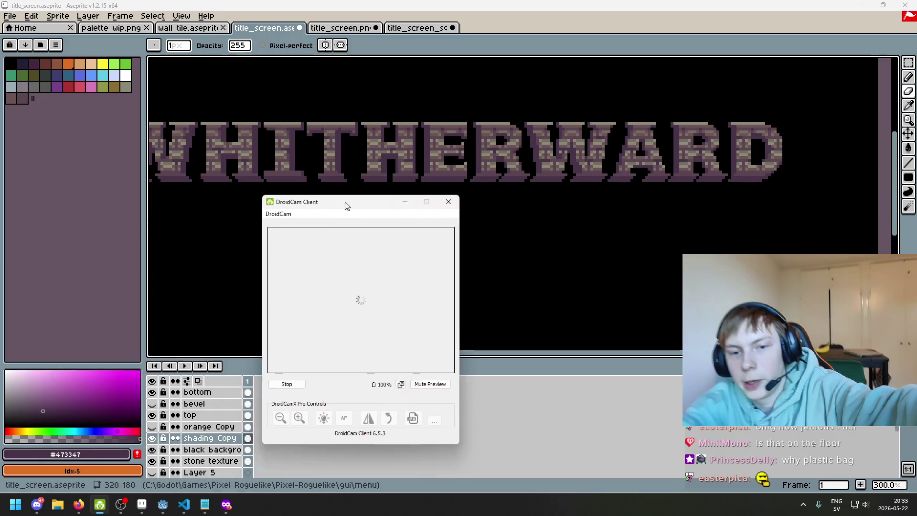
- Reposition the DroidCam window and stop its pending camera connection
left_click_drag(344, 204, 371, 181)
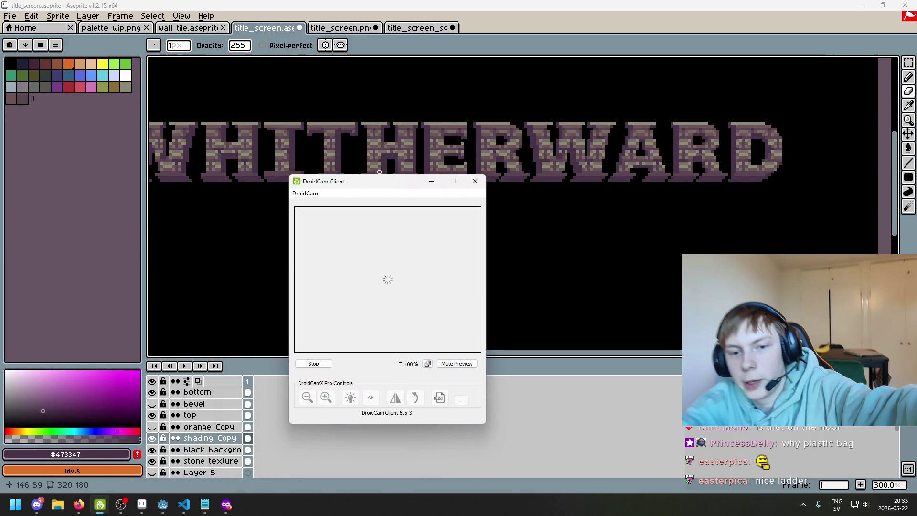
left_click(313, 363)
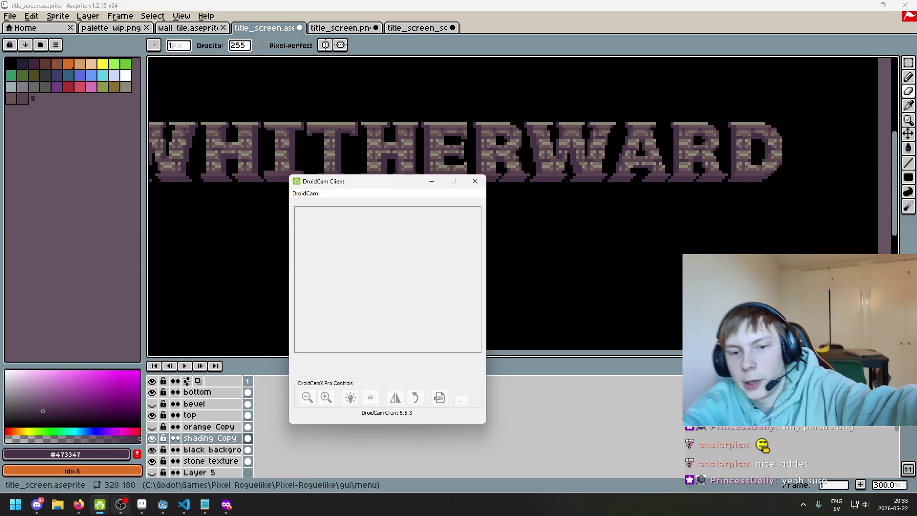
left_click(121, 505)
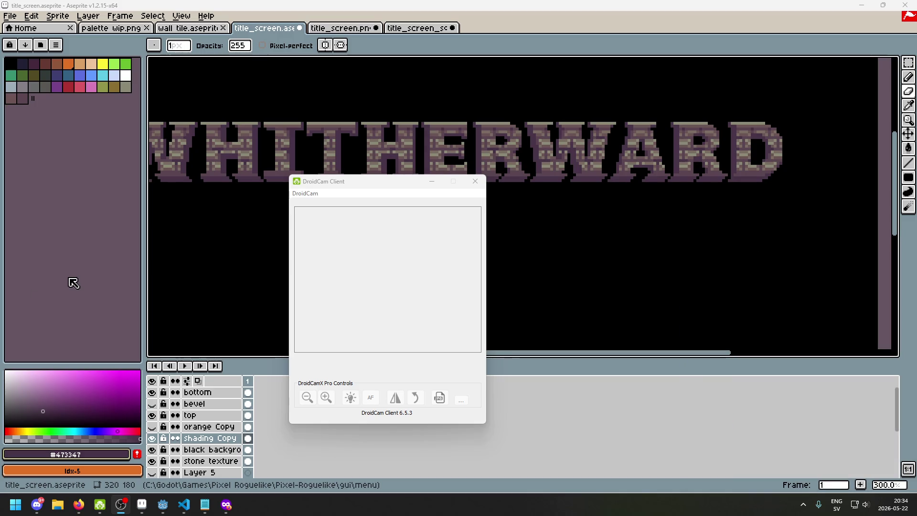
left_click(305, 193)
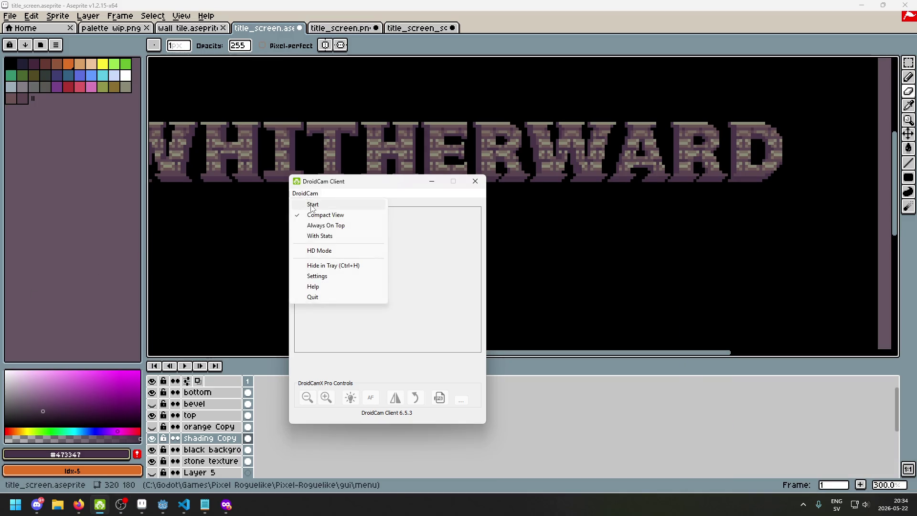
left_click(454, 434)
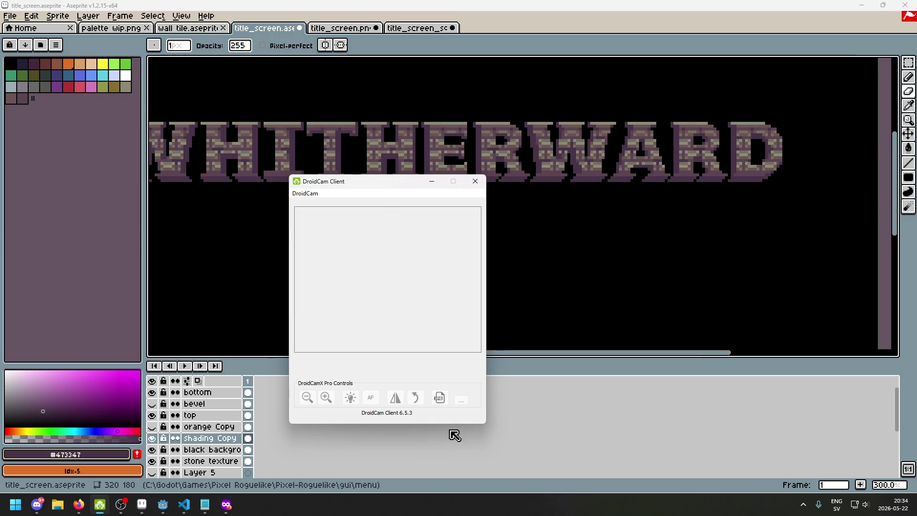
- Connect the phone camera over WiFi via DroidCam > Start, retrying after the error, then minimize
left_click(306, 194)
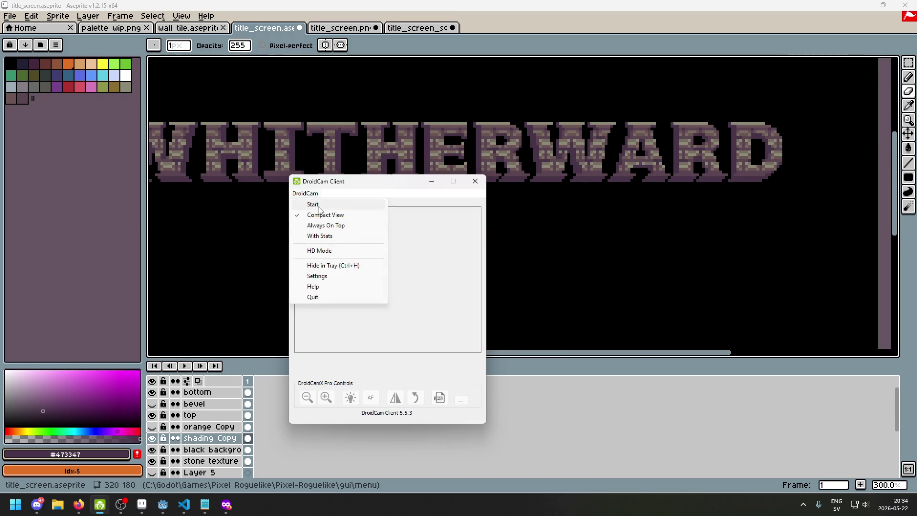
left_click(319, 208)
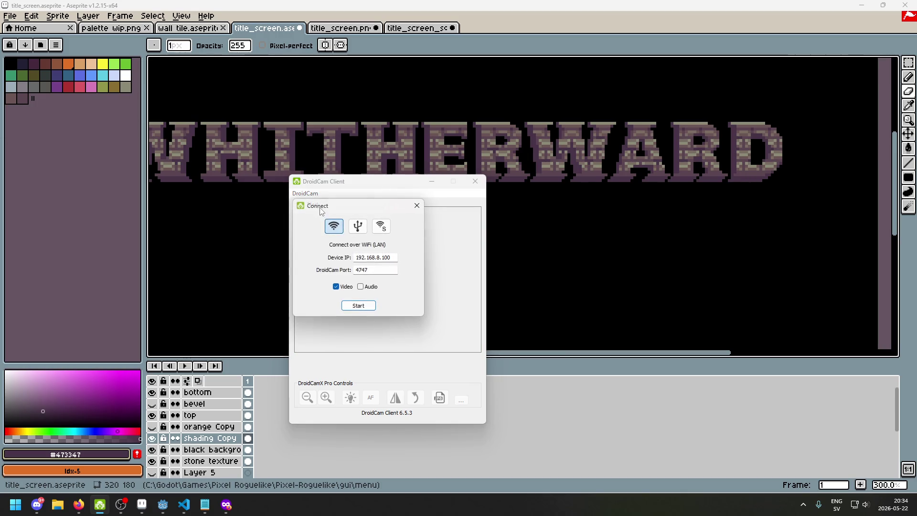
left_click(359, 305)
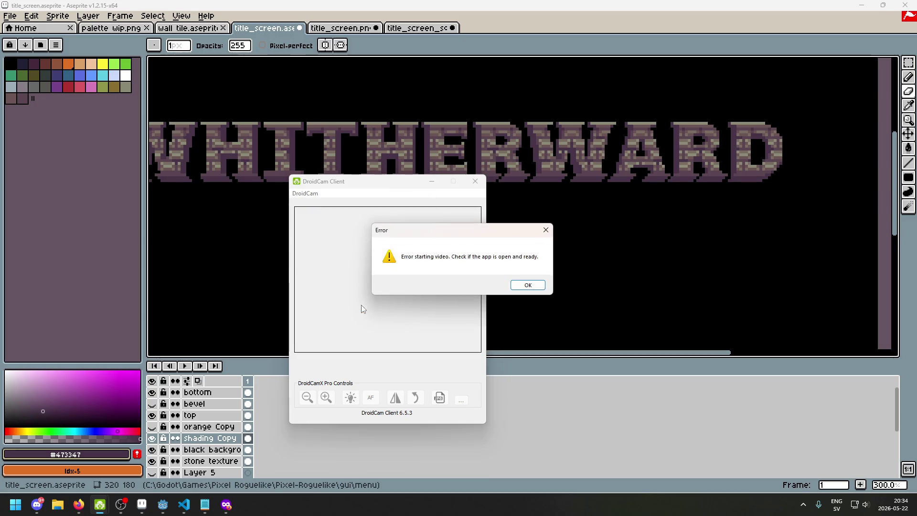
left_click(526, 284)
left_click(305, 193)
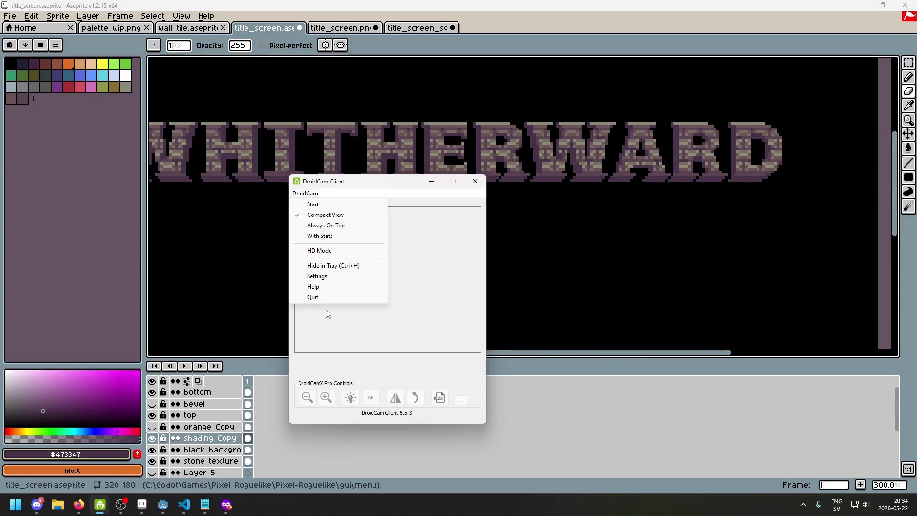
left_click(328, 205)
left_click(358, 307)
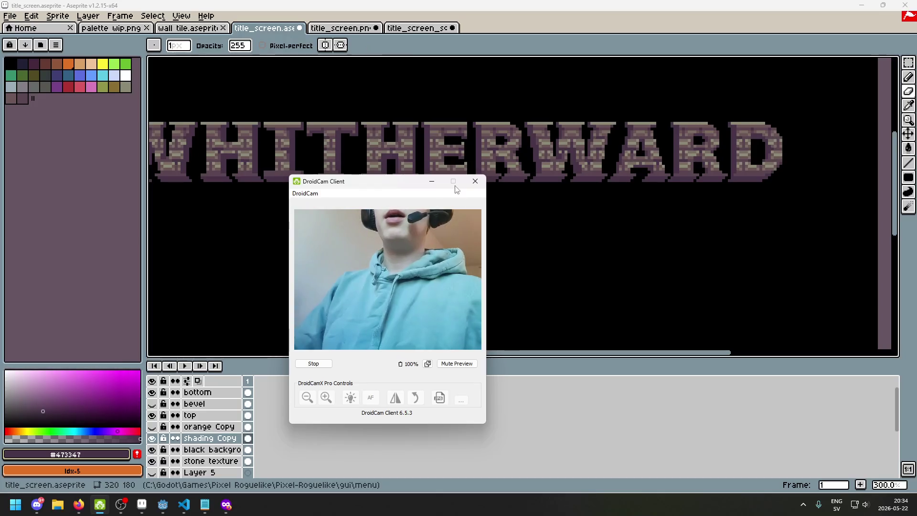
left_click(176, 285)
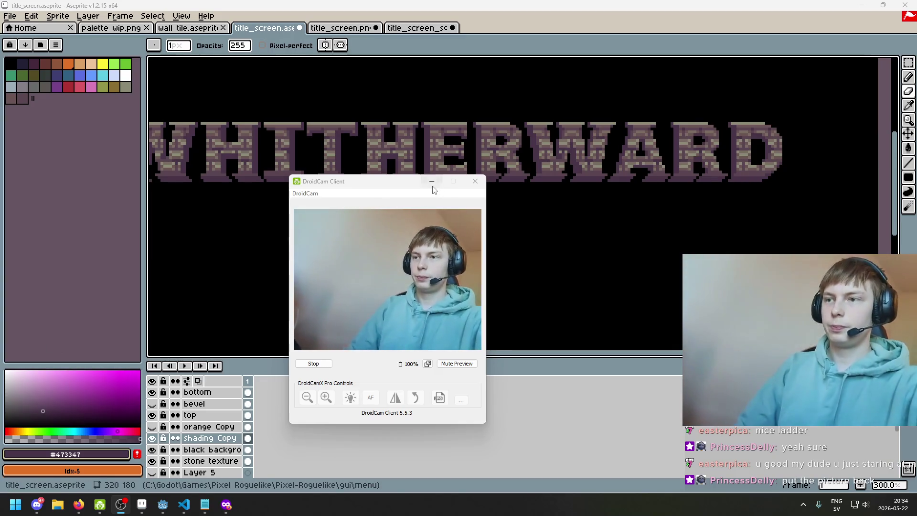
left_click(432, 181)
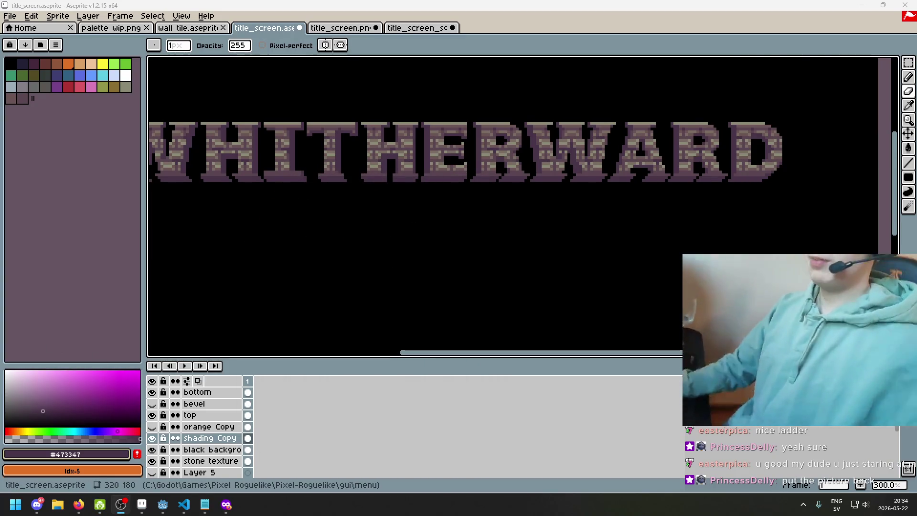